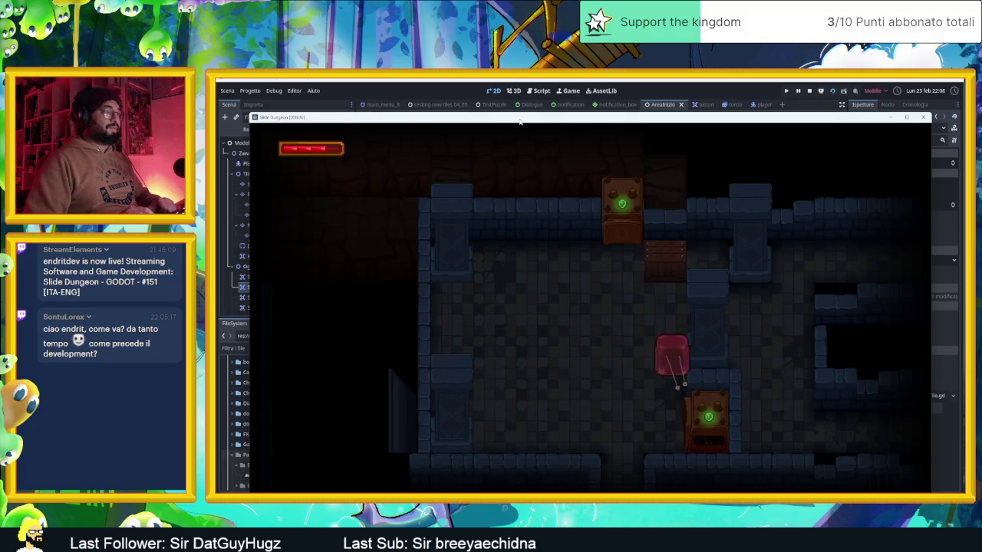
# - Slide the player around the first room past the crates and onto the pressure plate to the exit
pyautogui.press('Left')
pyautogui.press('Down')
pyautogui.press('Right')
pyautogui.press('Up')
pyautogui.press('Down')
pyautogui.press('Left')
pyautogui.press('Up')
pyautogui.press('Left')
pyautogui.press('Down')
pyautogui.press('Right')
pyautogui.press('Up')
pyautogui.press('Right')
pyautogui.press('Down')
pyautogui.press('Right')
# - Slide the player through the next room to the floor, then stop the game with F8
pyautogui.press('Down')
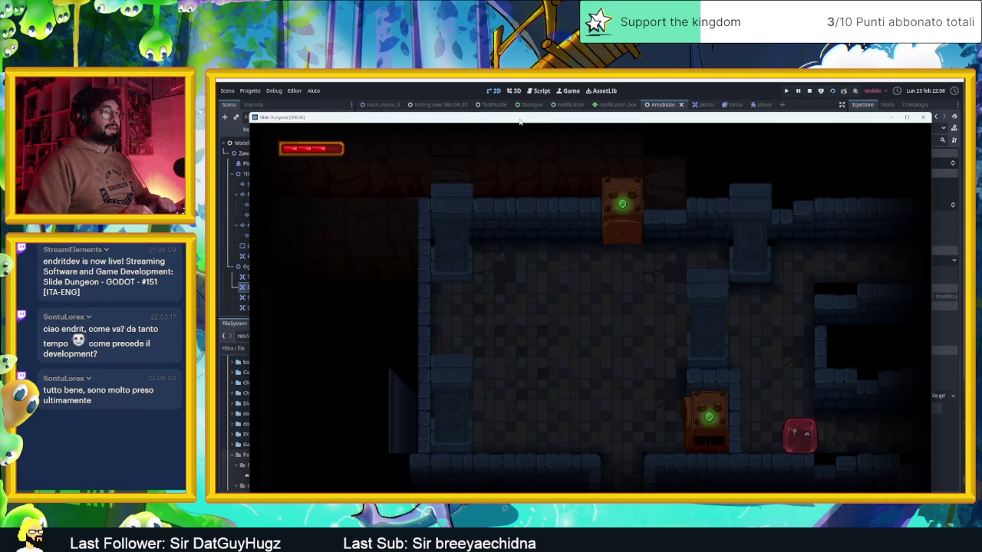
pyautogui.press('Up')
pyautogui.press('Up')
pyautogui.press('Left')
pyautogui.press('Down')
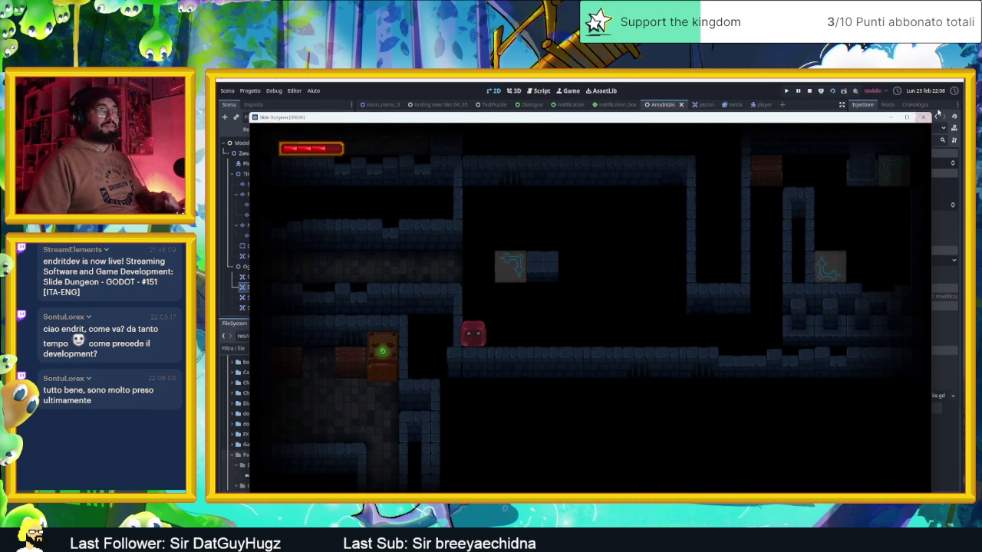
pyautogui.press('F8')
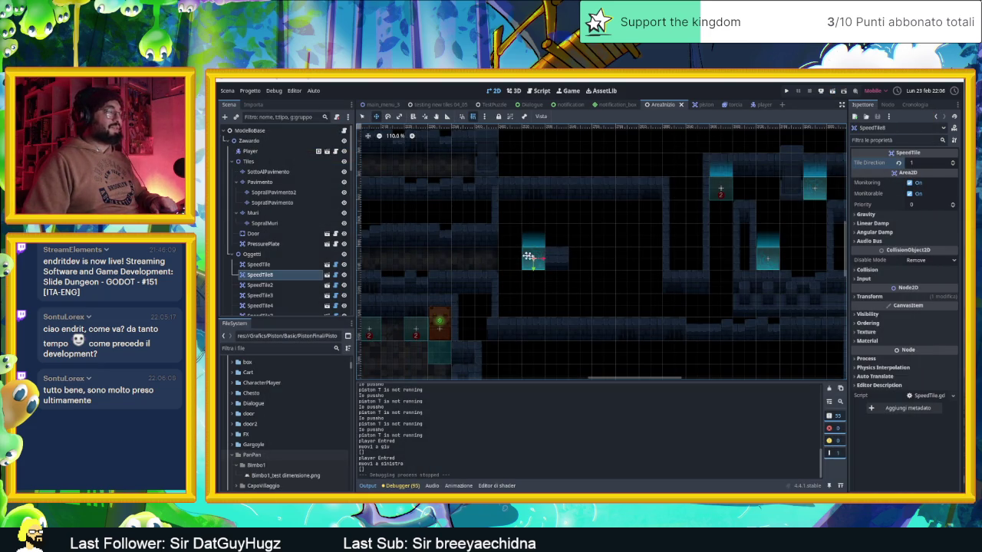
# - Select the walls tile layer and then the Zawardo node in the scene
pyautogui.click(363, 117)
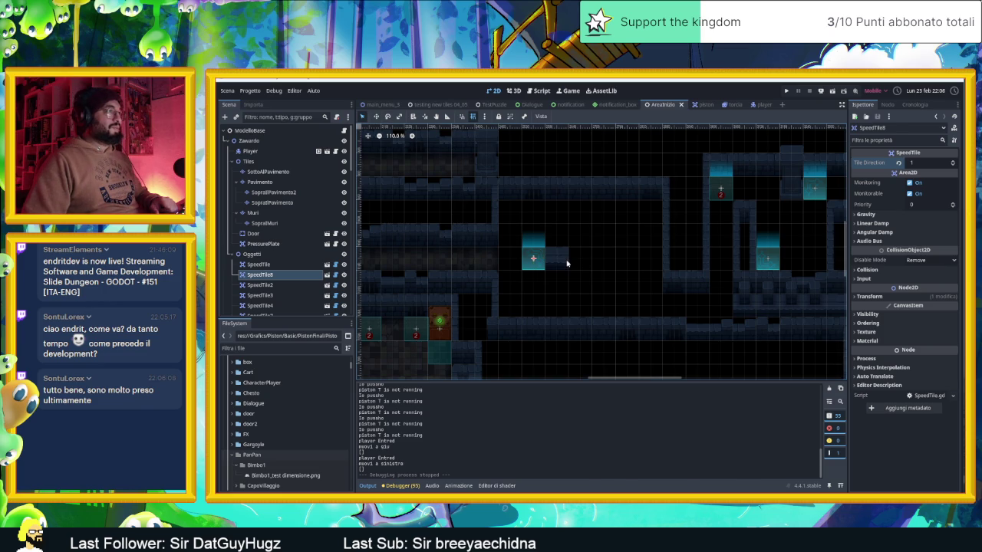
pyautogui.click(564, 263)
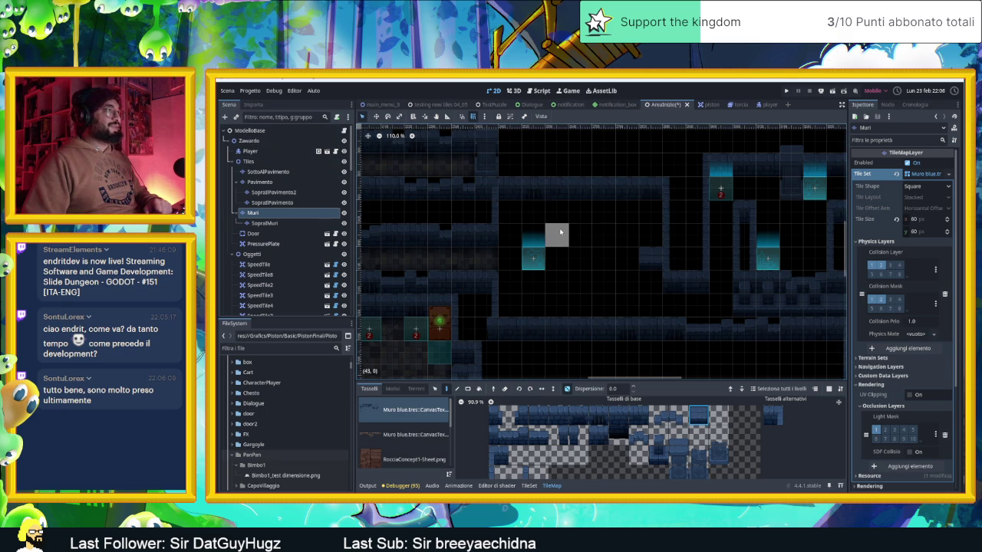
pyautogui.click(248, 140)
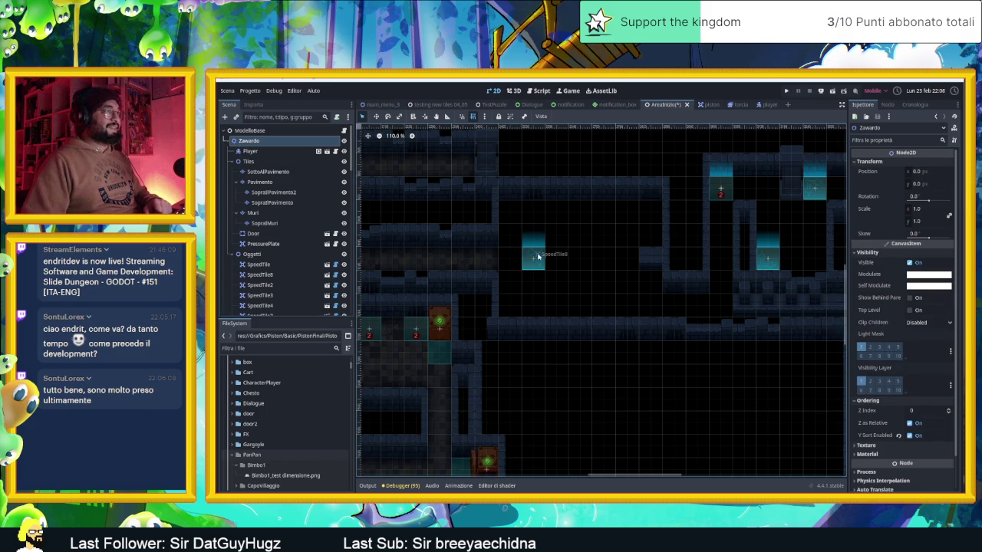
# - Move SpeedTile8 240 px right, set its Tile Direction to 0, then save and run the scene
pyautogui.click(537, 257)
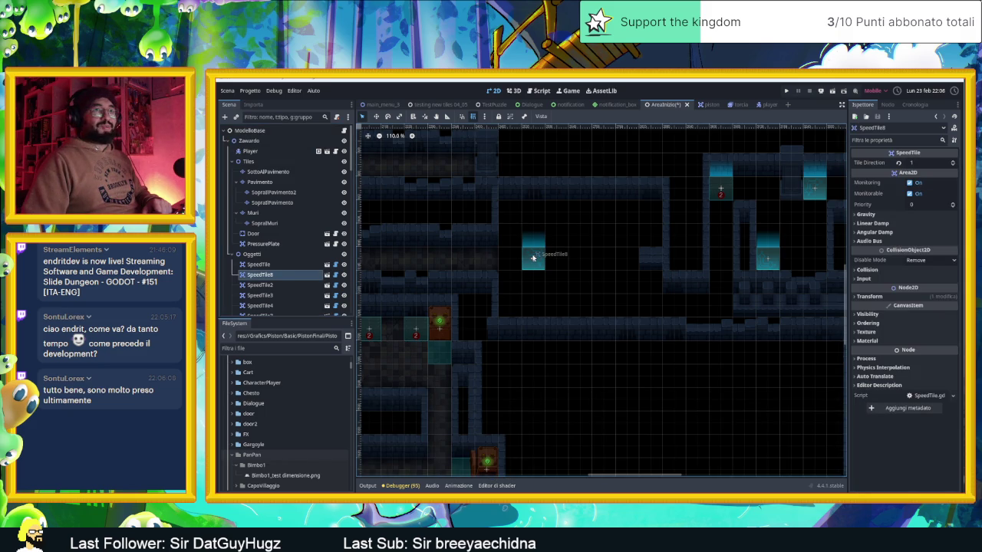
pyautogui.moveTo(534, 258); pyautogui.dragTo(626, 259)
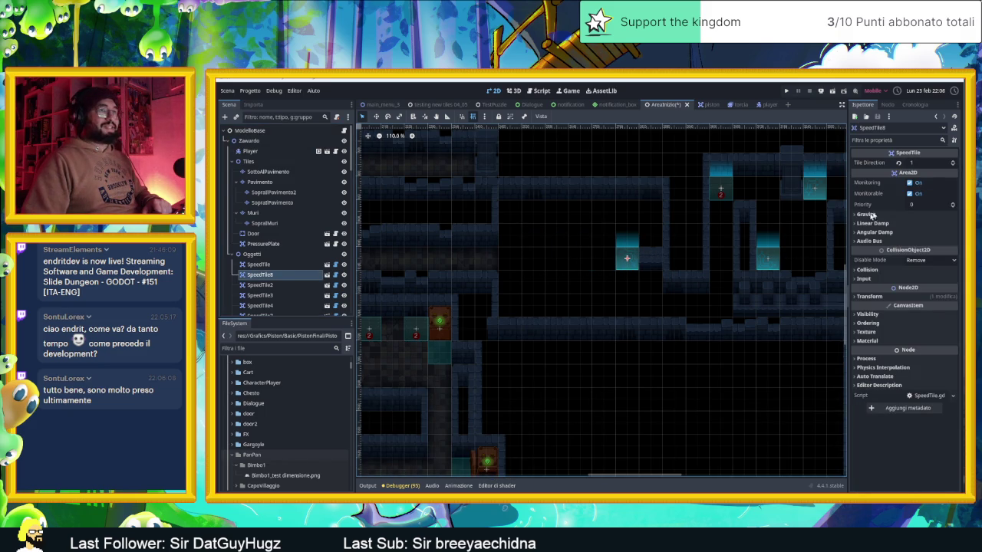
pyautogui.click(952, 162)
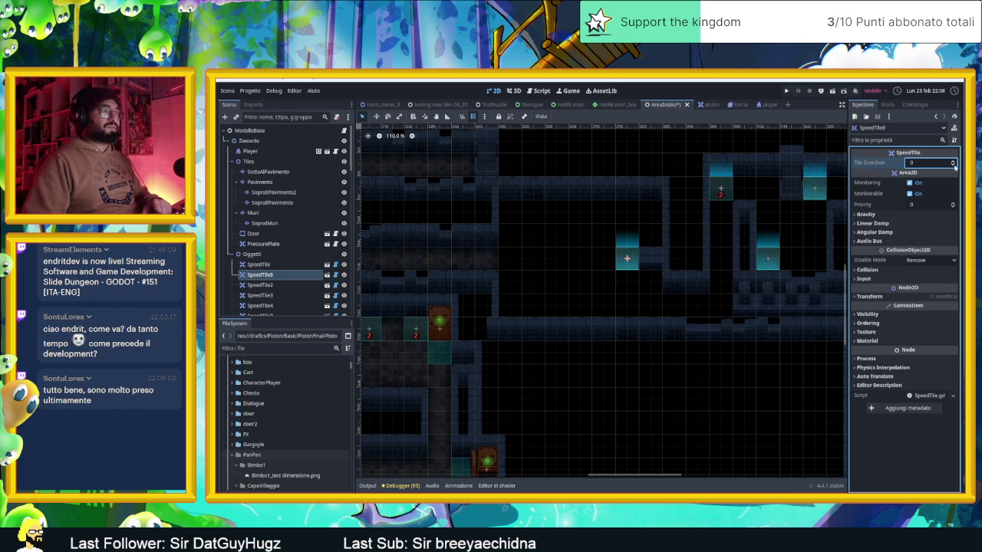
pyautogui.click(832, 92)
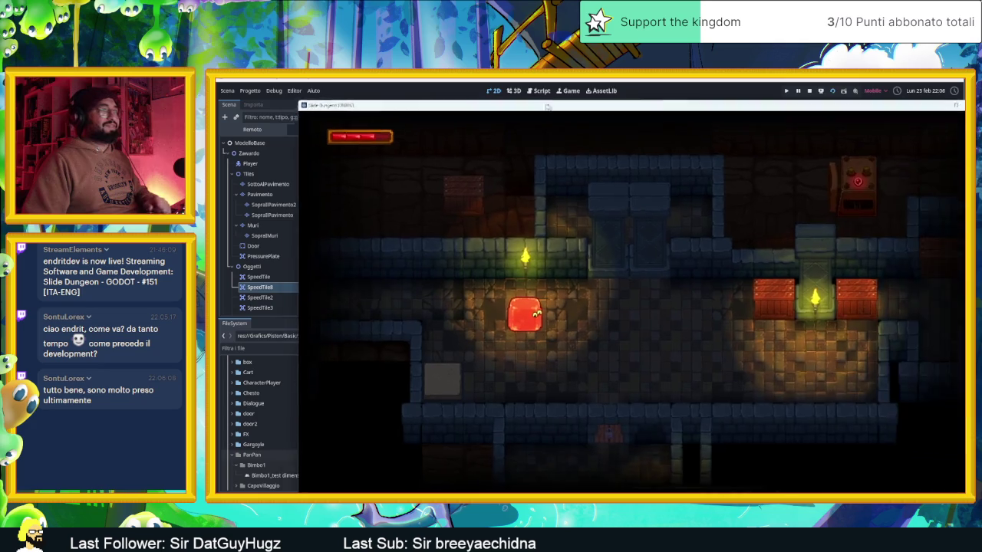
# - Slide the player across the first rooms and onto the pressure plate
pyautogui.press('Right')
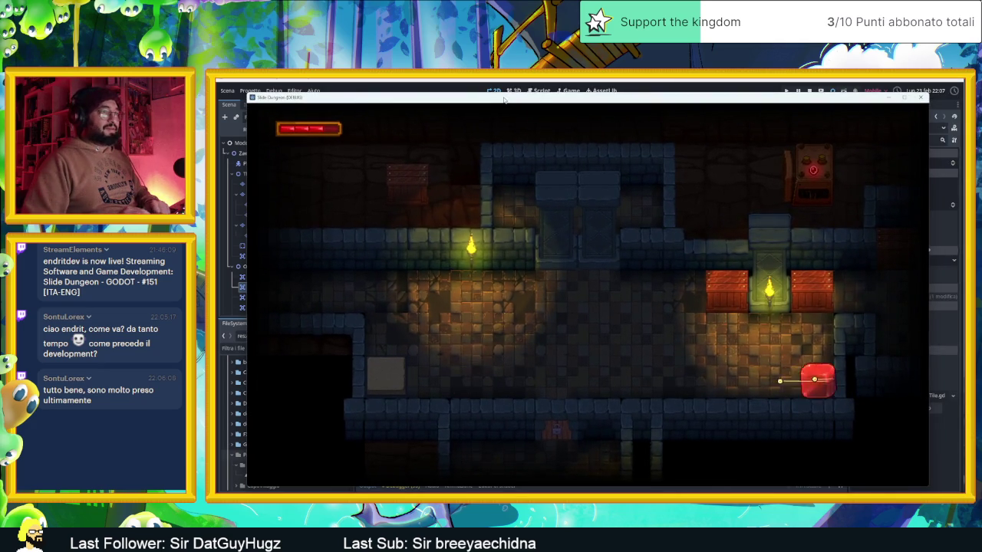
pyautogui.press('Up')
pyautogui.press('Down')
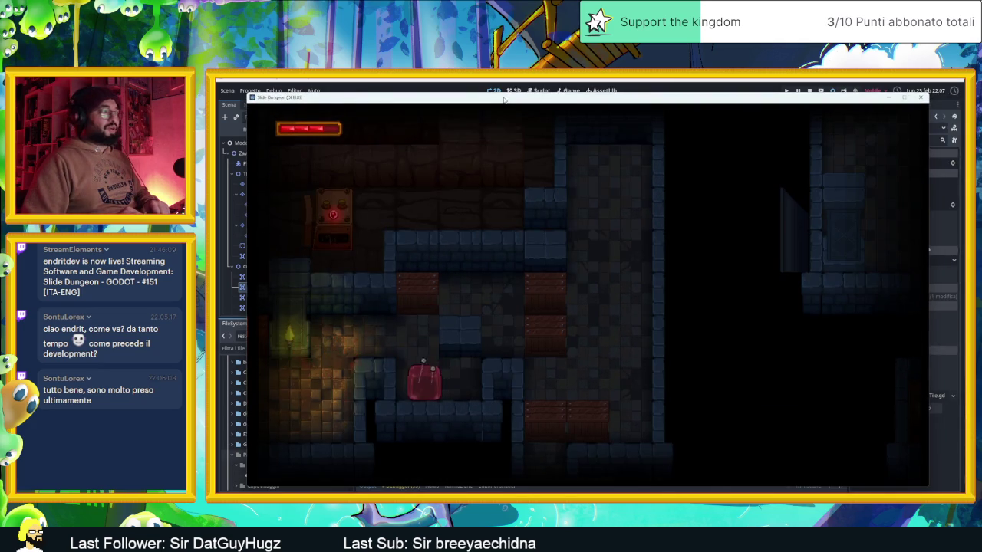
pyautogui.press('Up')
pyautogui.press('Right')
pyautogui.press('Left')
pyautogui.press('Right')
pyautogui.press('Up')
pyautogui.press('Left')
pyautogui.press('Down')
pyautogui.press('Up')
pyautogui.press('Down')
pyautogui.press('Up')
pyautogui.press('Down')
pyautogui.press('Right')
pyautogui.press('Left')
# - Slide the player through the following rooms and up the corridor onto the crate plate
pyautogui.press('Down')
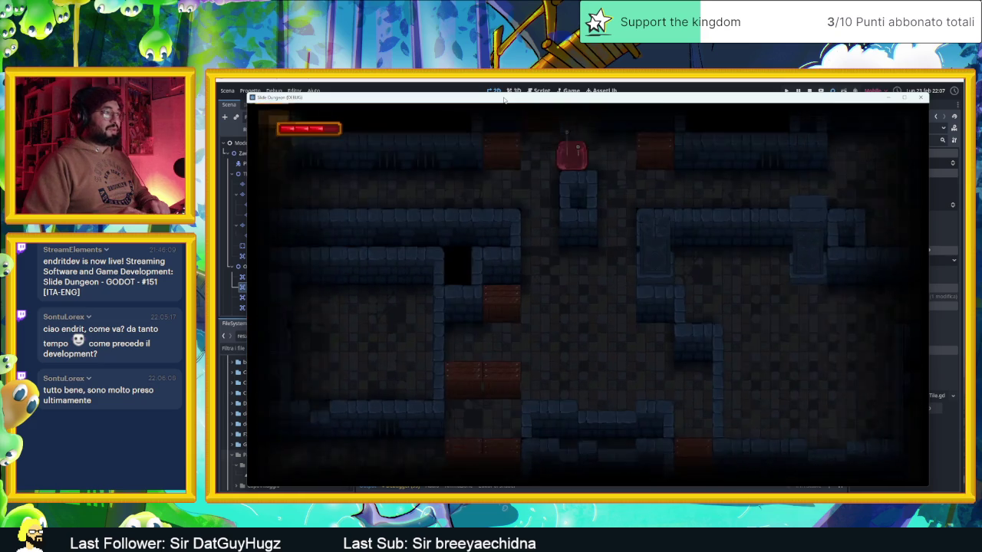
pyautogui.press('Right')
pyautogui.press('Down')
pyautogui.press('Down')
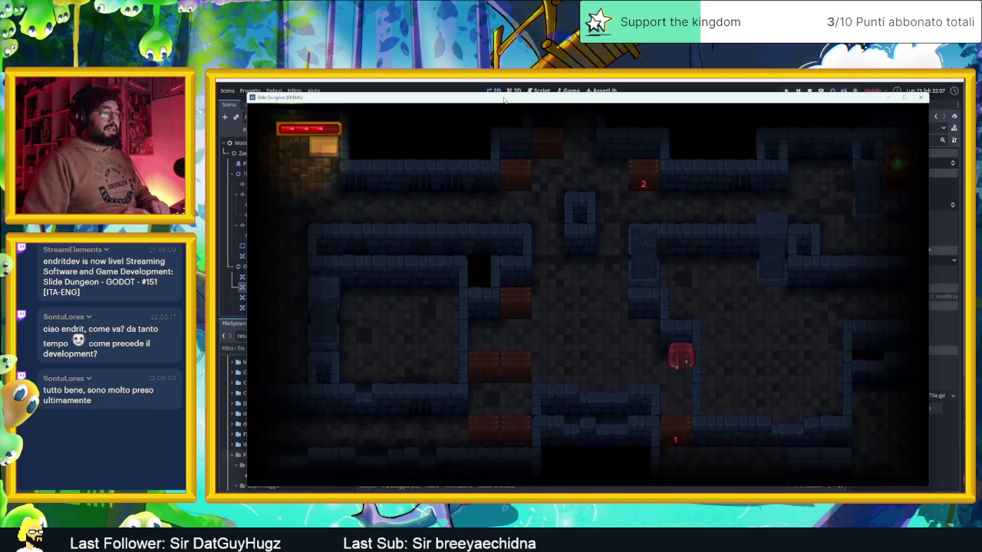
pyautogui.press('Right')
pyautogui.press('Up')
pyautogui.press('Right')
pyautogui.press('Down')
pyautogui.press('Up')
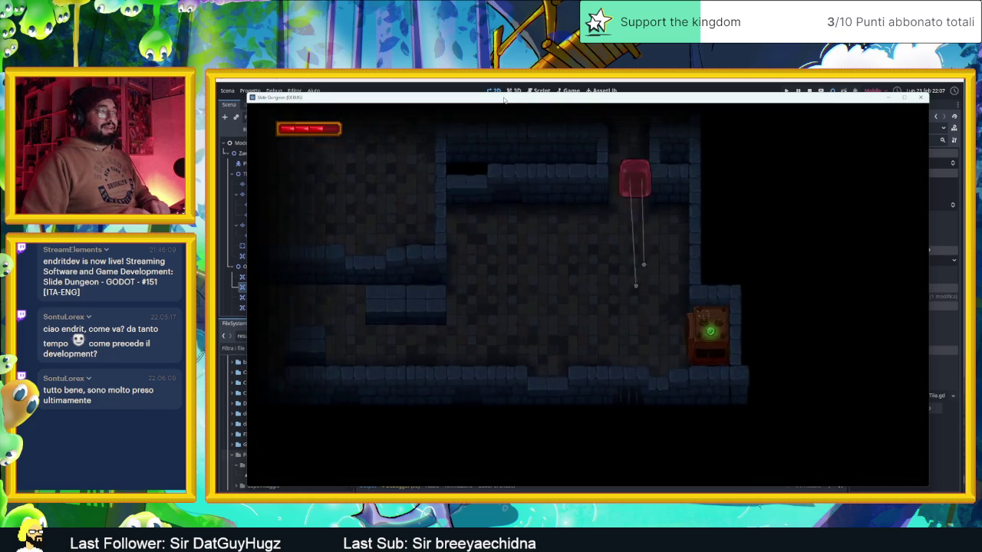
pyautogui.press('Left')
pyautogui.press('Right')
pyautogui.press('Right')
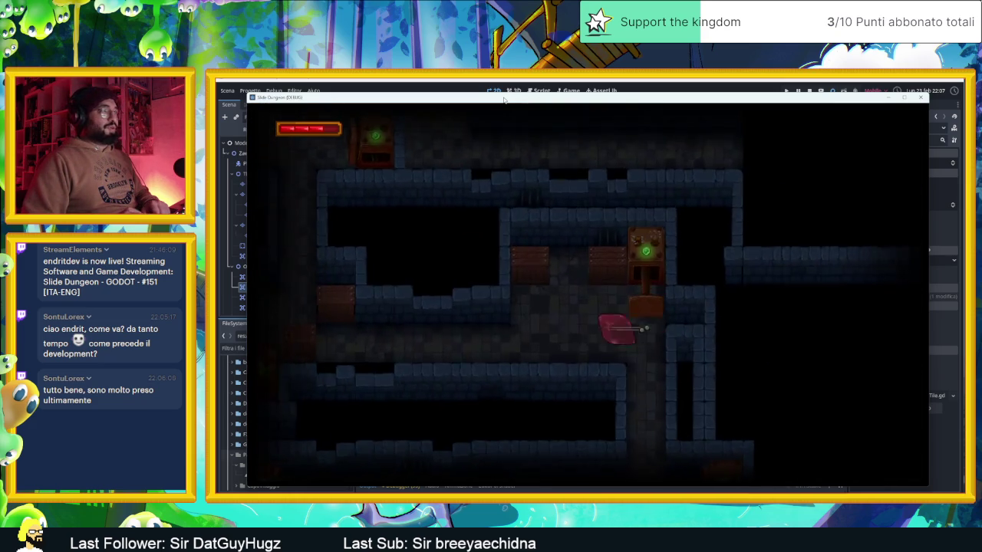
pyautogui.press('Left')
pyautogui.press('Right')
pyautogui.press('Right')
pyautogui.press('Left')
pyautogui.press('Up')
pyautogui.press('Left')
pyautogui.press('Down')
pyautogui.press('Right')
pyautogui.press('Up')
pyautogui.press('Right')
pyautogui.press('Down')
# - Slide the player along the top corridor onto the block, then close the game window
pyautogui.press('Up')
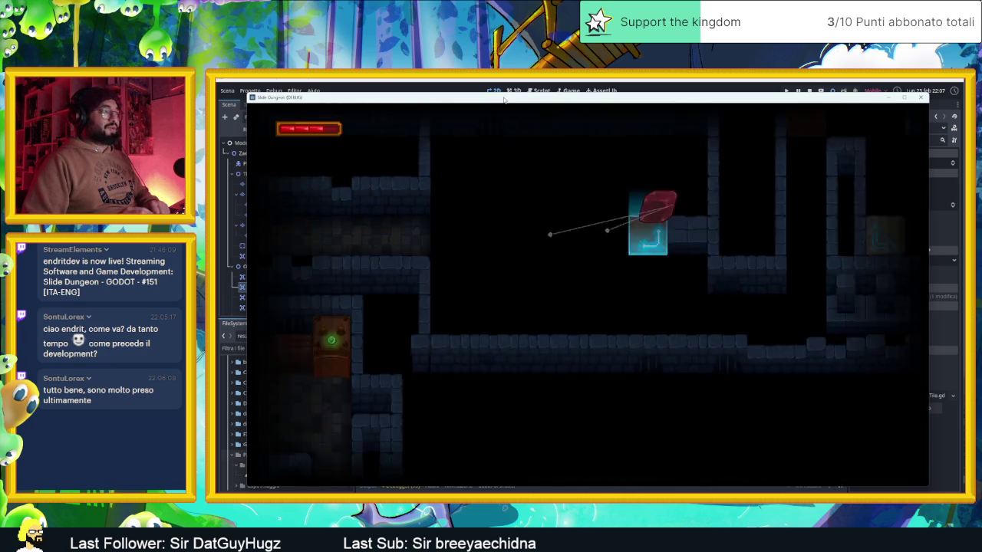
pyautogui.press('Left')
pyautogui.press('Down')
pyautogui.press('Up')
pyautogui.press('Right')
pyautogui.press('Down')
pyautogui.press('Left')
pyautogui.press('Down')
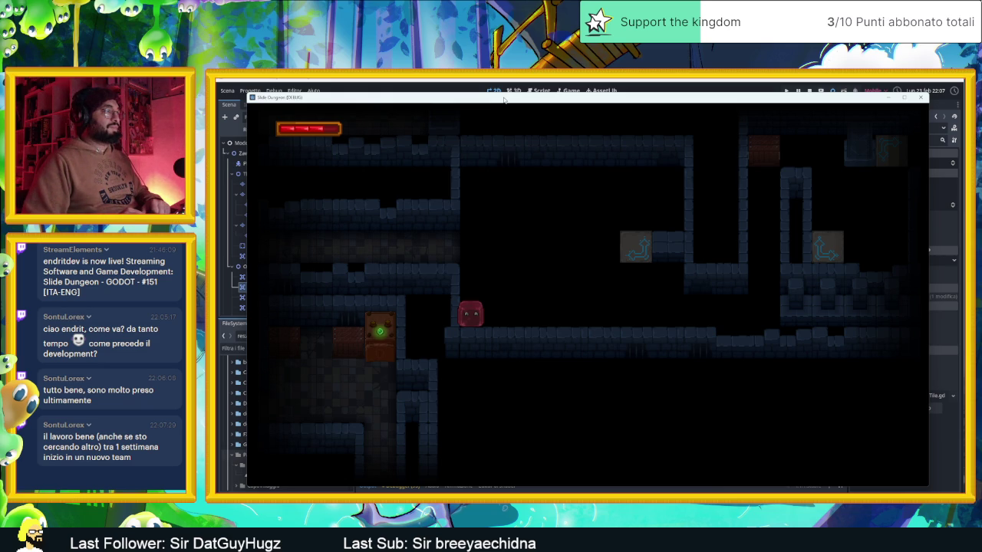
pyautogui.press('Up')
pyautogui.press('Right')
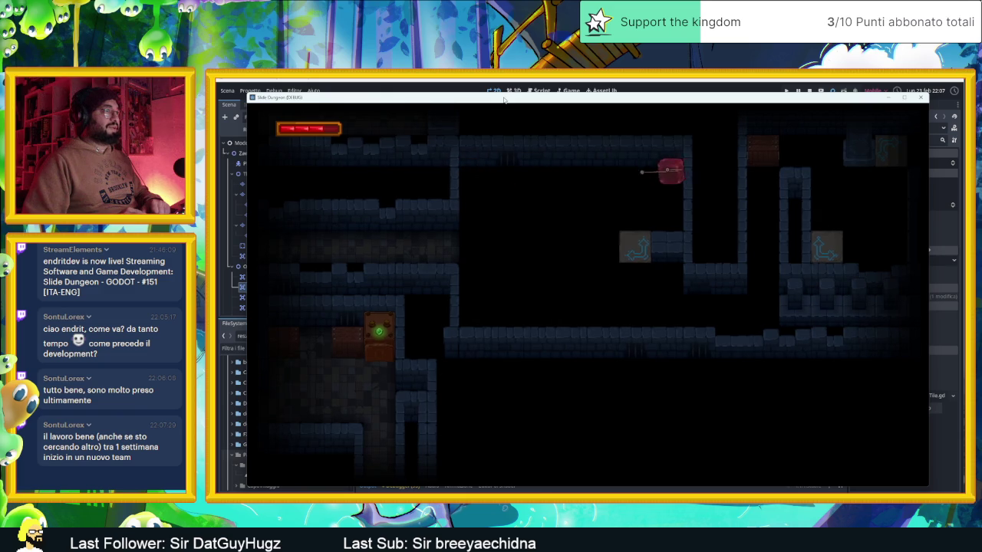
pyautogui.press('Down')
pyautogui.click(919, 99)
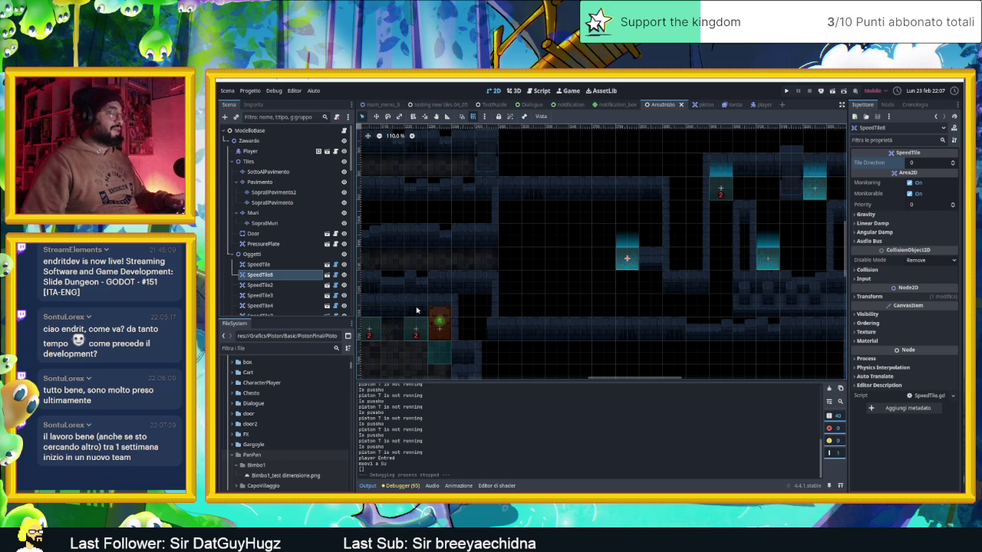
# - Duplicate Piston4 onto the lower platform and set the new Piston10's direction to up
pyautogui.click(438, 323)
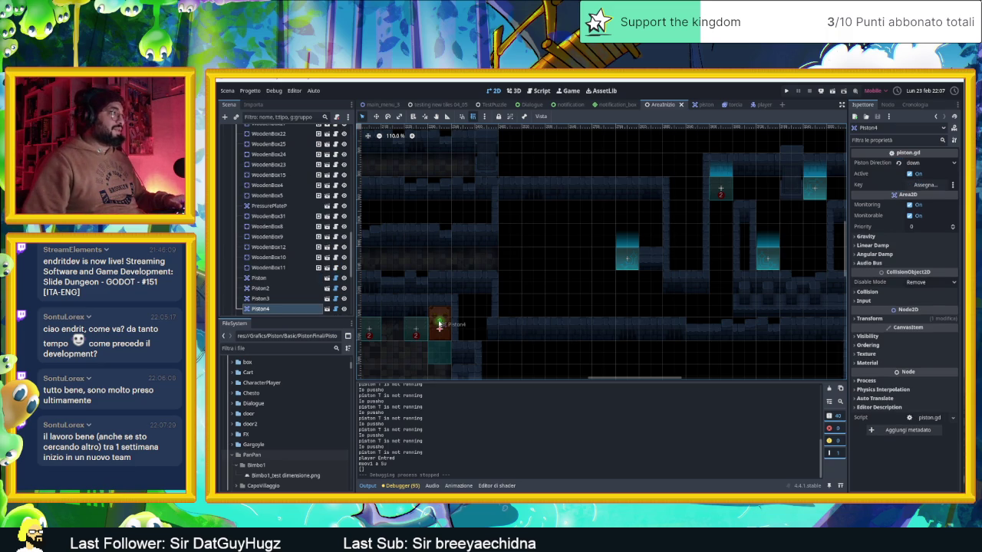
pyautogui.scroll(-3, 369, 282)
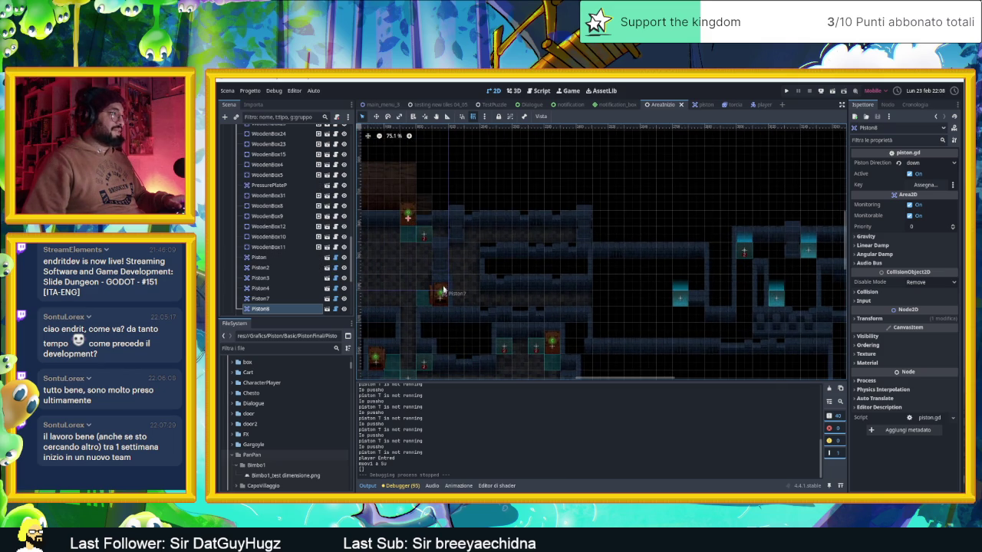
pyautogui.hotkey('ctrl', 'd')
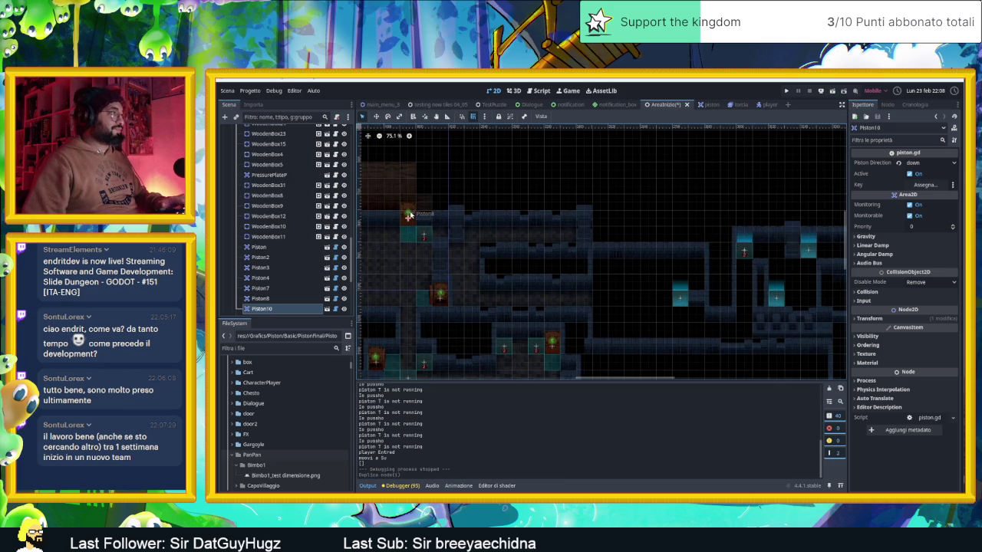
pyautogui.moveTo(445, 218)
pyautogui.mouseDown()
pyautogui.moveTo(594, 291)
pyautogui.moveTo(630, 335)
pyautogui.mouseUp()
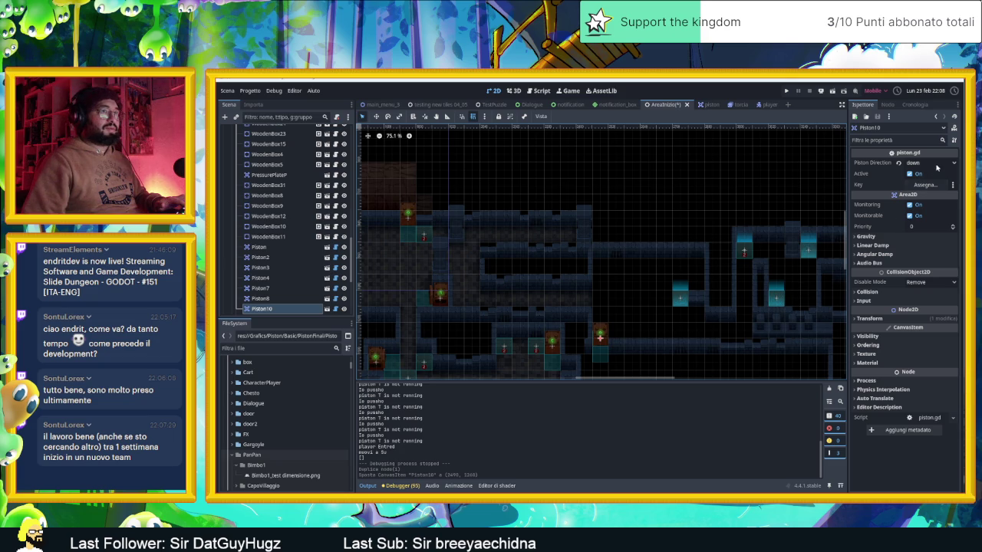
pyautogui.click(935, 164)
pyautogui.click(918, 186)
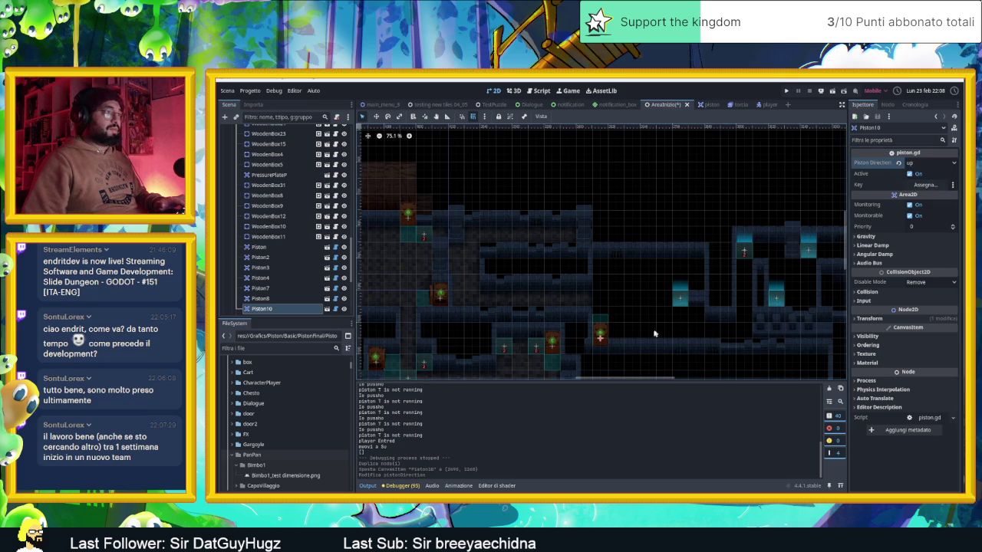
# - Nudge Piston10 onto its tile, save and run the scene, and move the game window left
pyautogui.scroll(2, 612, 285)
pyautogui.scroll(4, 589, 285)
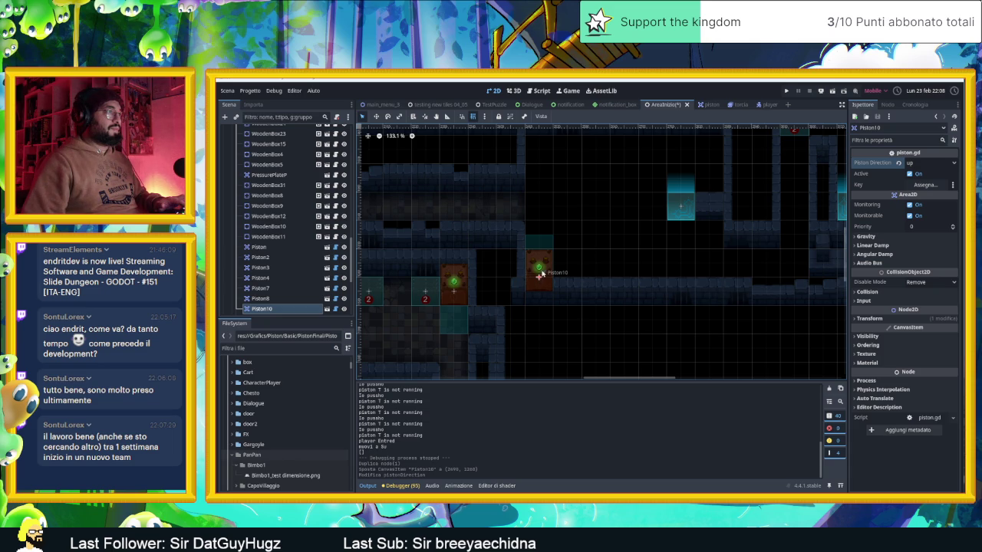
pyautogui.moveTo(542, 263); pyautogui.dragTo(541, 262)
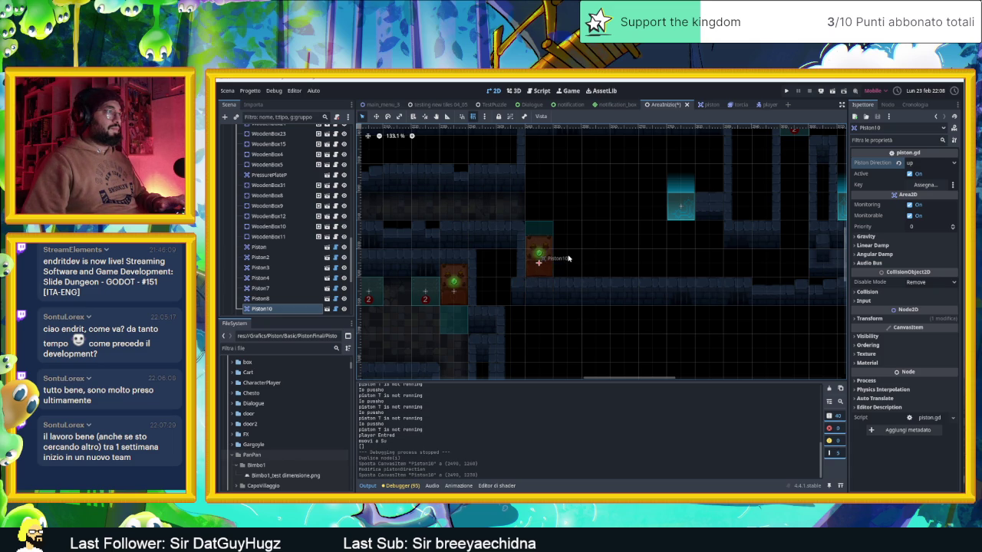
pyautogui.scroll(3, 568, 258)
pyautogui.moveTo(578, 258); pyautogui.dragTo(560, 268)
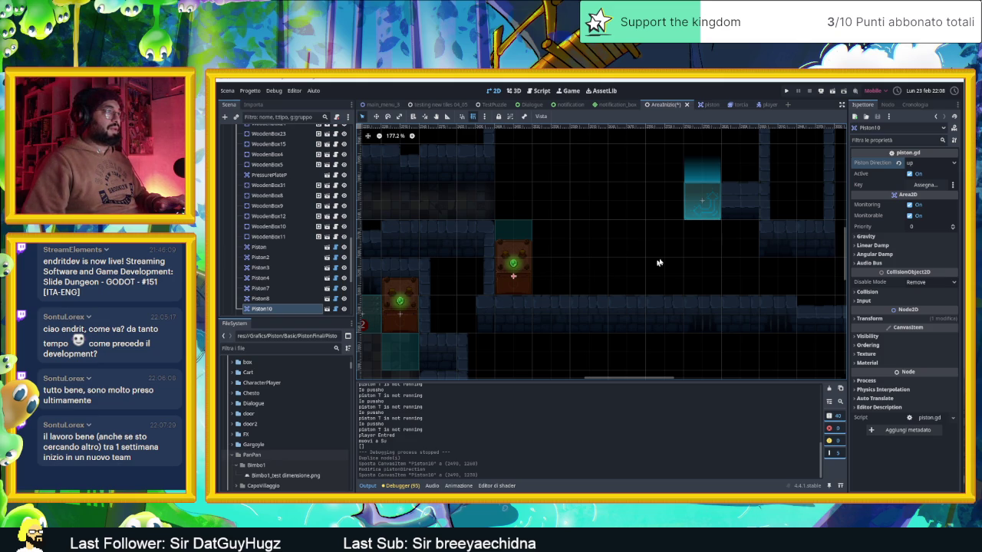
pyautogui.click(832, 91)
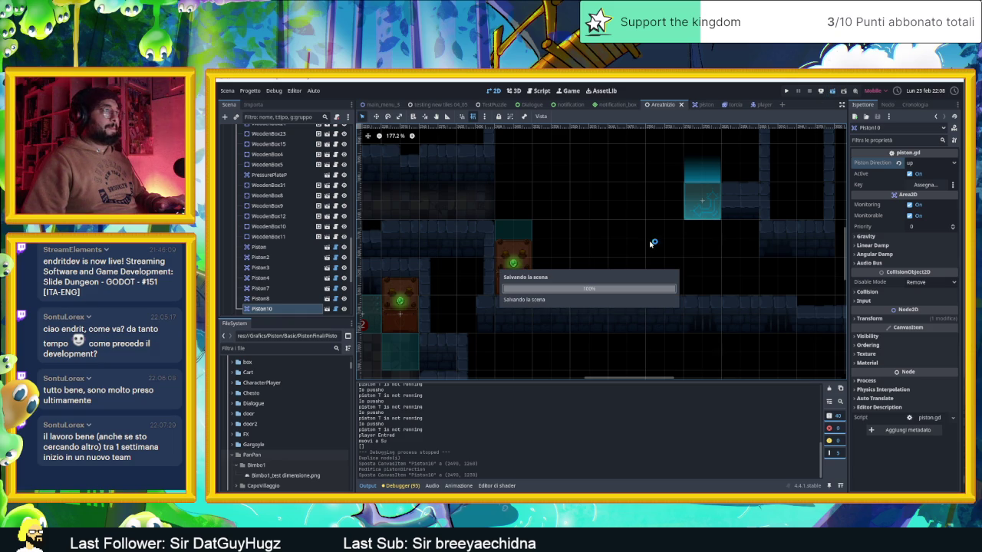
pyautogui.moveTo(715, 128)
pyautogui.mouseDown()
pyautogui.moveTo(449, 127)
pyautogui.moveTo(485, 125)
pyautogui.mouseUp()
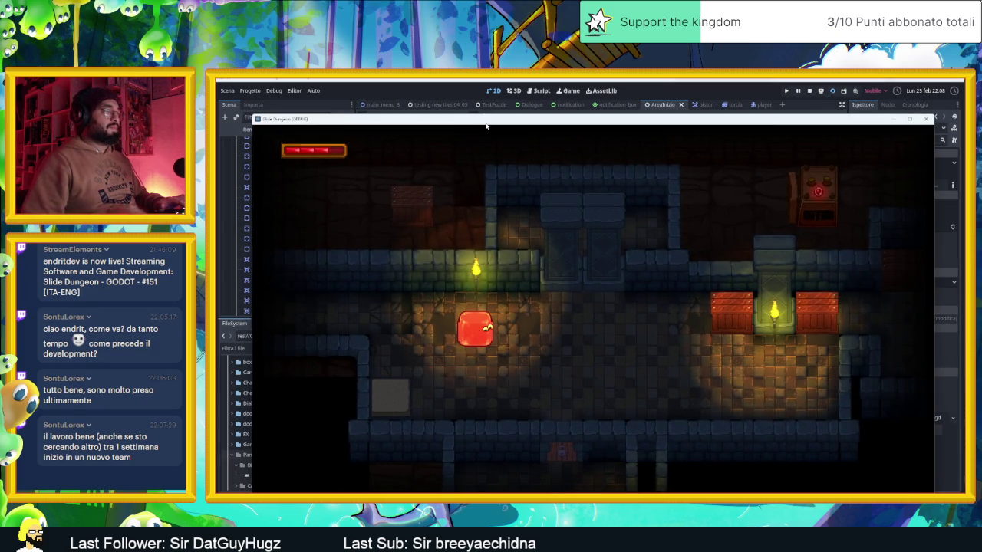
# - Slide the player from the start through the next rooms up to the top-right room
pyautogui.press('Left')
pyautogui.press('Right')
pyautogui.press('Down')
pyautogui.press('Right')
pyautogui.press('Up')
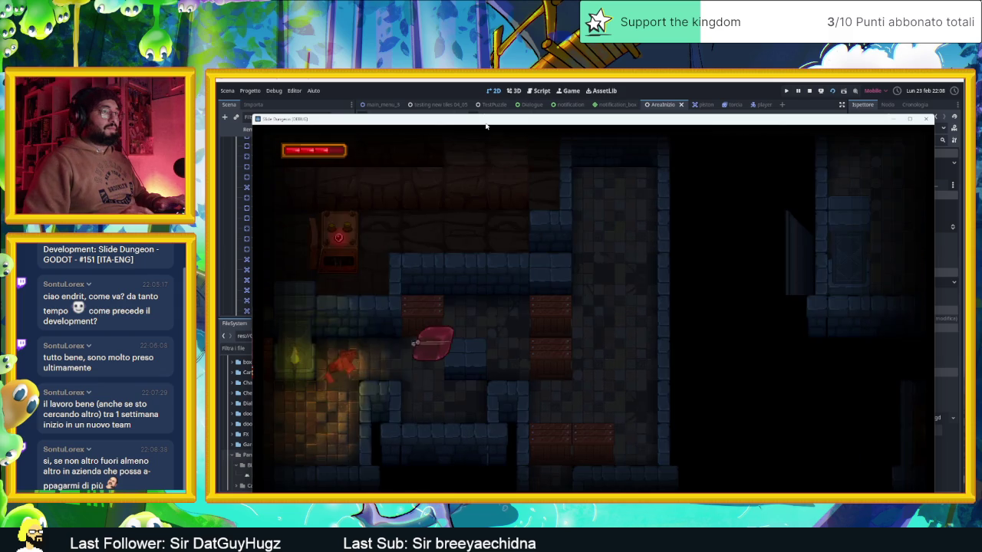
pyautogui.press('Down')
pyautogui.press('Up')
pyautogui.press('Up')
pyautogui.press('Right')
pyautogui.press('Left')
pyautogui.press('Right')
pyautogui.press('Left')
pyautogui.press('Right')
# - Slide the player back down the corridor, around to the bottom-right, then left along the bottom
pyautogui.press('Up')
pyautogui.press('Left')
pyautogui.press('Down')
pyautogui.press('Up')
pyautogui.press('Down')
pyautogui.press('Up')
pyautogui.press('Down')
pyautogui.press('Up')
pyautogui.press('Down')
pyautogui.press('Right')
pyautogui.press('Left')
pyautogui.press('Right')
pyautogui.press('Left')
pyautogui.press('Right')
pyautogui.press('Left')
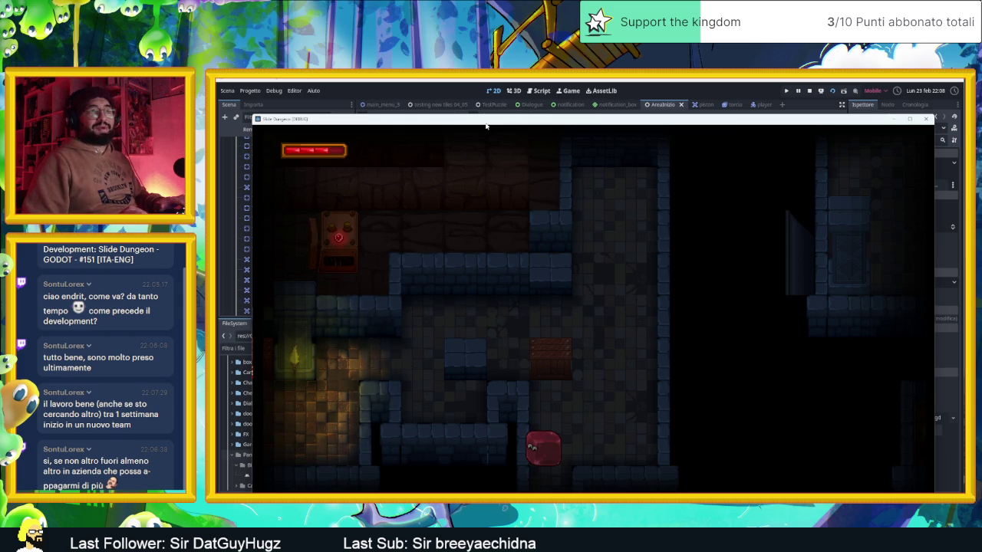
# - Guide the player right and up through doors into several further rooms
pyautogui.press('Right')
pyautogui.press('Up')
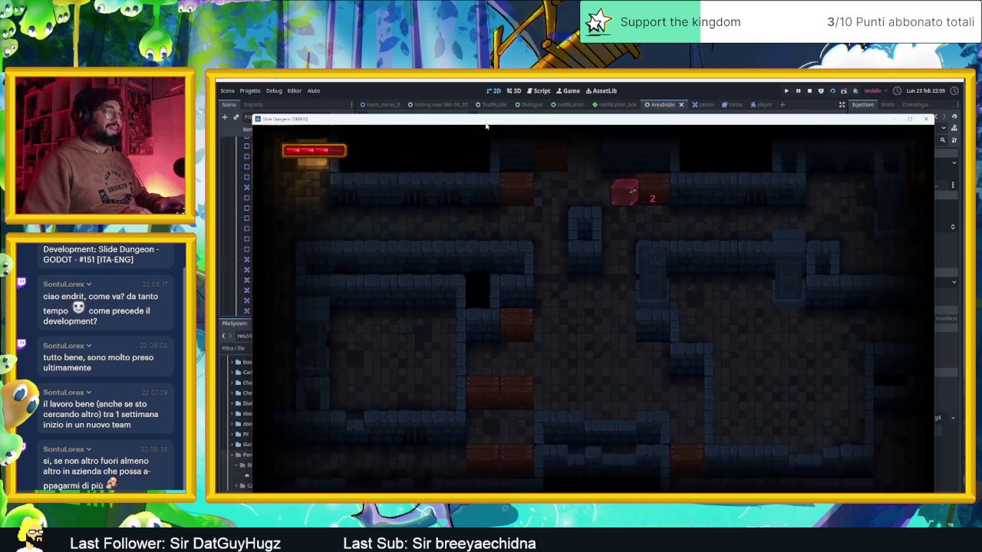
pyautogui.press('Down')
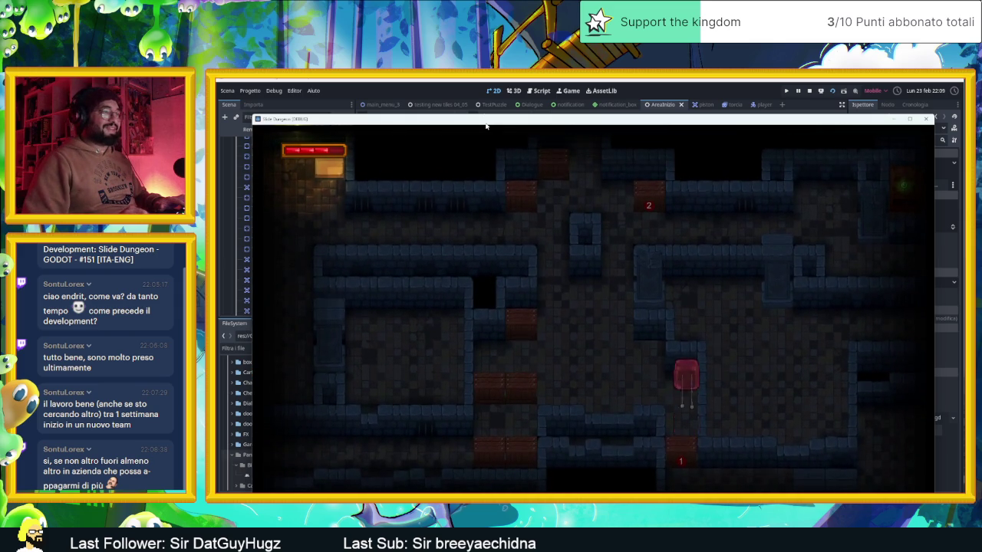
pyautogui.press('Right')
pyautogui.press('Up')
pyautogui.press('Right')
pyautogui.press('Down')
pyautogui.press('Right')
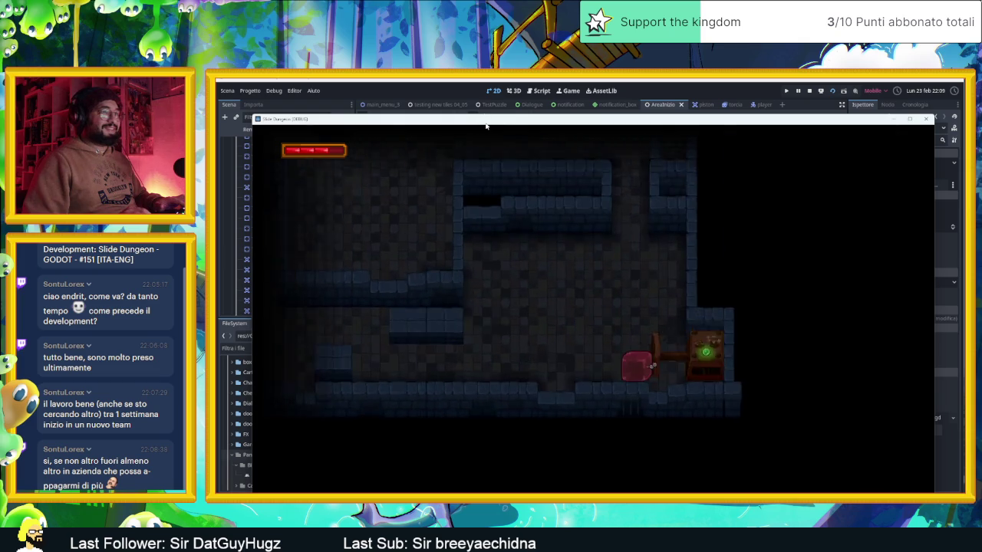
pyautogui.press('Right')
pyautogui.press('Left')
pyautogui.press('Right')
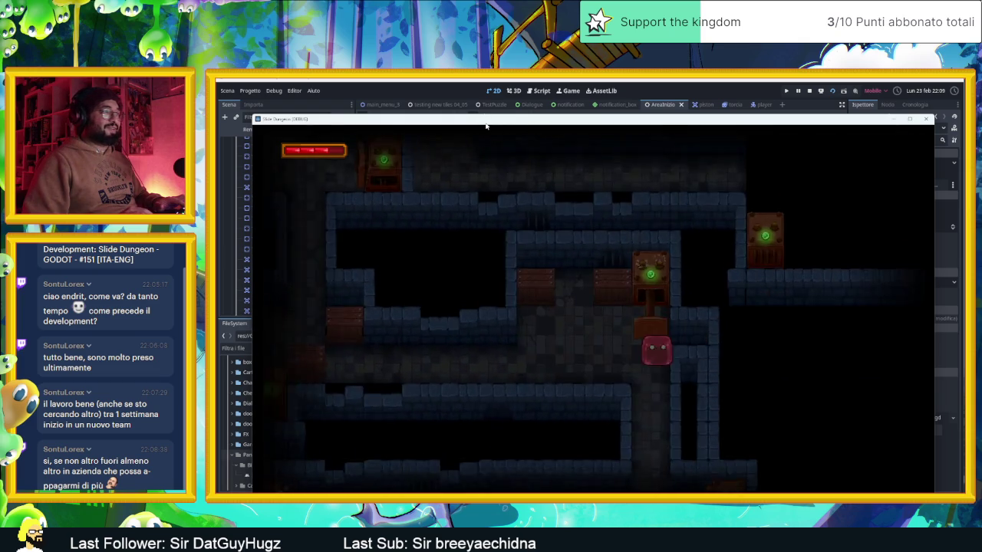
pyautogui.press('Down')
pyautogui.press('Left')
pyautogui.press('Right')
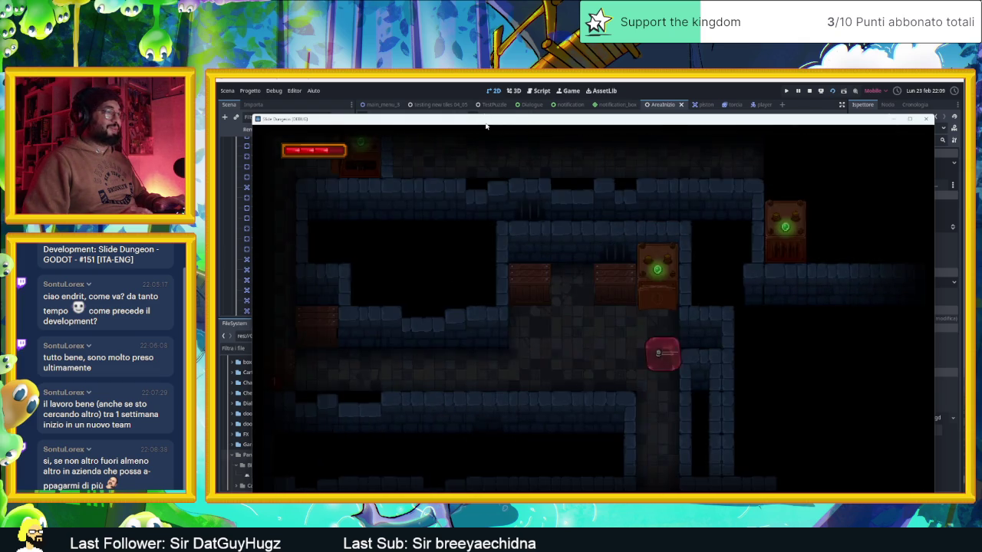
pyautogui.press('Left')
pyautogui.press('Right')
pyautogui.press('Up')
# - Slide the player around the room's corridors, left toward the wooden boxes and up the corridor
pyautogui.press('Left')
pyautogui.press('Down')
pyautogui.press('Up')
pyautogui.press('Right')
pyautogui.press('Right')
pyautogui.press('Down')
pyautogui.press('Left')
pyautogui.press('Right')
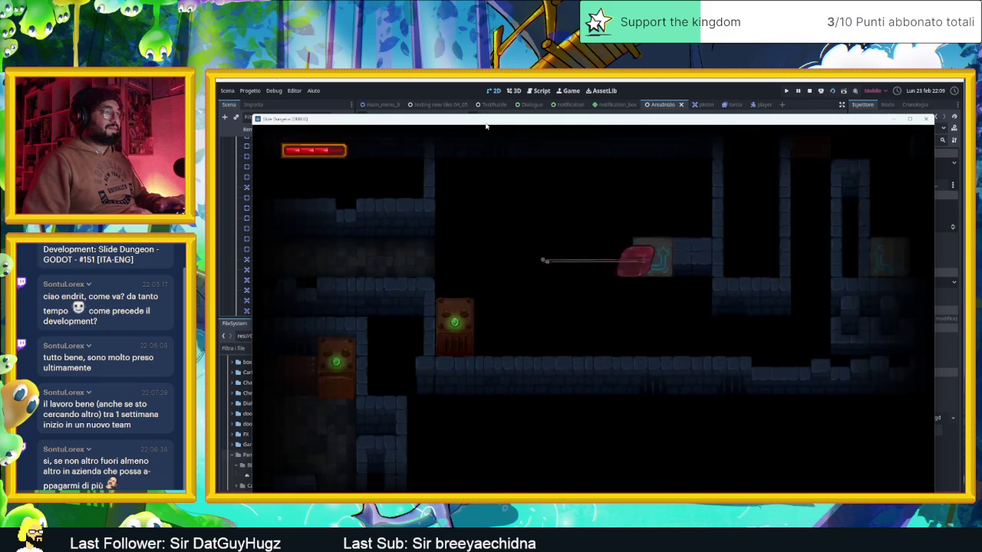
pyautogui.press('Left')
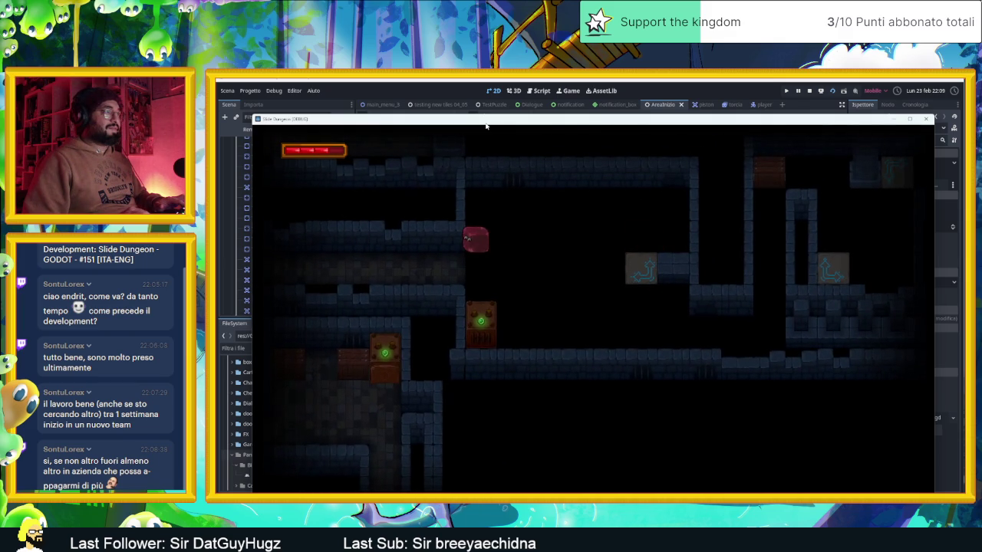
pyautogui.press('Up')
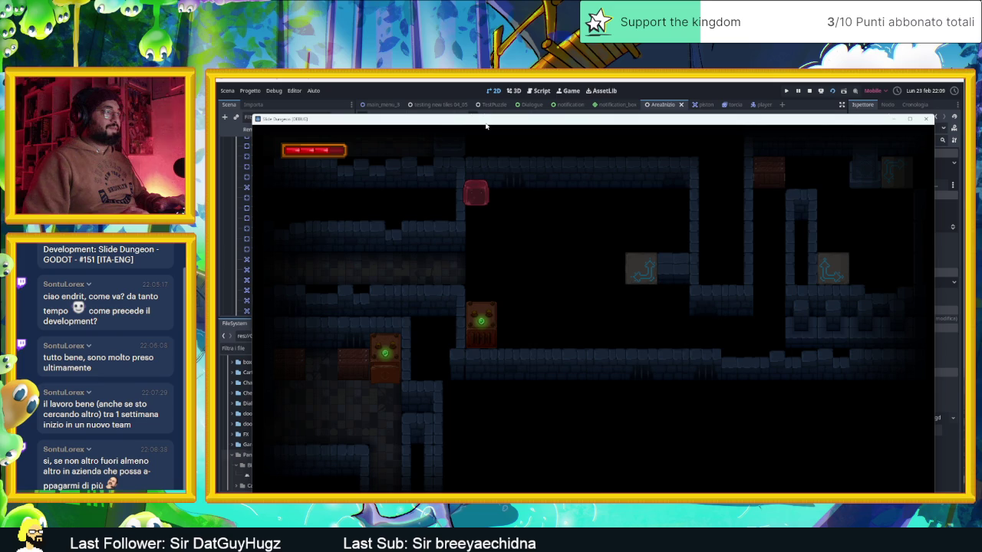
# - Test sliding back near the start, onto the wooden box and up-arrow tile, then stop the game
pyautogui.press('Down')
pyautogui.press('Right')
pyautogui.press('Up')
pyautogui.press('Left')
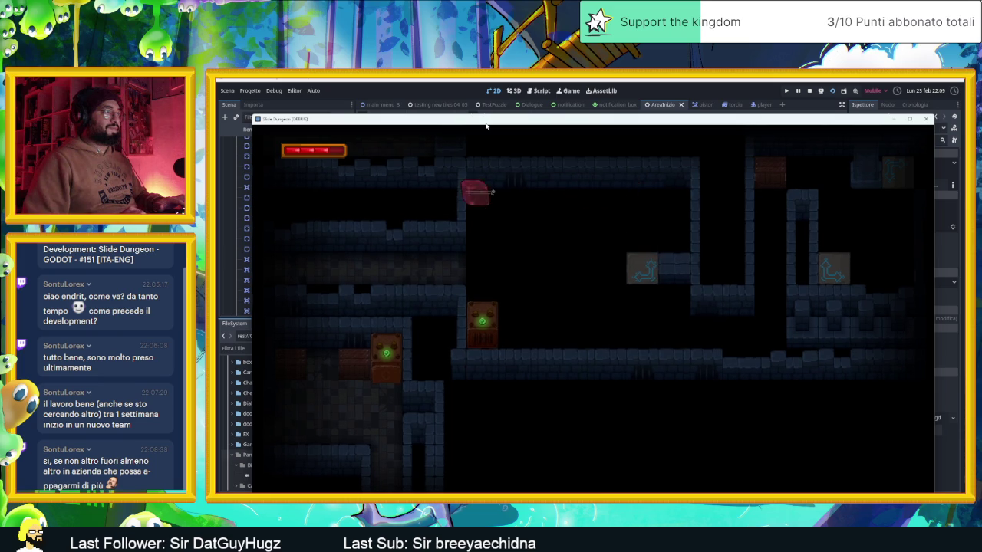
pyautogui.press('Down')
pyautogui.press('Right')
pyautogui.press('Up')
pyautogui.press('Left')
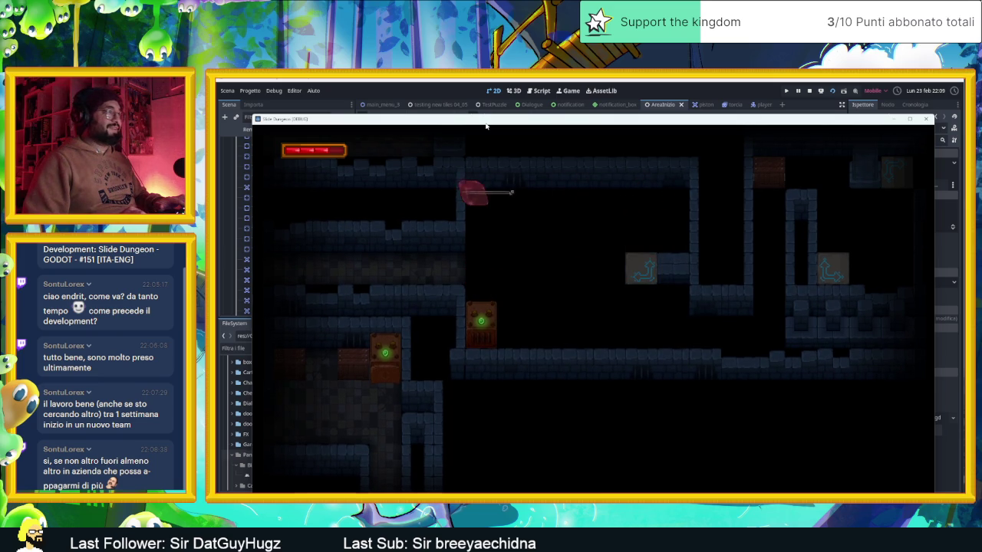
pyautogui.press('Down')
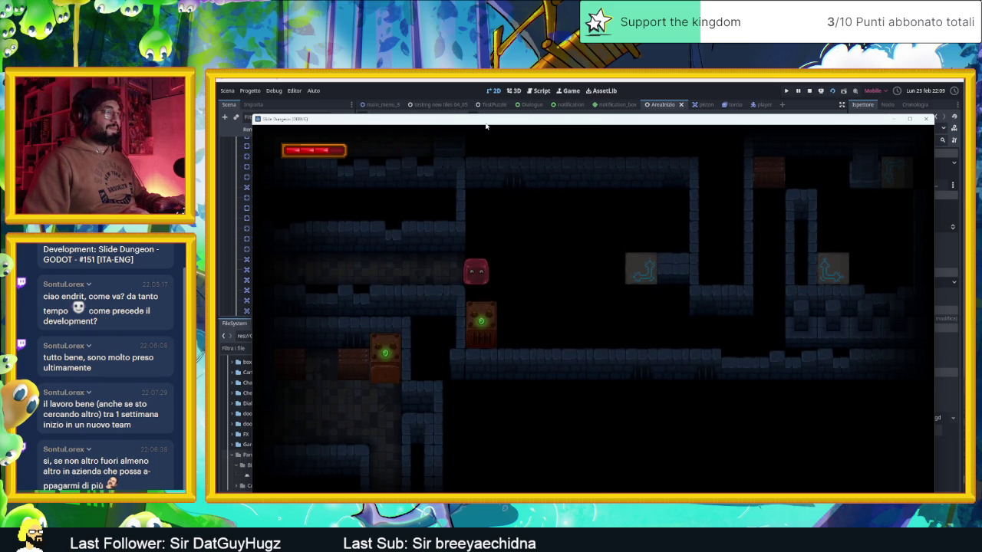
pyautogui.press('Right')
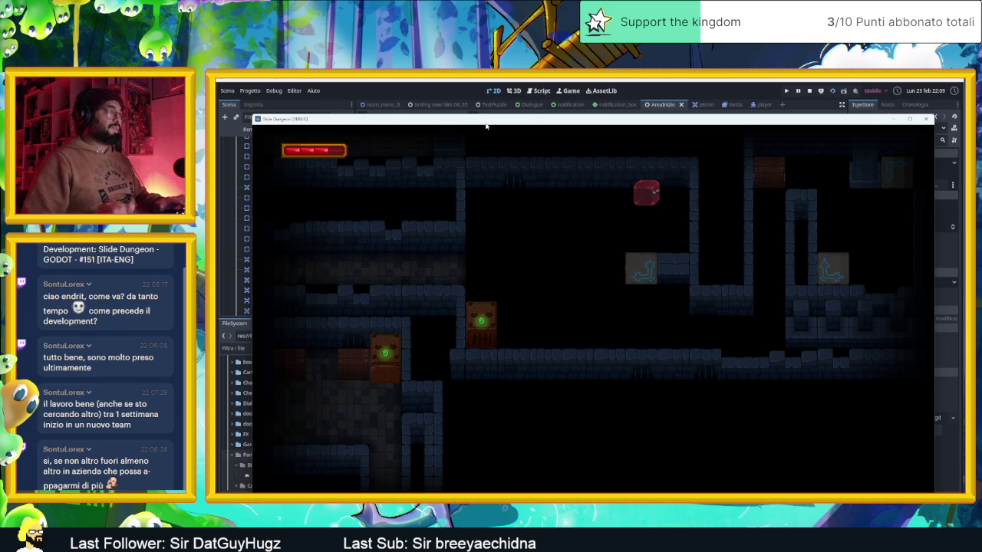
pyautogui.click(810, 92)
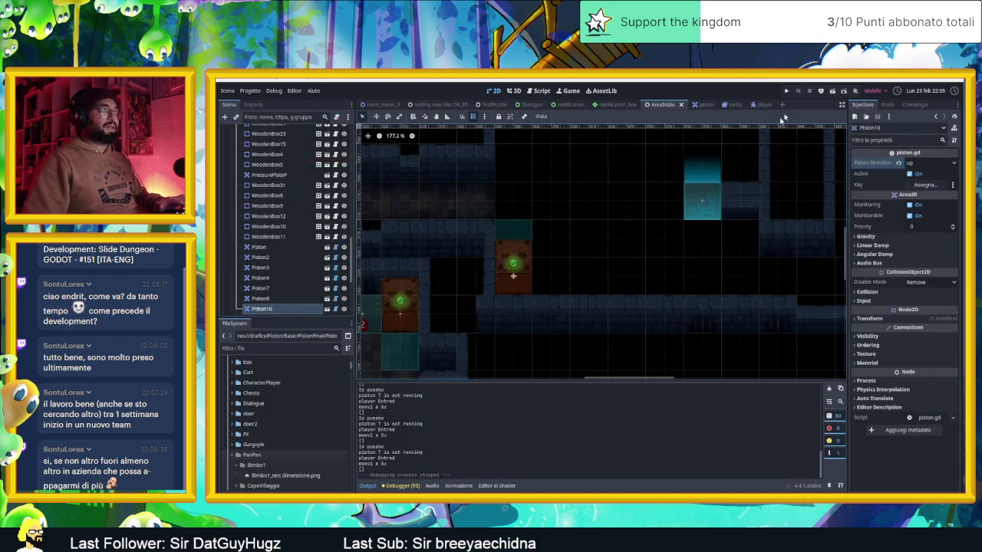
pyautogui.scroll(-15, 254, 273)
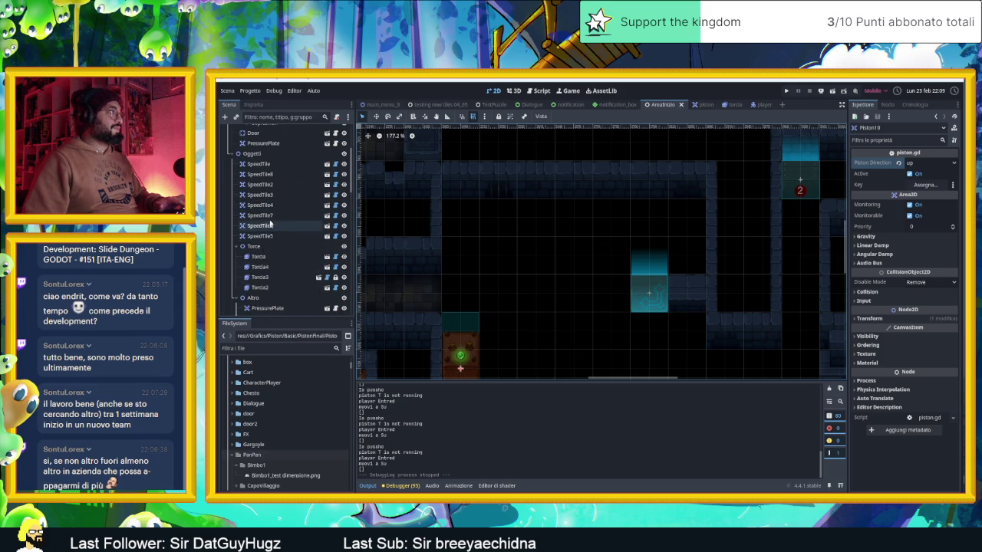
# - Paint two stacked wall tiles on the SopraMuri layer in the middle corridor and save the scene
pyautogui.scroll(5, 270, 223)
pyautogui.click(253, 206)
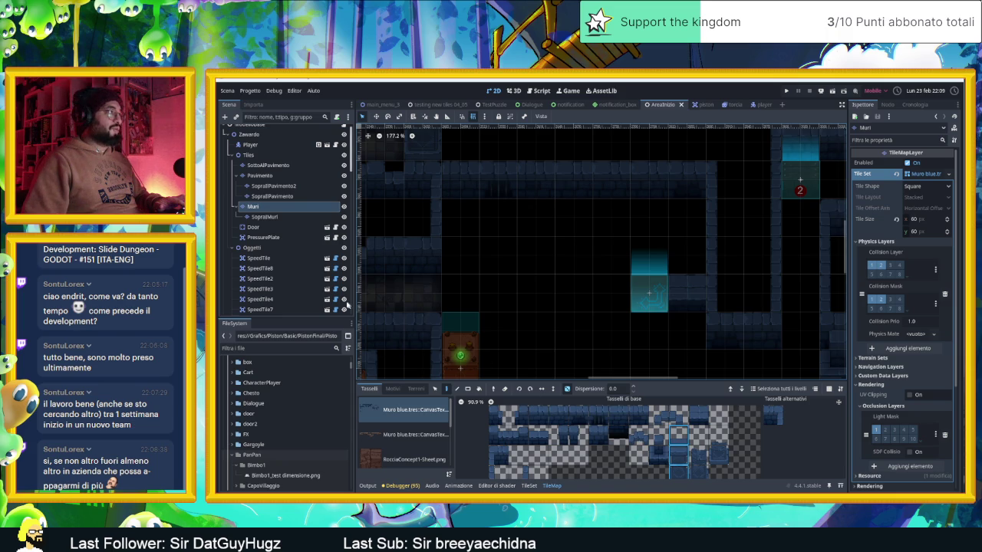
pyautogui.click(265, 217)
pyautogui.click(572, 216)
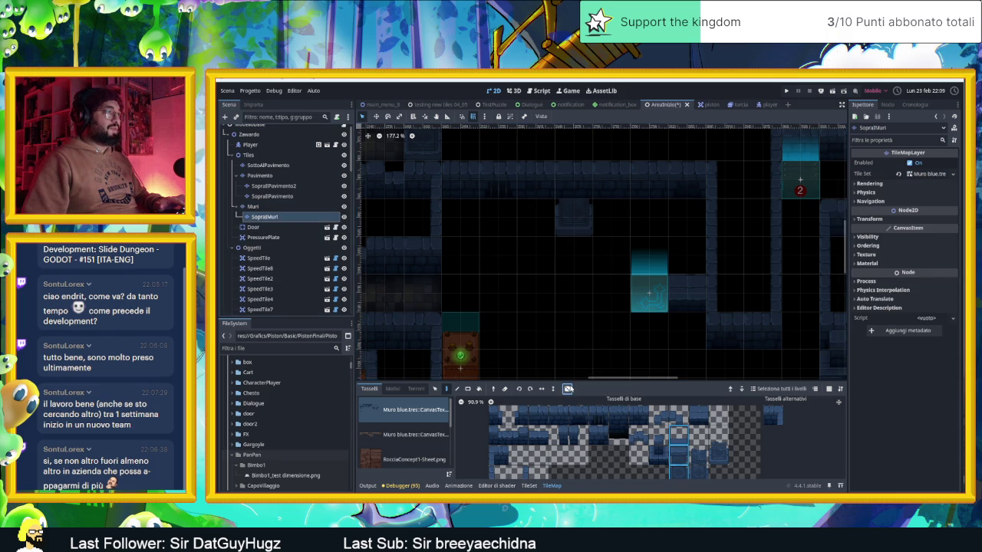
pyautogui.click(573, 192)
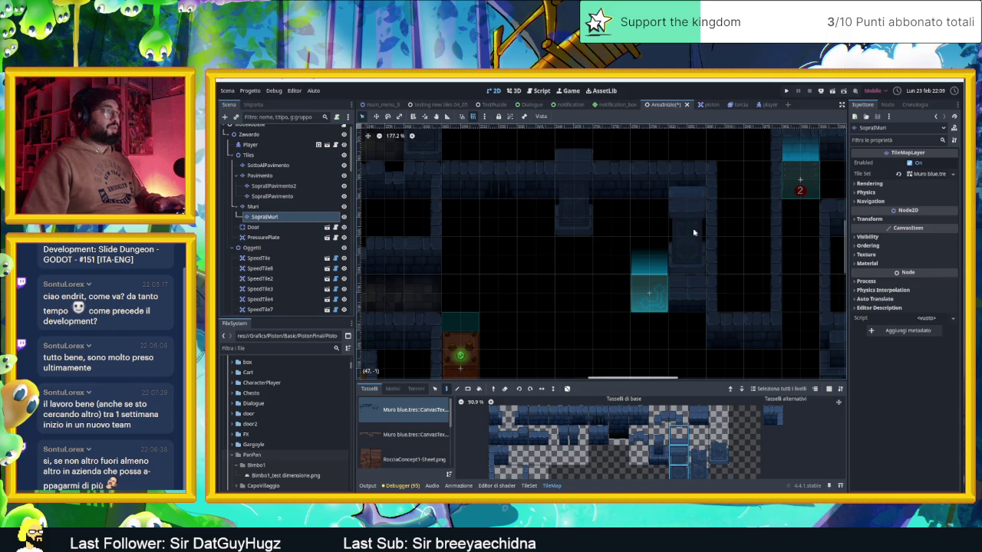
pyautogui.click(250, 135)
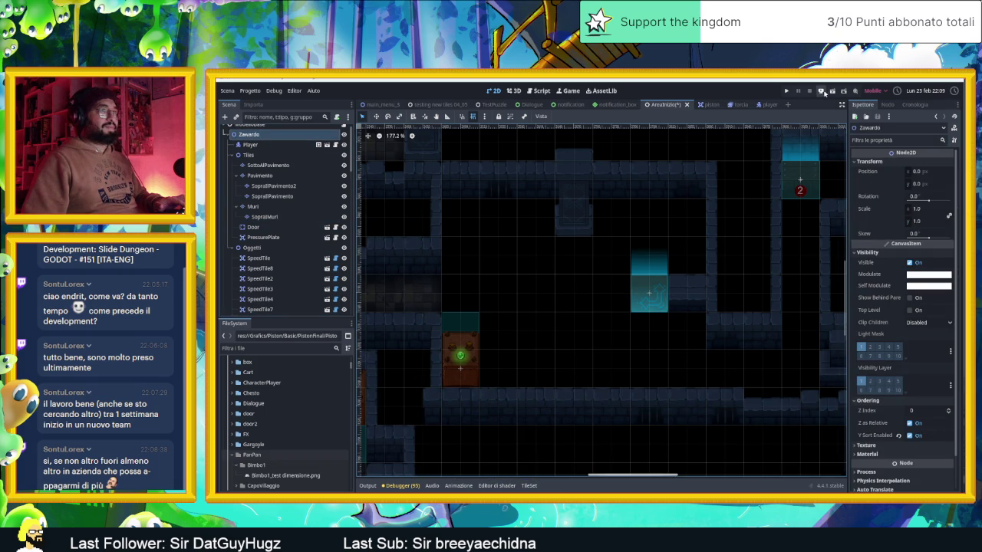
pyautogui.hotkey('ctrl', 's')
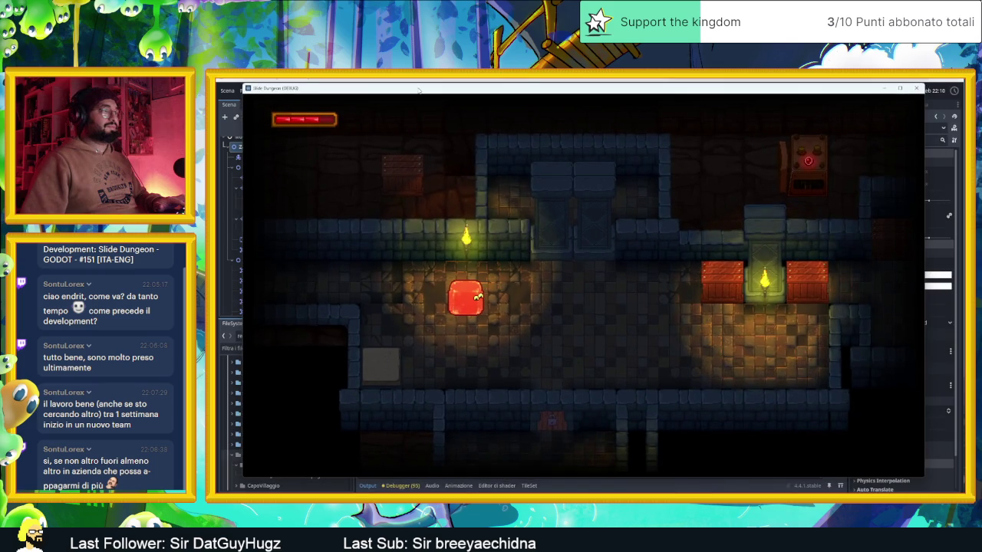
# - Slide the slime toward the chest, up into the next room, through the top-right corridor and down it
pyautogui.press('Down')
pyautogui.press('Right')
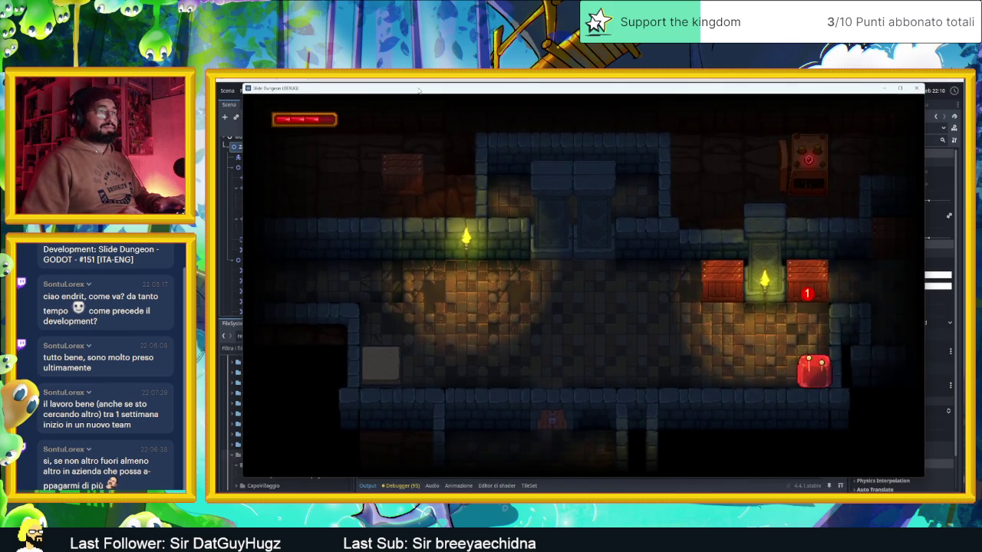
pyautogui.press('Up')
pyautogui.press('Up')
pyautogui.press('Down')
pyautogui.press('Up')
pyautogui.press('Right')
pyautogui.press('Left')
pyautogui.press('Right')
pyautogui.press('Up')
pyautogui.press('Left')
pyautogui.press('Down')
pyautogui.press('Up')
pyautogui.press('Down')
pyautogui.press('Up')
pyautogui.press('Down')
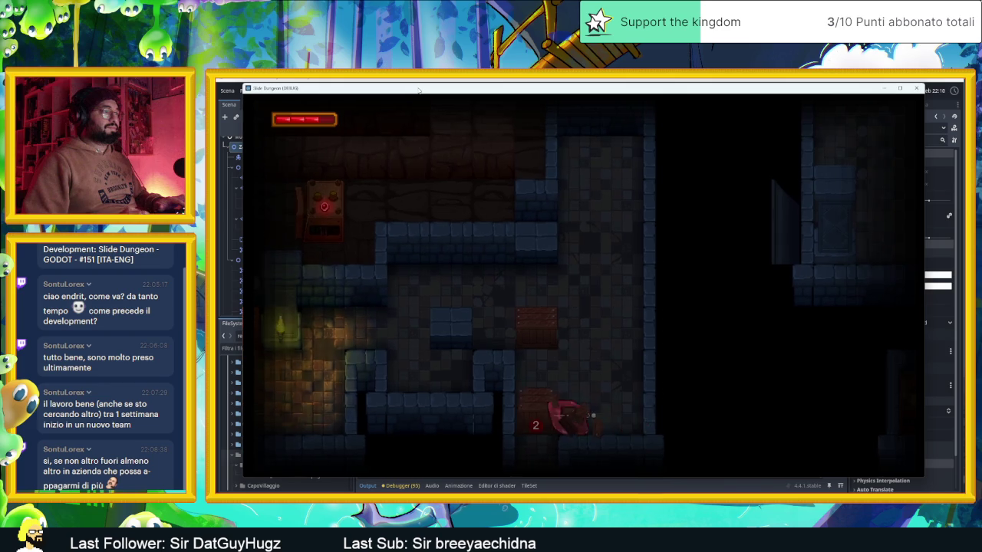
# - Slide the slime into a new room, along the bottom corridor to the green-chest room and onward
pyautogui.press('Right')
pyautogui.press('Left')
pyautogui.press('Down')
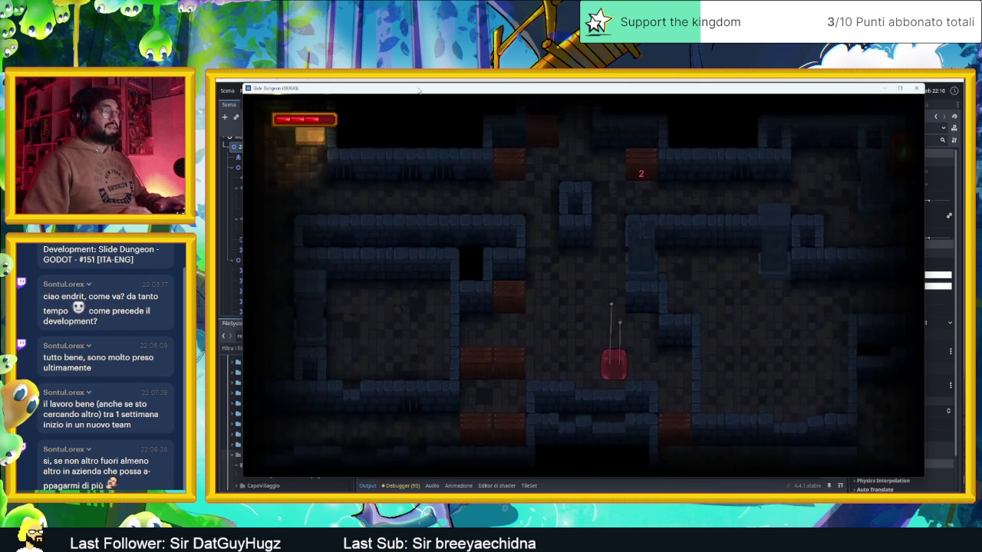
pyautogui.press('Right')
pyautogui.press('Up')
pyautogui.press('Up')
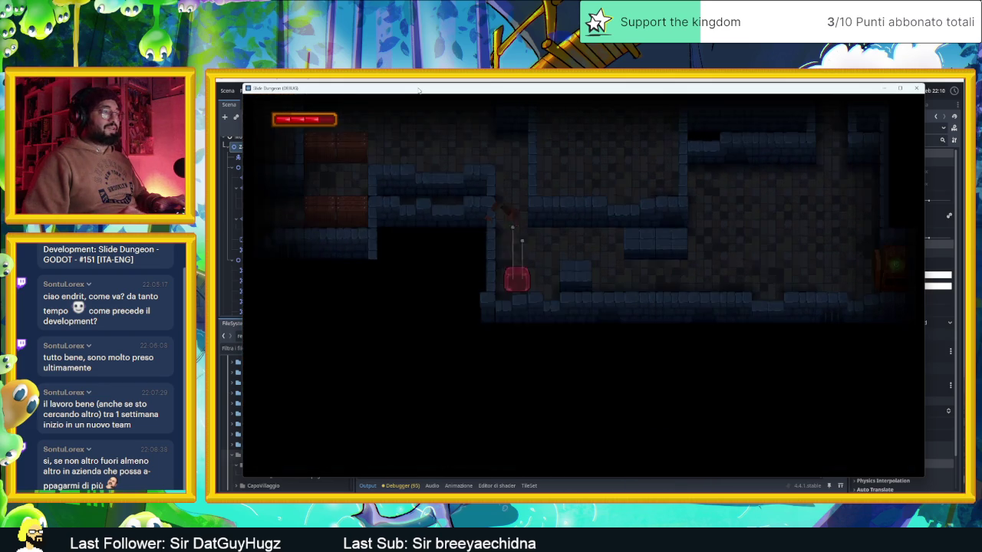
pyautogui.press('Down')
pyautogui.press('Left')
pyautogui.press('Down')
pyautogui.press('Right')
pyautogui.press('Right')
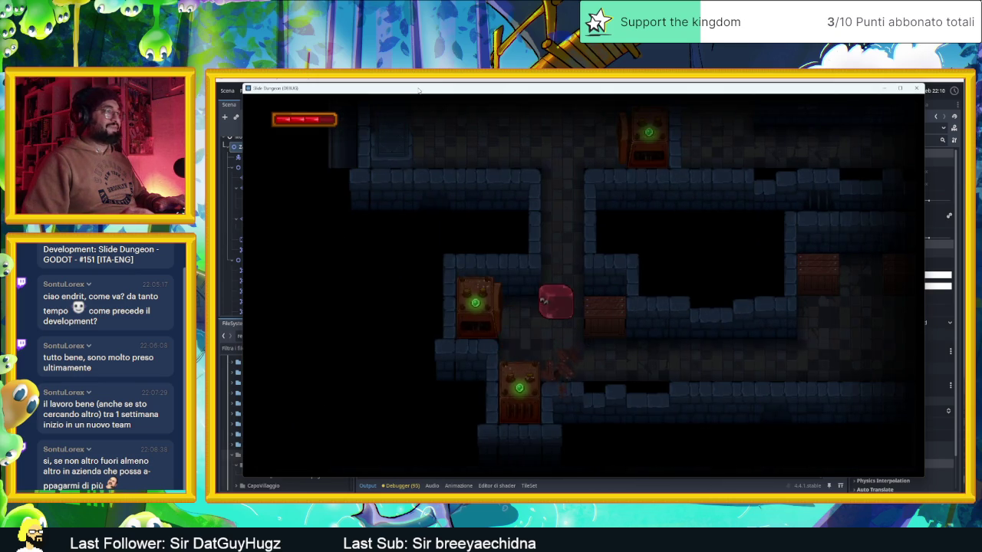
# - Slide the slime into the next room, onto the upward arrow tile, then left and down
pyautogui.press('Up')
pyautogui.press('Left')
pyautogui.press('Up')
pyautogui.press('Right')
pyautogui.press('Down')
pyautogui.press('Right')
pyautogui.press('Left')
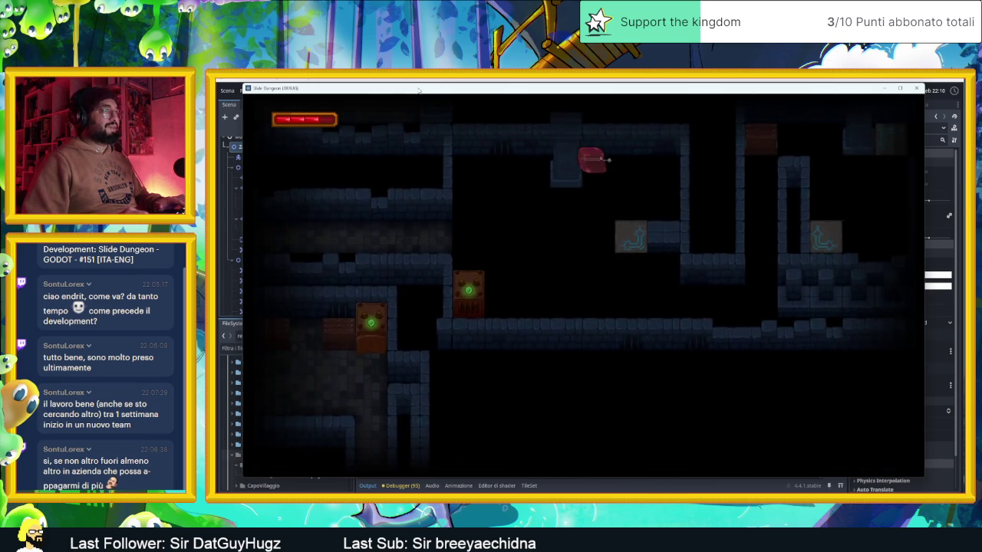
pyautogui.press('Down')
pyautogui.press('Right')
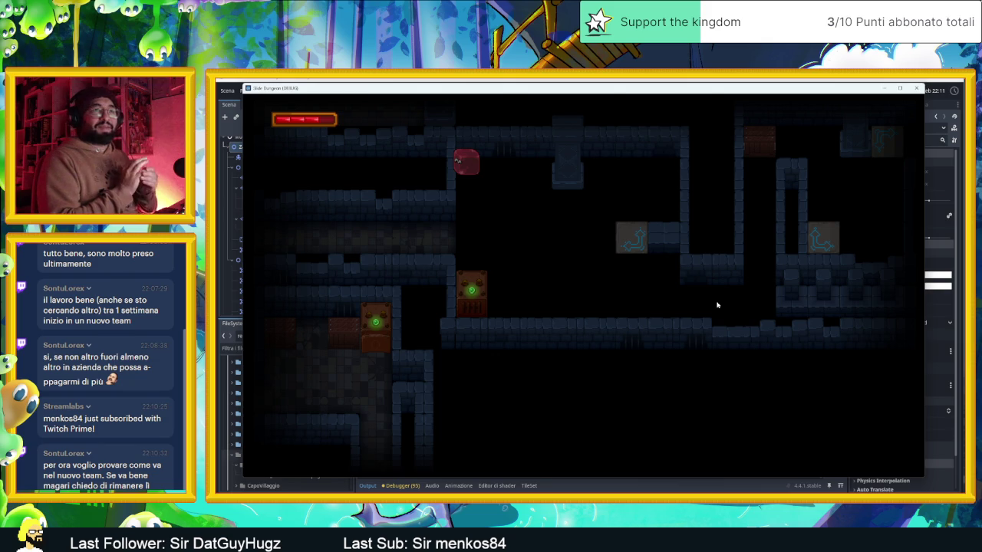
# - Slide the player down onto the wooden box and around the arrow-tile room
pyautogui.press('Down')
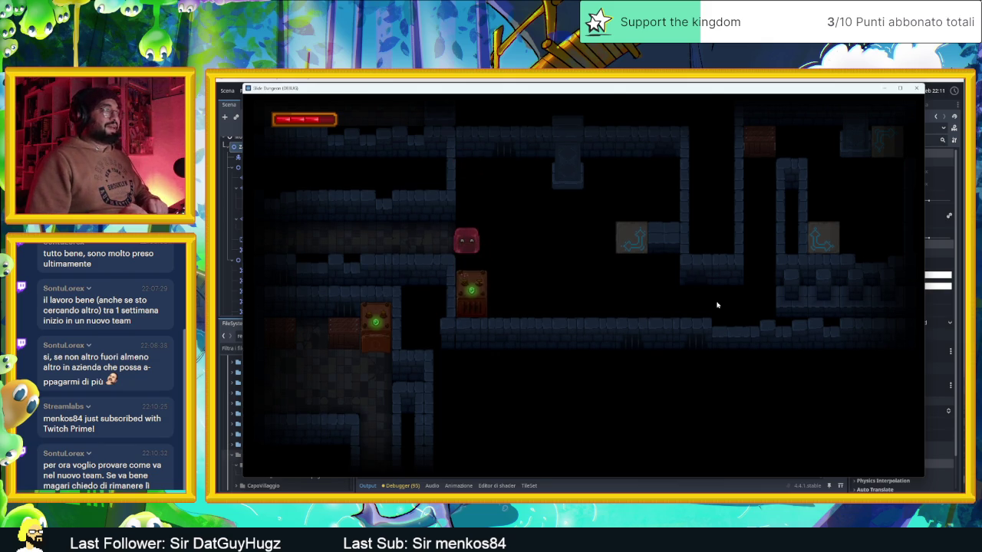
pyautogui.press('Up')
pyautogui.press('Right')
pyautogui.press('Left')
pyautogui.press('Down')
pyautogui.press('Up')
pyautogui.press('Up')
pyautogui.press('Right')
pyautogui.press('Down')
pyautogui.press('Left')
pyautogui.press('Up')
pyautogui.press('Left')
pyautogui.press('Down')
# - Slide the player up and down to the floor, bouncing under the piston
pyautogui.press('Up')
pyautogui.press('Right')
pyautogui.press('Up')
pyautogui.press('Down')
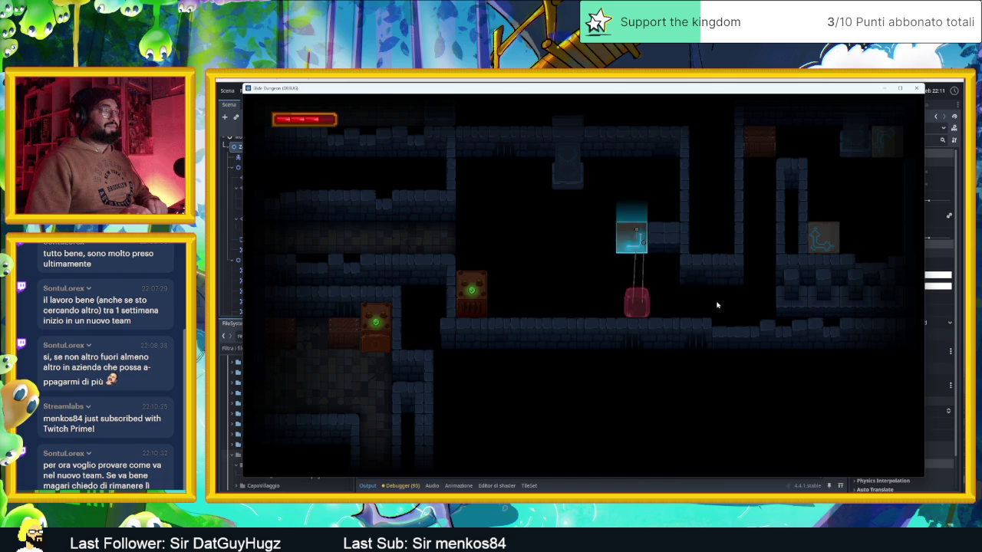
pyautogui.press('Up')
pyautogui.press('Down')
pyautogui.press('Up')
pyautogui.press('Down')
# - Slide the player along the upper corridor and down to the lower-right floor, then stop the game
pyautogui.press('Up')
pyautogui.press('Left')
pyautogui.press('Down')
pyautogui.press('Left')
pyautogui.press('Up')
pyautogui.press('Left')
pyautogui.press('Down')
pyautogui.press('Right')
pyautogui.press('Up')
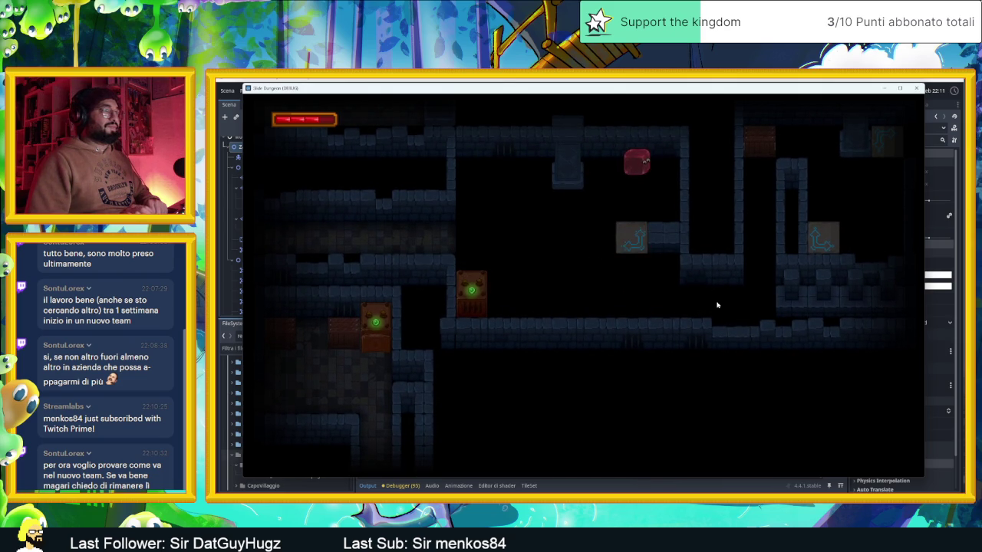
pyautogui.press('Left')
pyautogui.press('Down')
pyautogui.press('Right')
pyautogui.press('Up')
pyautogui.press('Down')
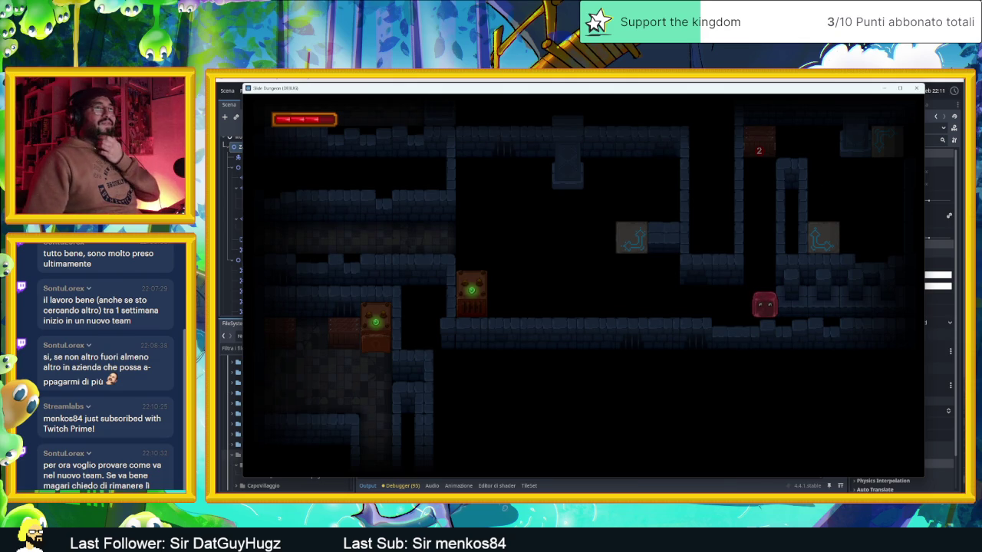
pyautogui.click(917, 89)
# - Scroll the Godot Scene tree down, then dismiss the first new audio device notice
pyautogui.scroll(-5, 660, 248)
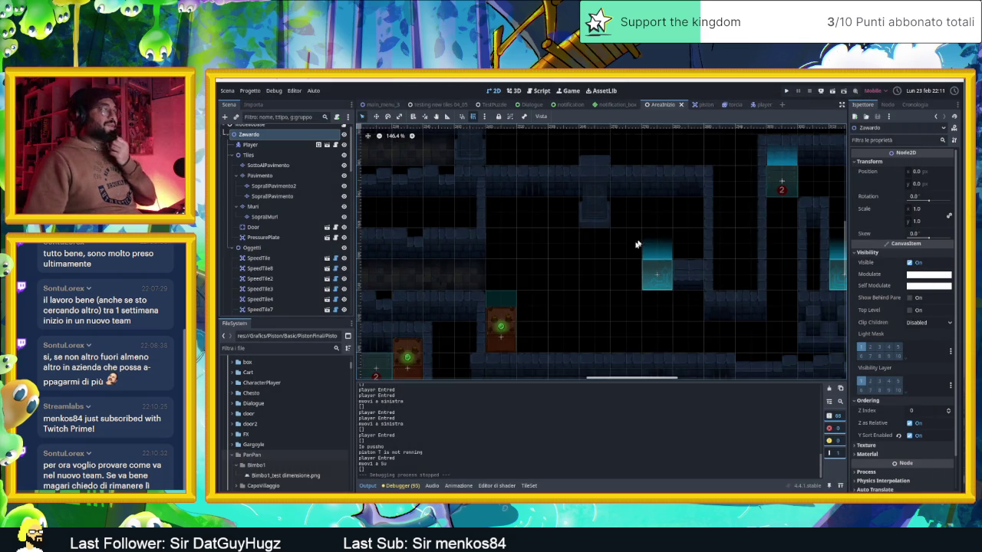
pyautogui.scroll(-3, 286, 244)
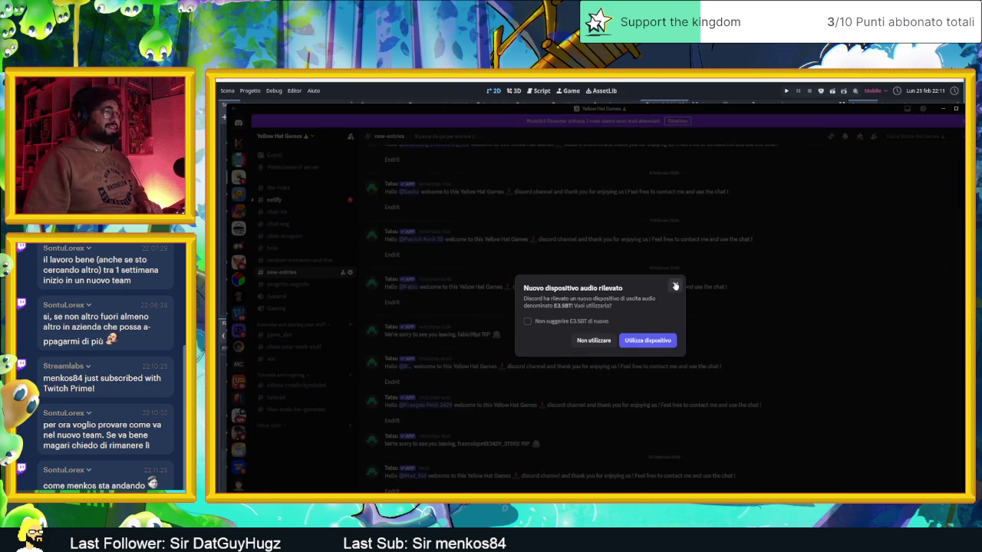
pyautogui.click(675, 287)
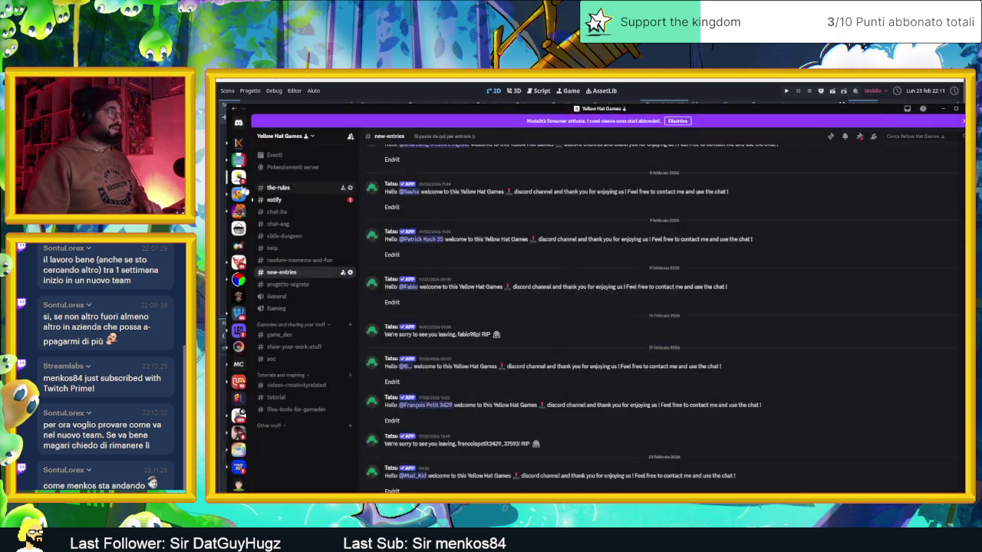
# - Dismiss the Scarlett 2i2 notice and scroll up through Discord's #game_dev channel
pyautogui.click(675, 264)
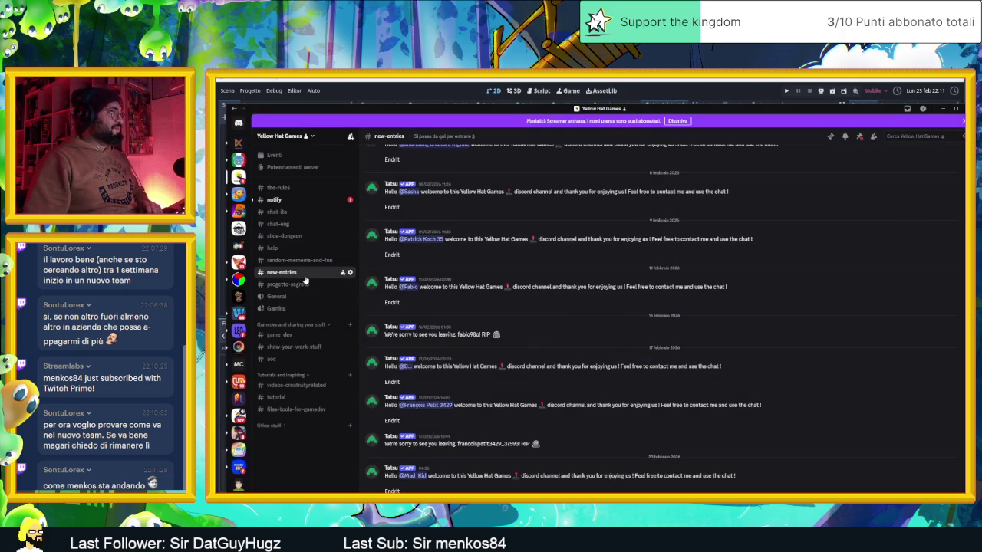
pyautogui.click(313, 335)
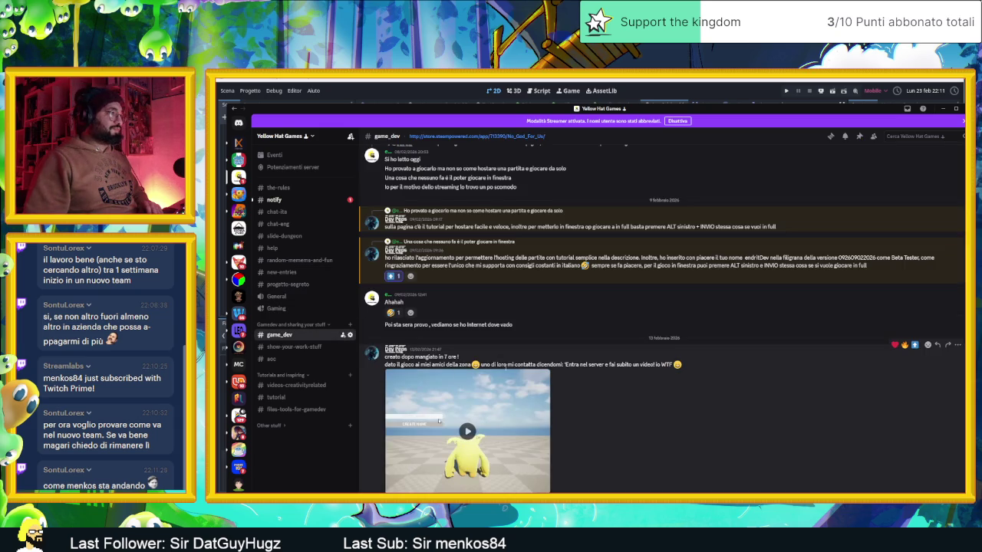
pyautogui.scroll(10, 505, 372)
pyautogui.scroll(15, 506, 372)
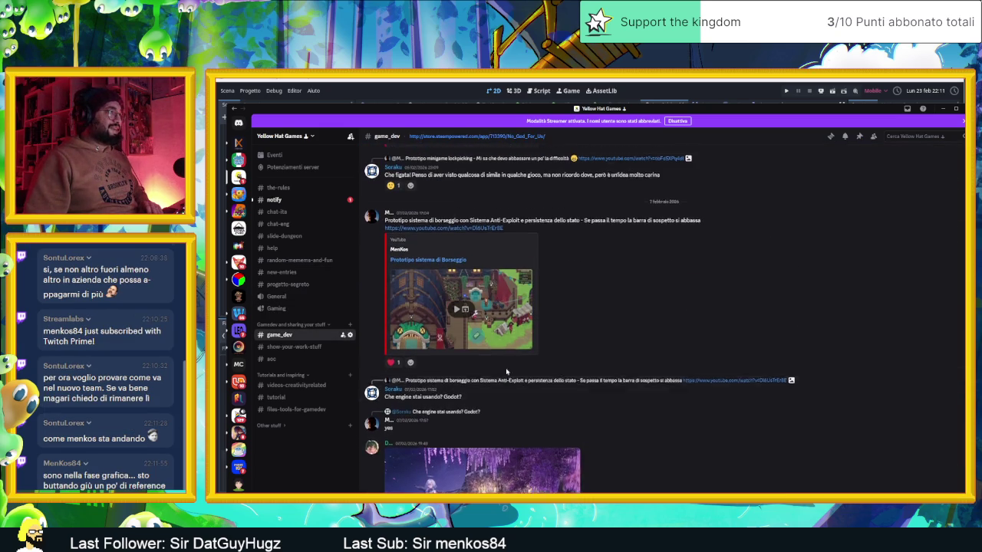
pyautogui.scroll(2, 506, 372)
# - Play the Borseggio prototype embed full screen, exit, and open it on YouTube
pyautogui.click(460, 374)
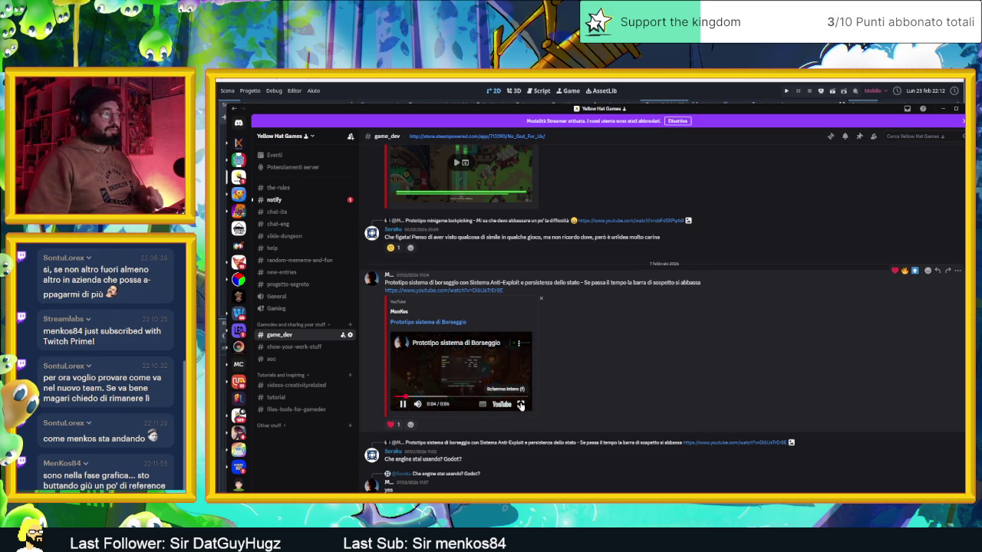
pyautogui.click(521, 405)
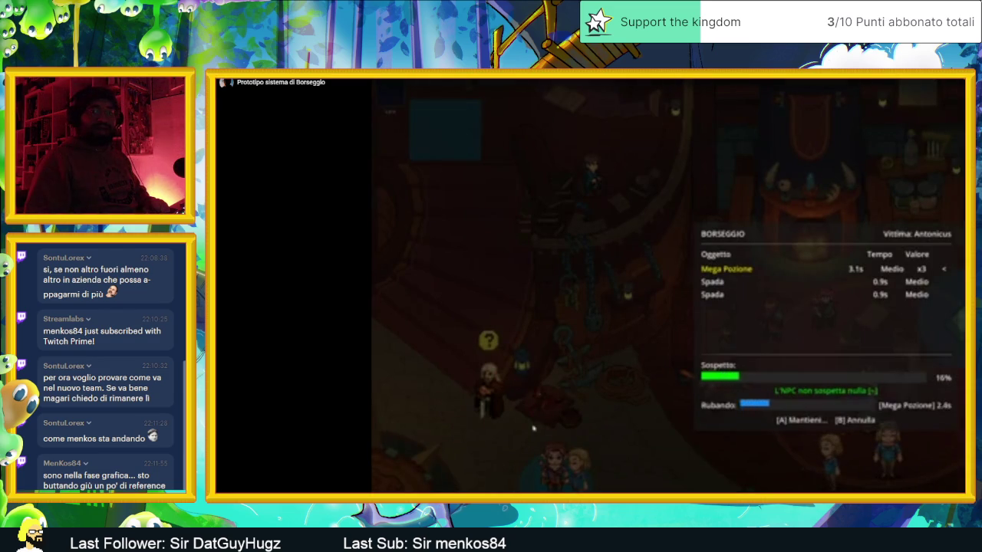
pyautogui.press('Escape')
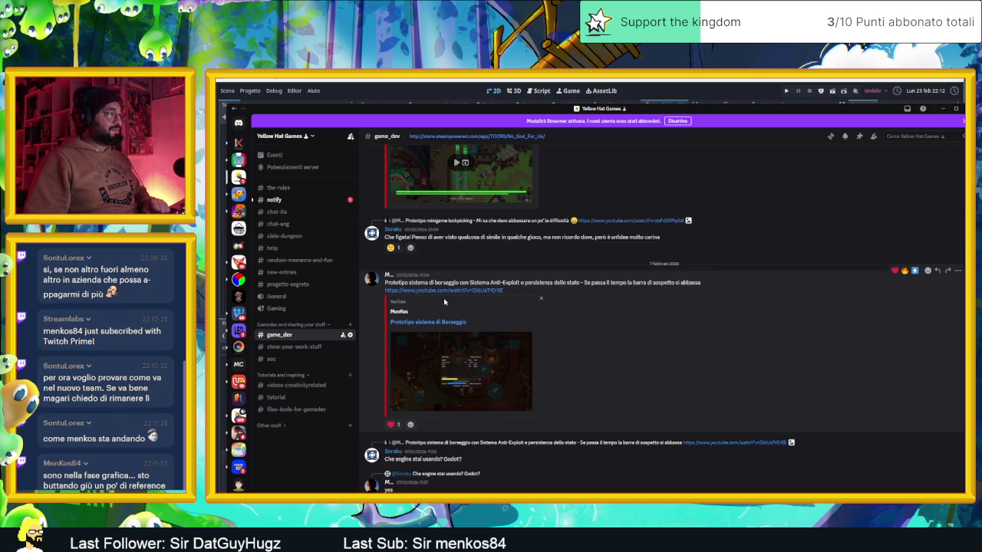
pyautogui.click(447, 290)
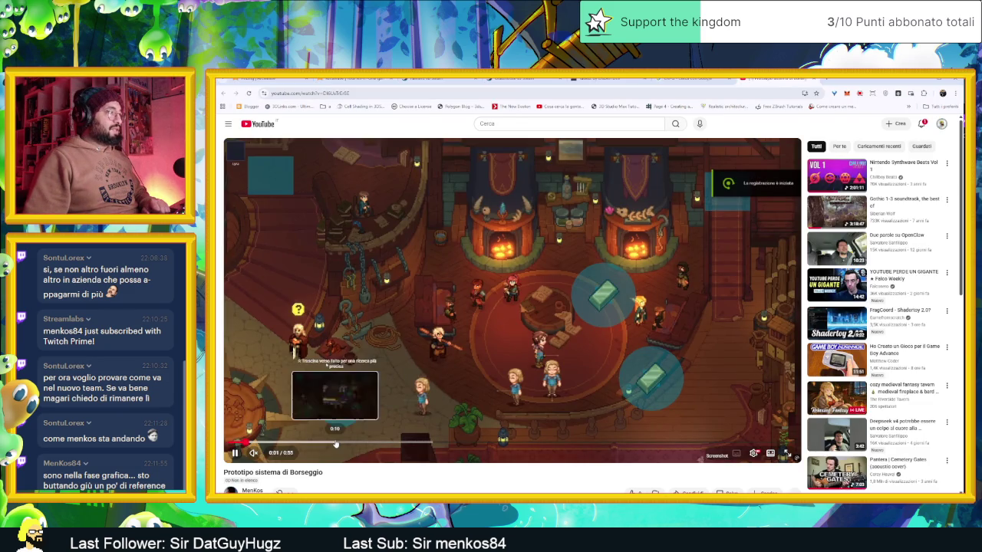
# - Skim the Borseggio video from 0:07 through 0:28 and pause it at 0:50
pyautogui.click(335, 443)
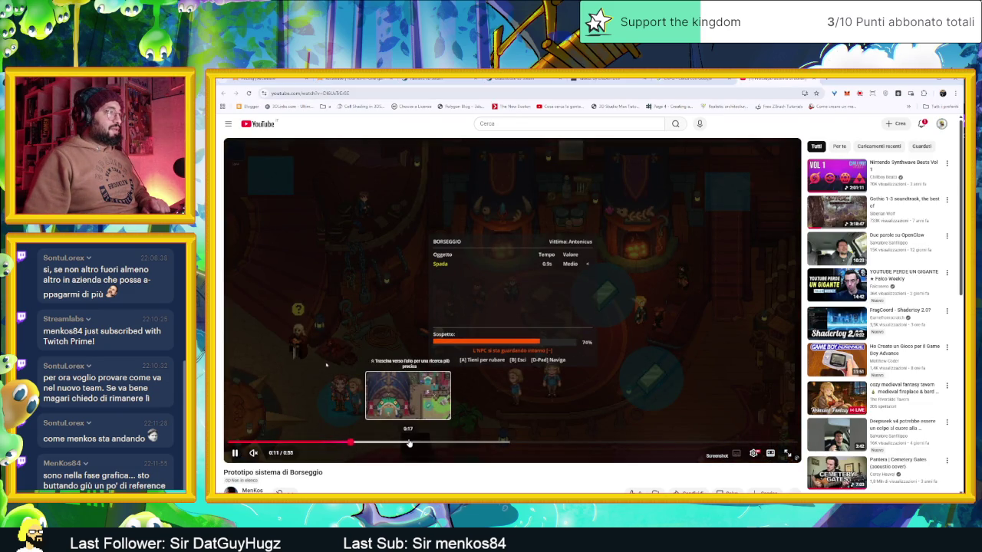
pyautogui.click(409, 444)
pyautogui.click(303, 444)
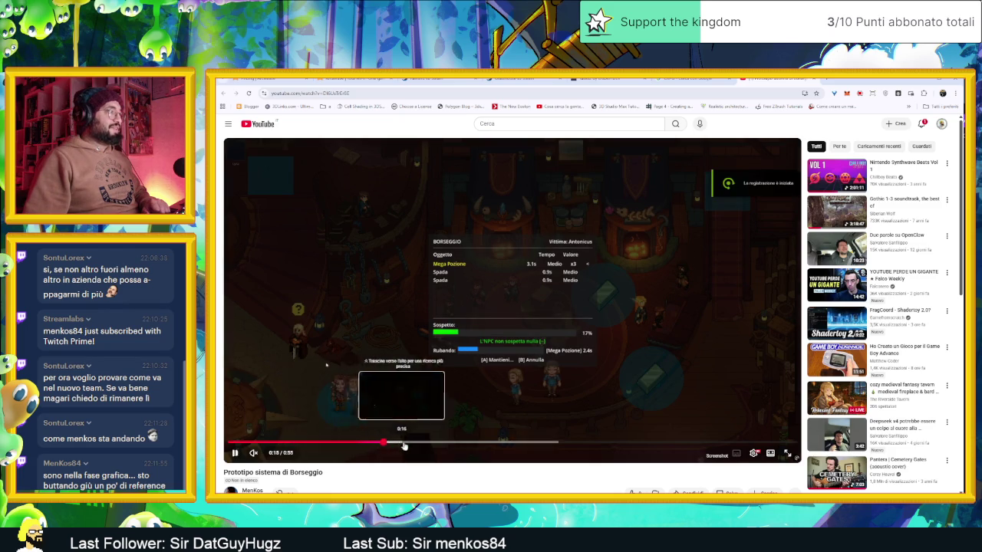
pyautogui.click(410, 444)
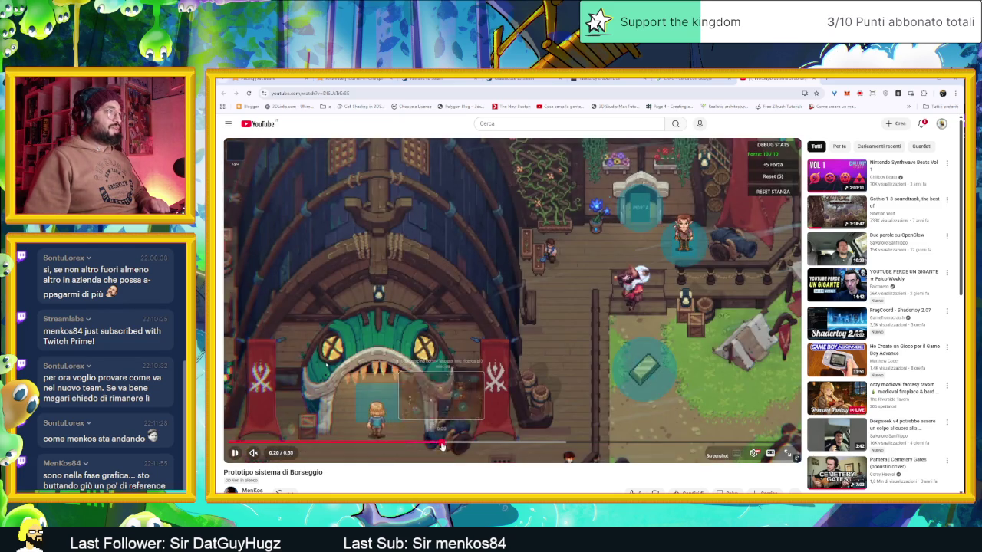
pyautogui.click(468, 443)
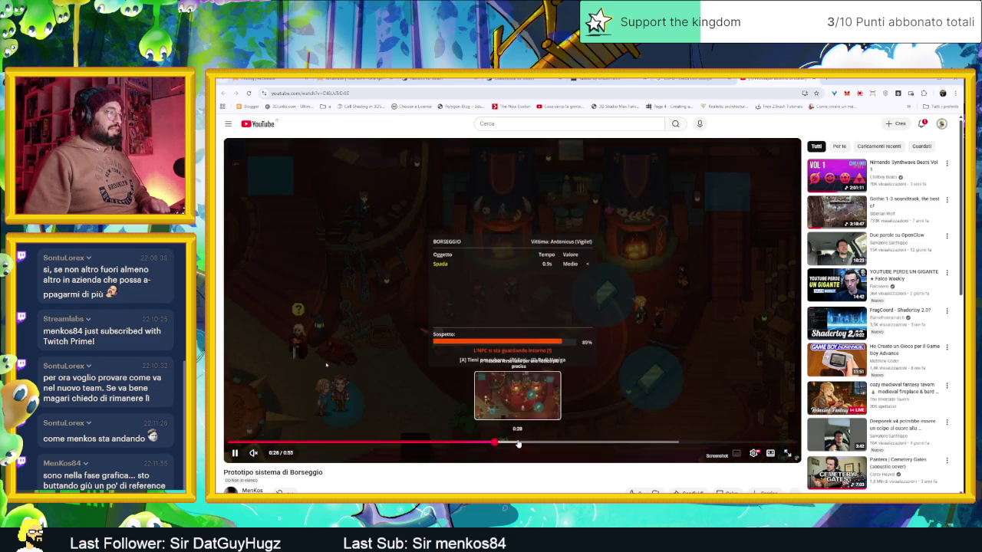
pyautogui.click(517, 444)
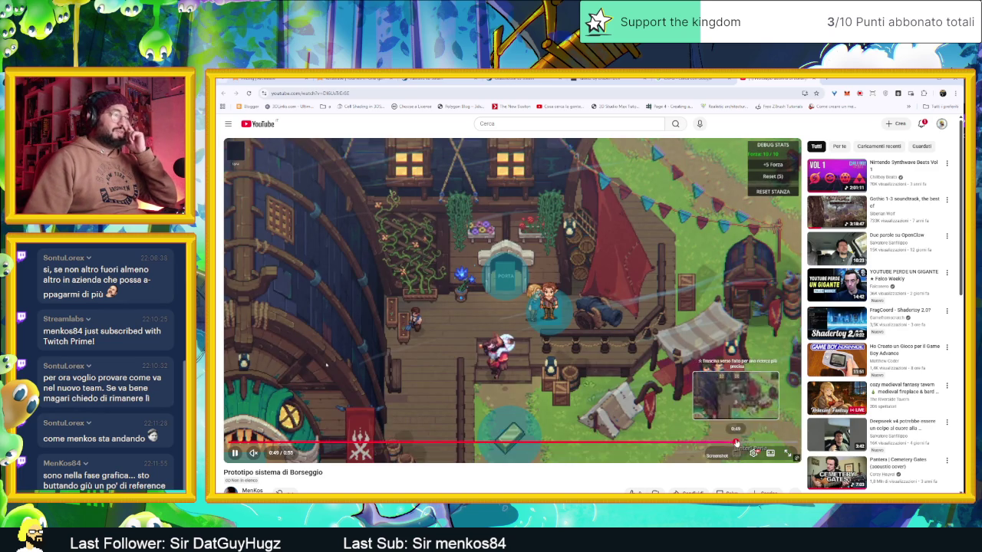
pyautogui.click(667, 326)
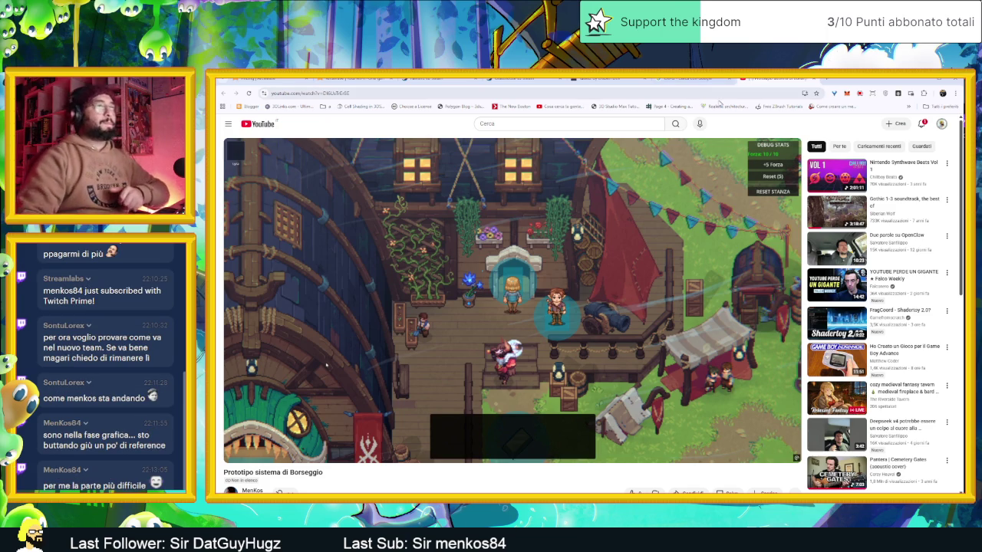
# - Scroll down the YouTube page and minimize the browser to return to Discord
pyautogui.scroll(-1, 447, 269)
pyautogui.scroll(-1, 447, 276)
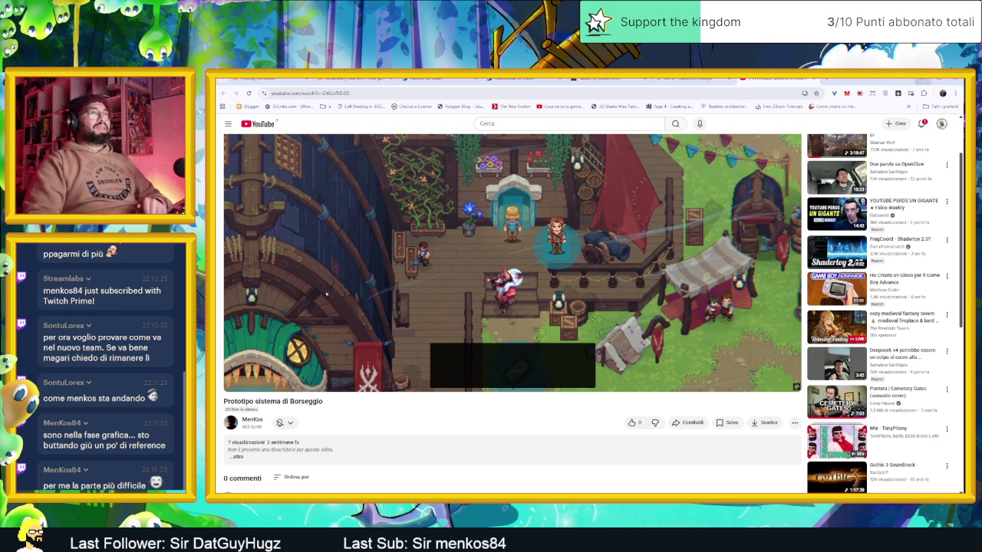
pyautogui.press('super+Down')
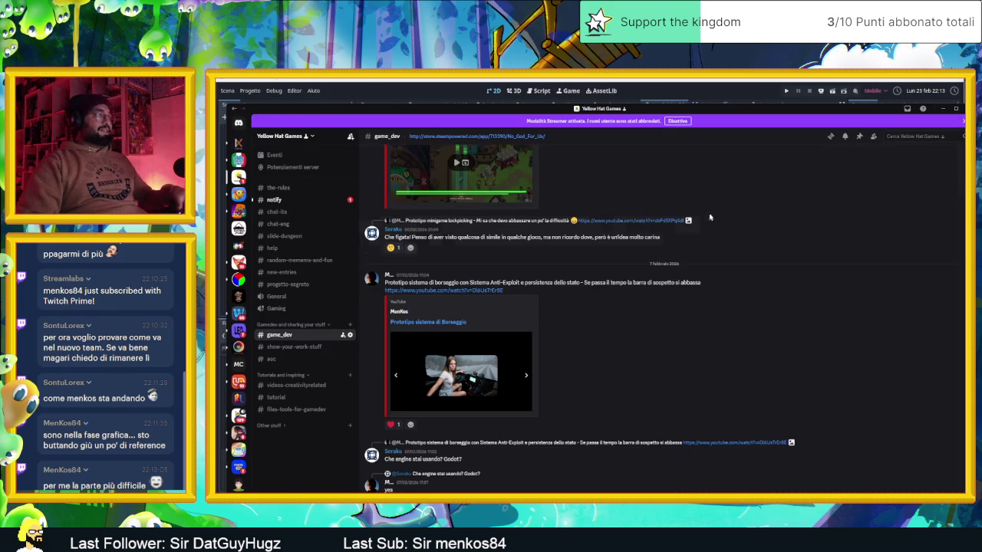
# - Open the suggested winter truck-driver video from the finished Borseggio embed
pyautogui.moveTo(453, 383)
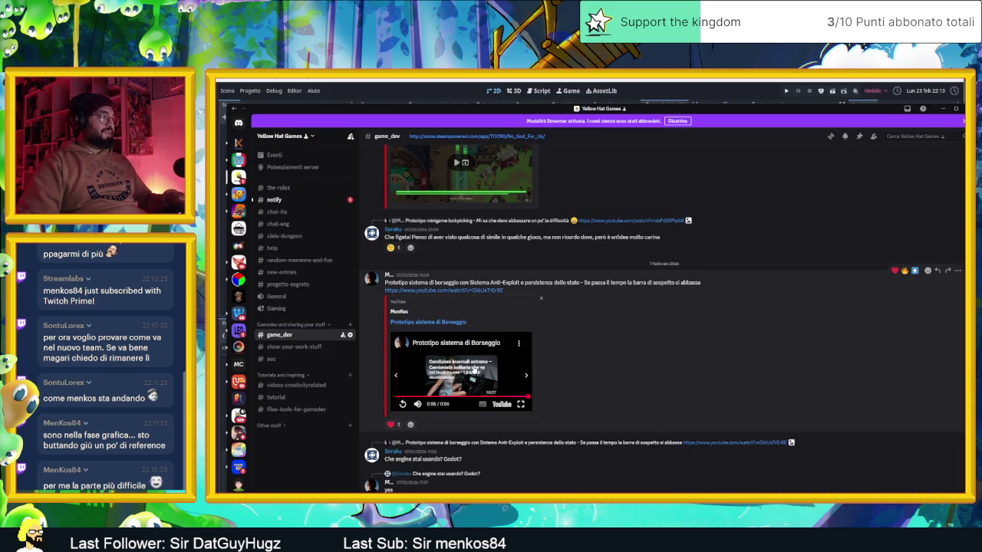
pyautogui.click(474, 369)
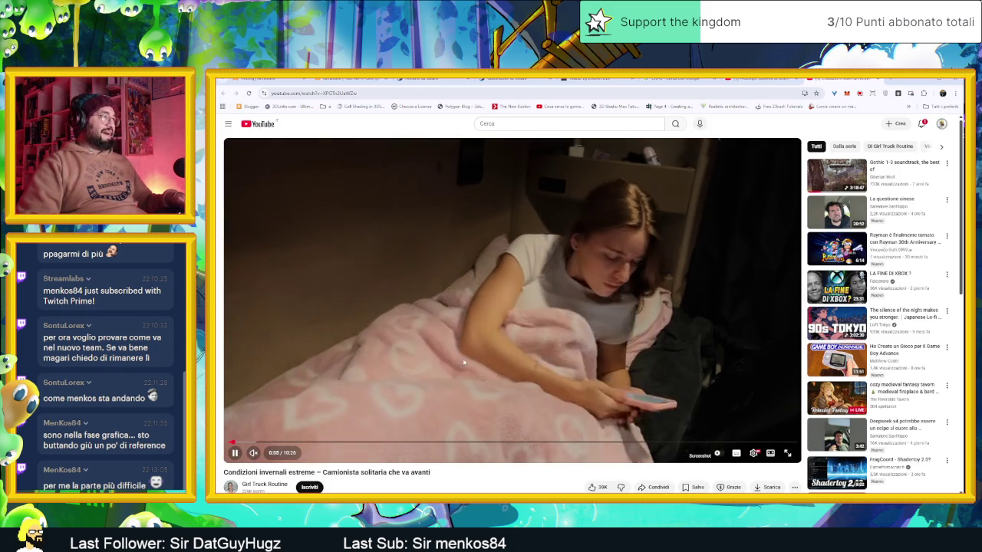
pyautogui.scroll(-1, 453, 360)
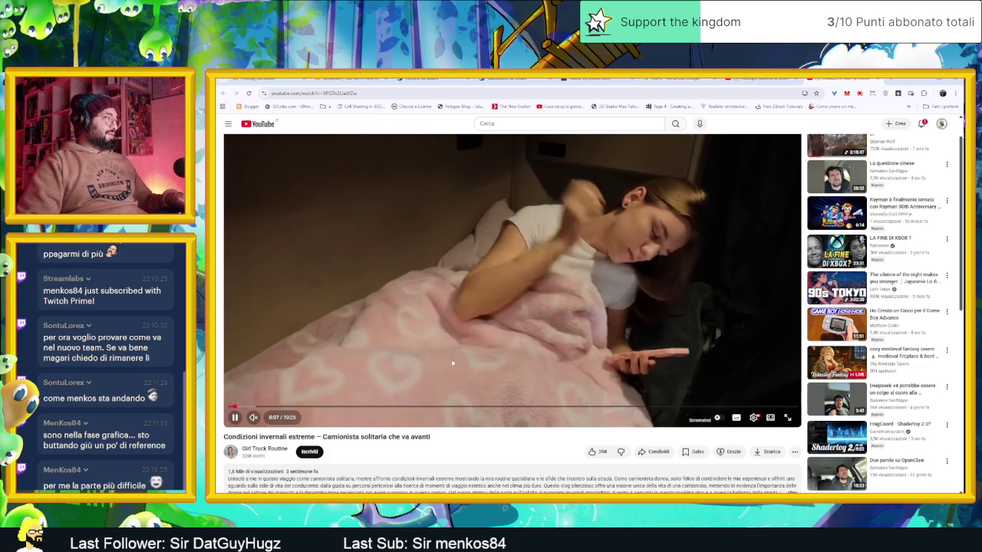
# - Skim the truck video from 0:36 up to 9:27, then pause it
pyautogui.scroll(-1, 452, 363)
pyautogui.scroll(2, 453, 364)
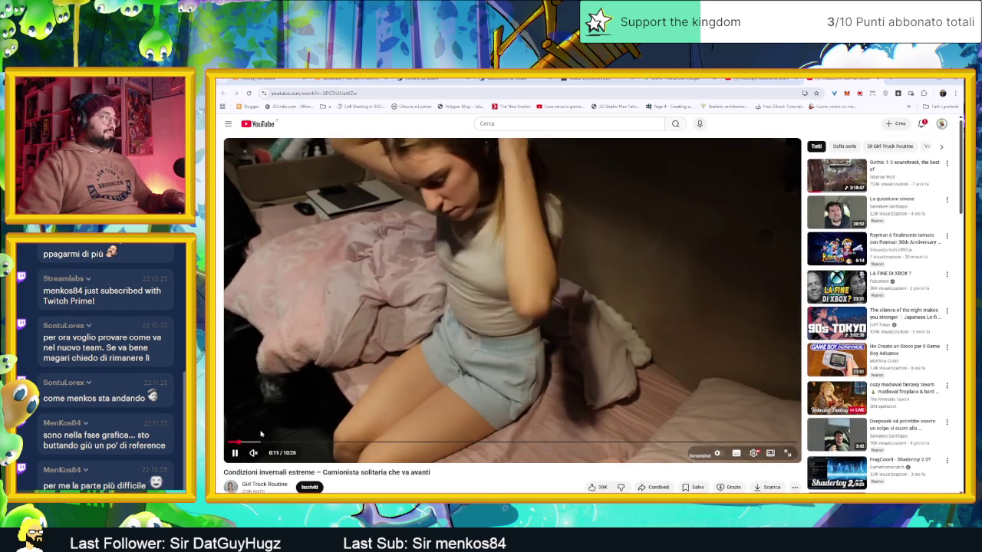
pyautogui.click(262, 442)
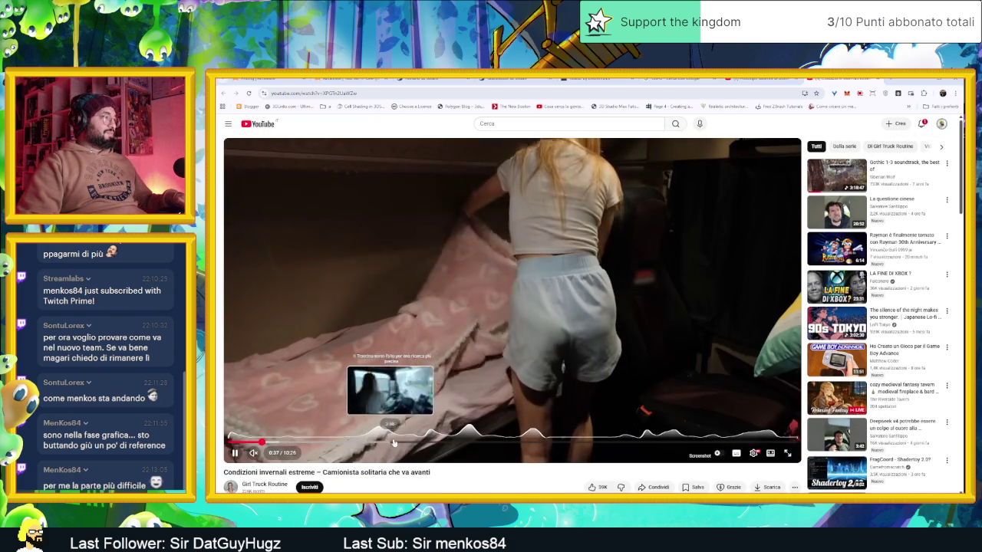
pyautogui.click(397, 443)
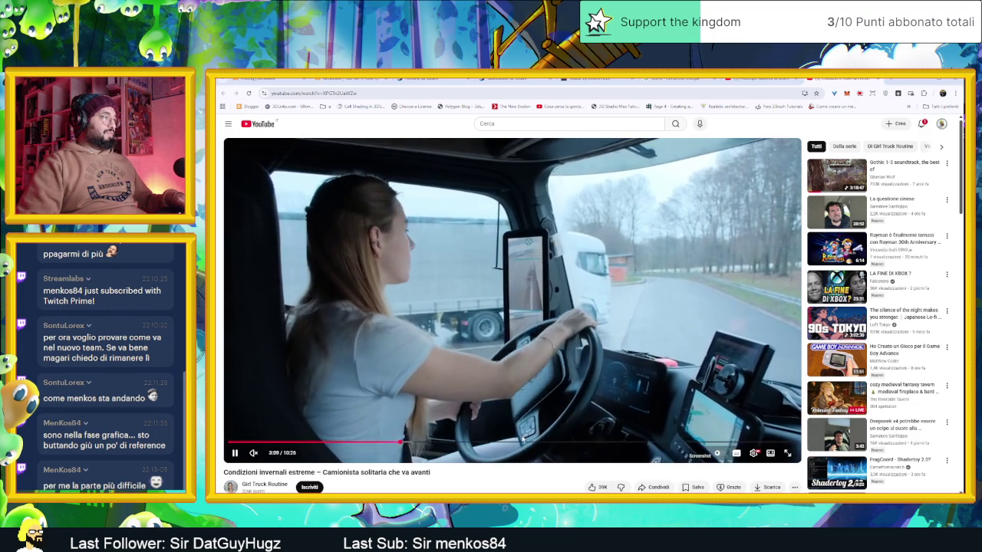
pyautogui.click(510, 442)
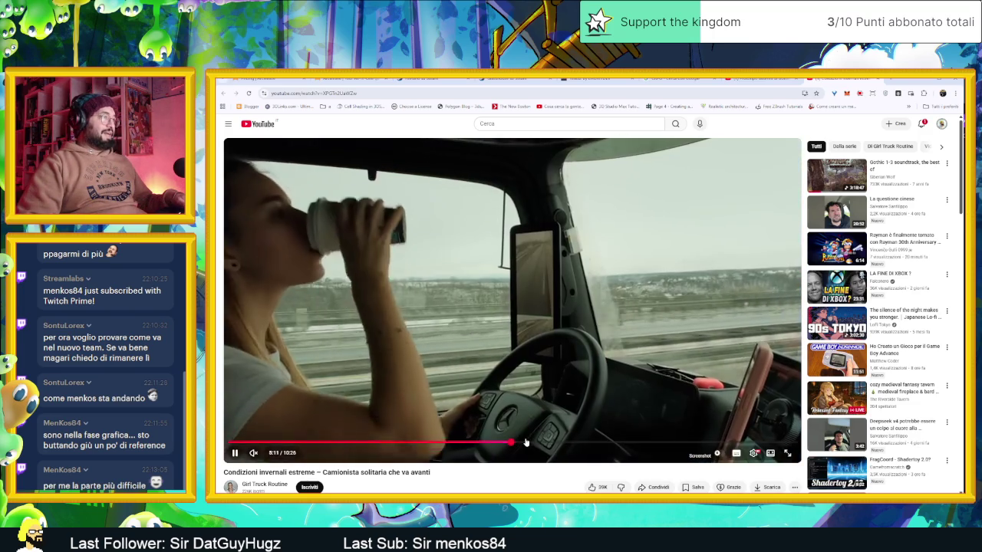
pyautogui.click(585, 443)
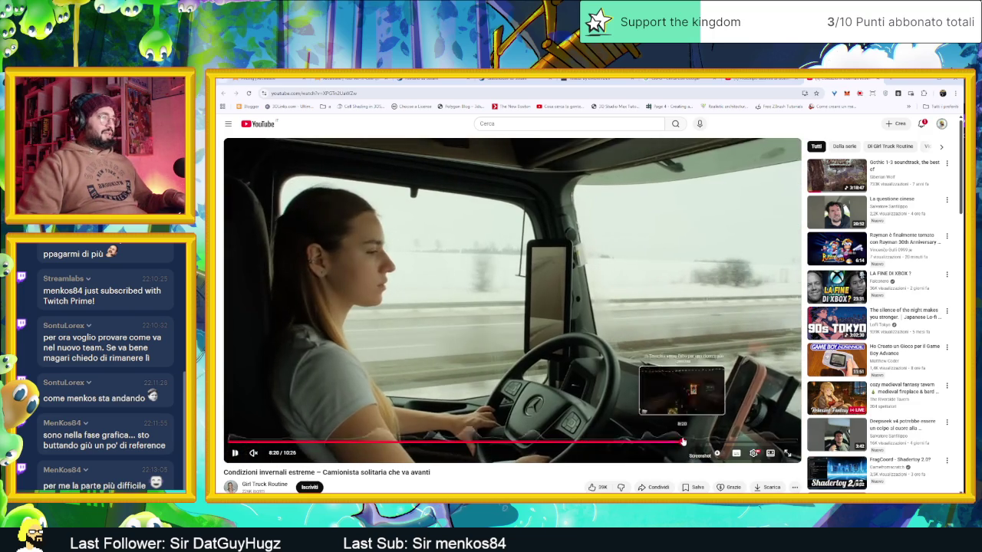
pyautogui.click(683, 443)
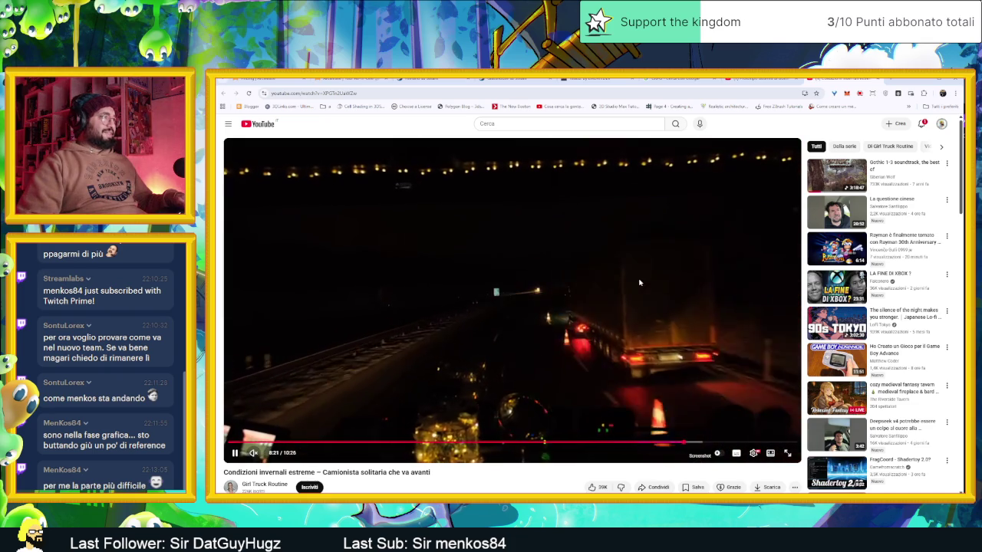
pyautogui.click(742, 443)
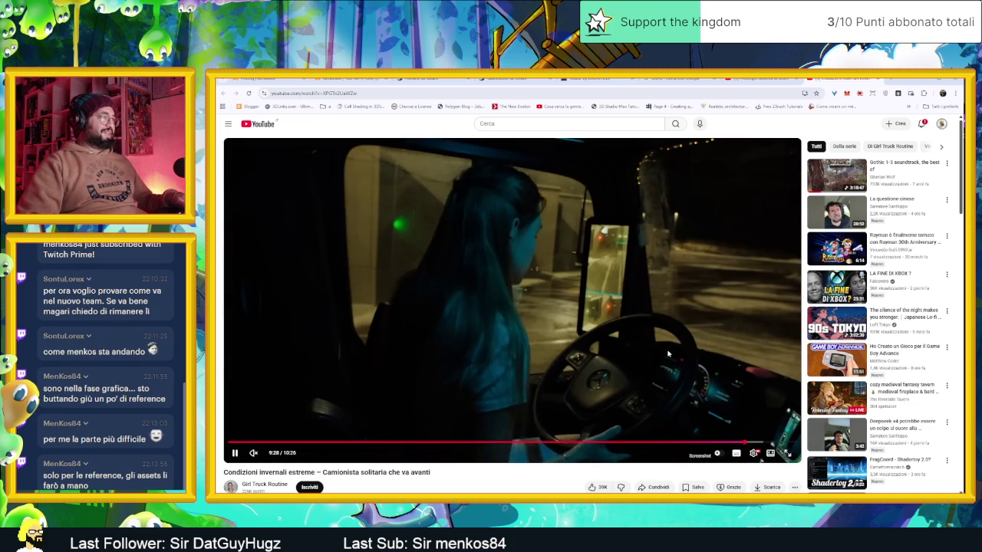
pyautogui.click(689, 374)
# - Minimize the browser and Discord, then pan and zoom the Godot 2D canvas
pyautogui.click(912, 83)
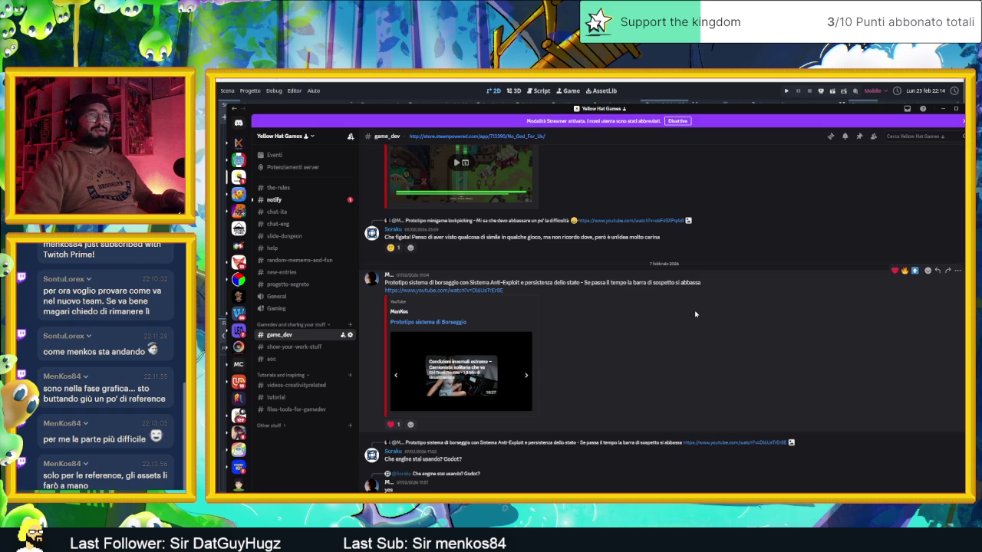
pyautogui.click(943, 109)
pyautogui.hscroll(3, 663, 256)
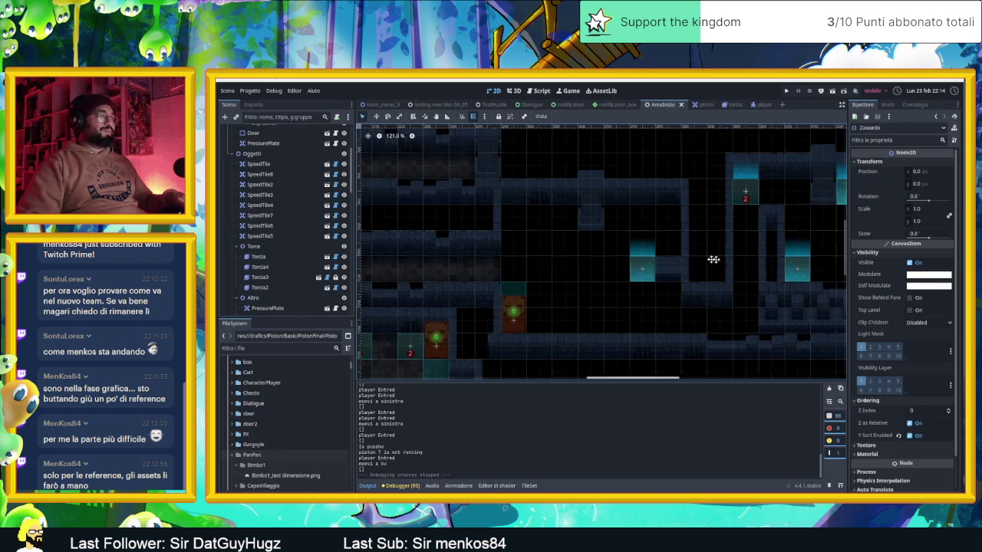
pyautogui.scroll(-3, 641, 241)
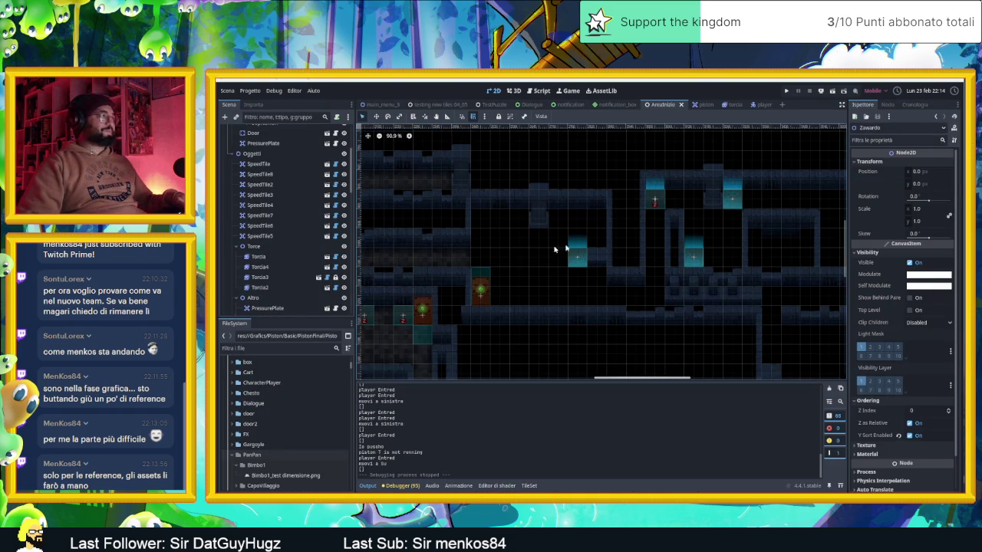
# - Collapse the Zawardo node and locate CameraNodeContainer in the Scene tree
pyautogui.scroll(5, 288, 219)
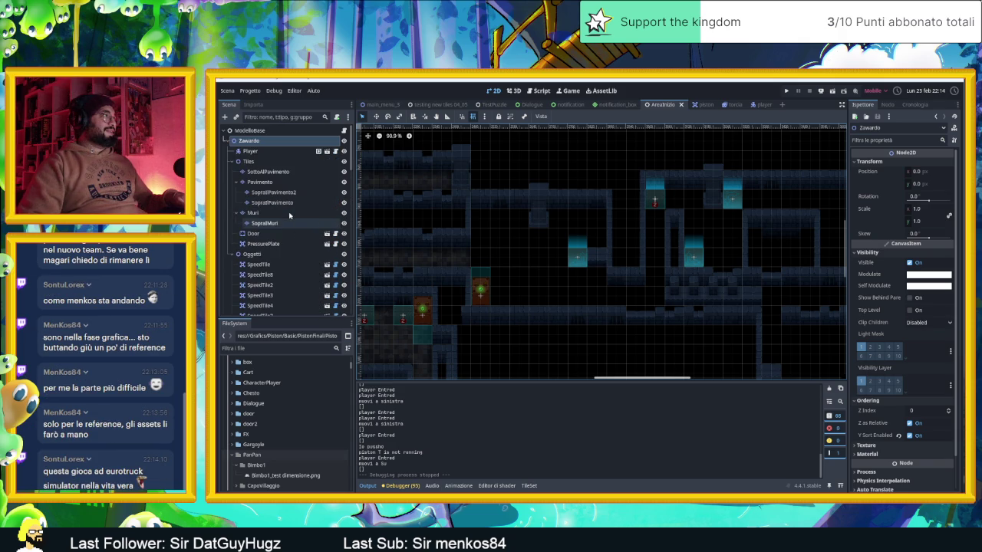
pyautogui.click(234, 151)
pyautogui.click(318, 172)
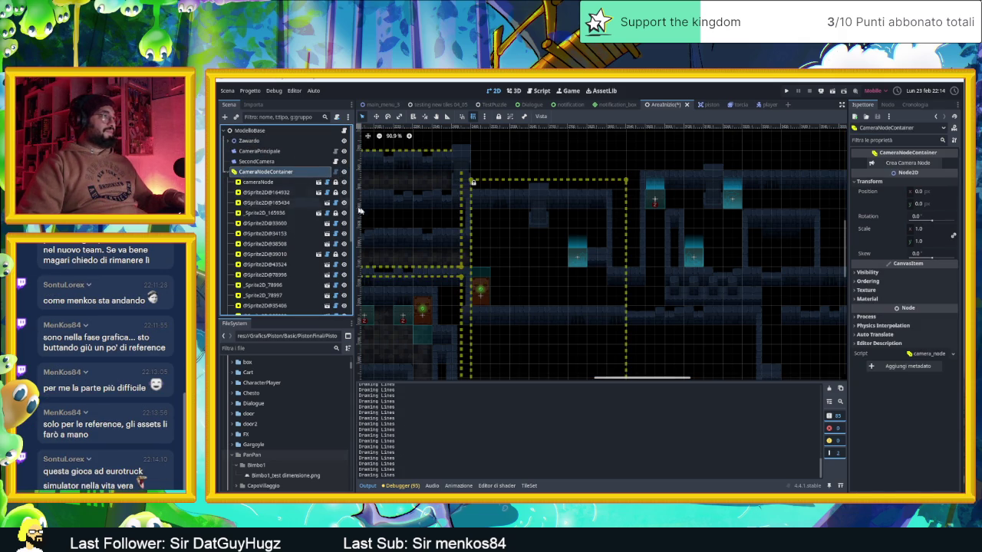
pyautogui.scroll(-4, 539, 311)
pyautogui.click(554, 336)
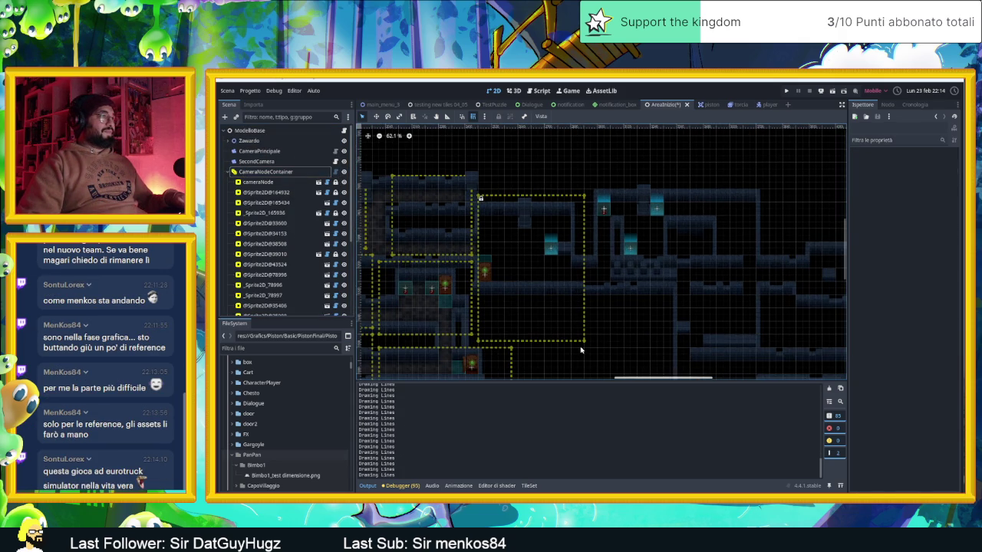
pyautogui.scroll(-4, 292, 260)
pyautogui.scroll(1, 292, 260)
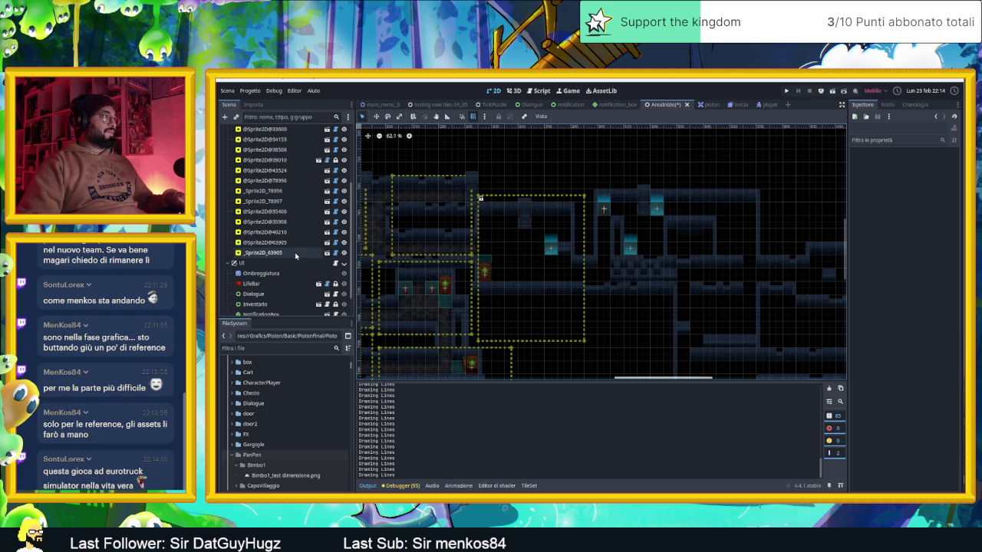
pyautogui.click(284, 162)
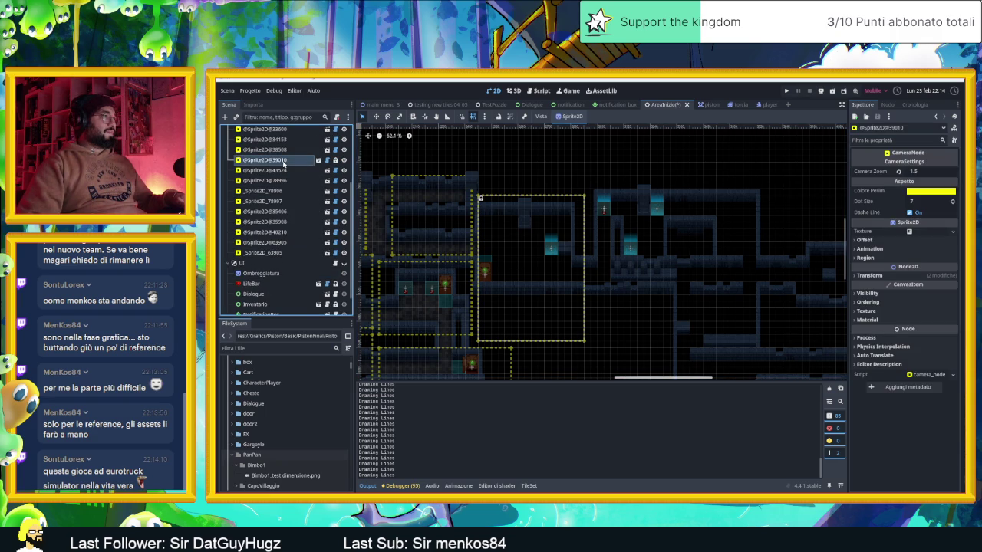
pyautogui.click(336, 160)
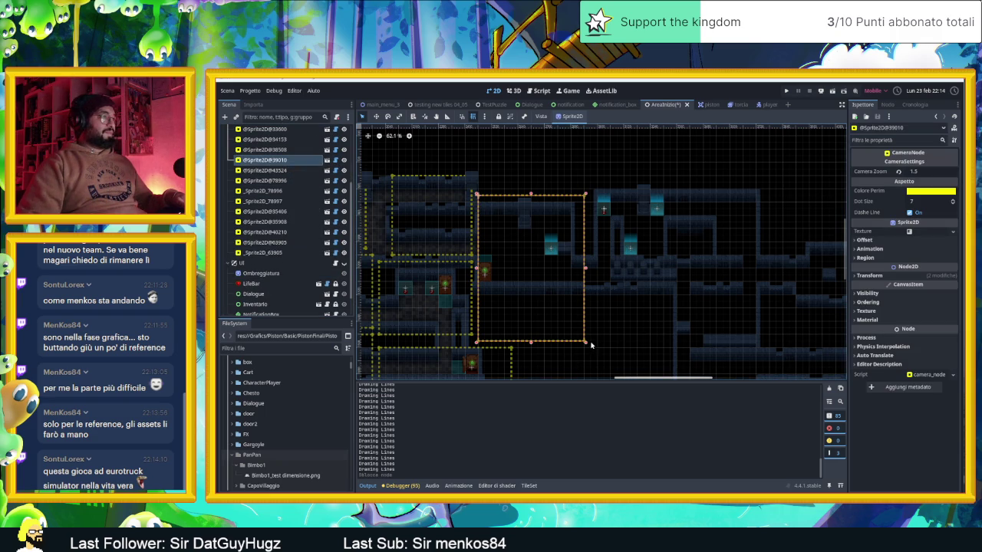
pyautogui.moveTo(586, 345); pyautogui.dragTo(572, 296)
# - Set the region's Camera Zoom to 2.0 and run the current scene
pyautogui.scroll(4, 539, 254)
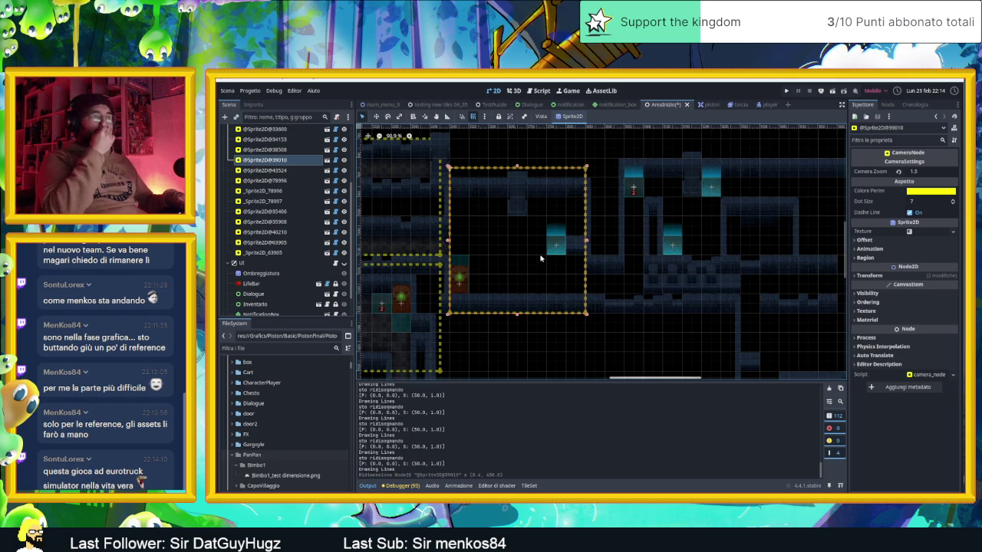
pyautogui.click(921, 172)
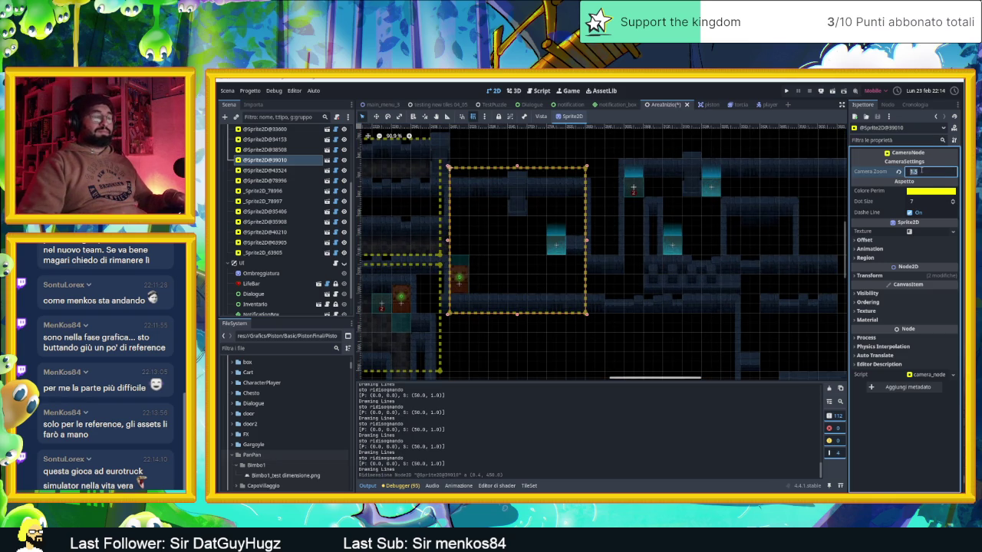
pyautogui.write('2')
pyautogui.press('Return')
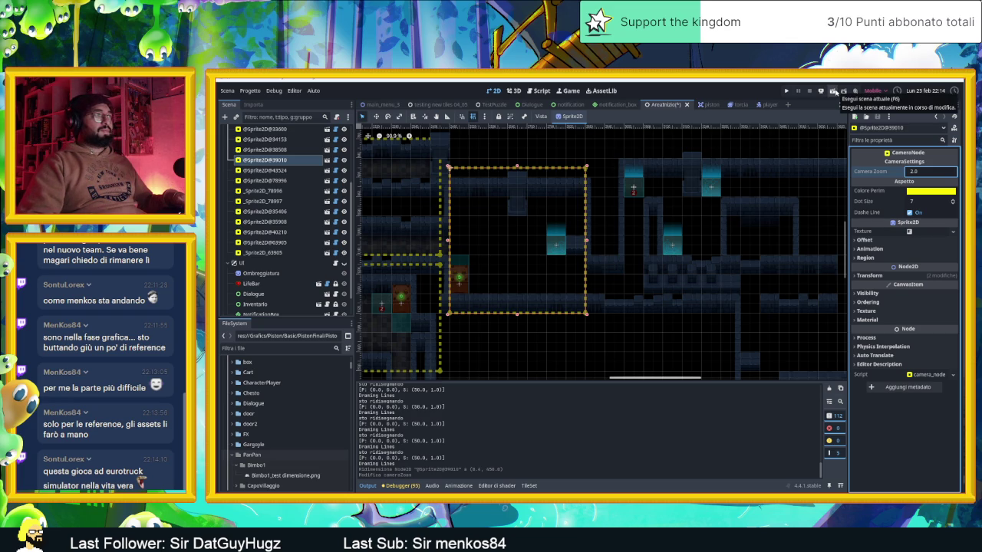
pyautogui.click(836, 89)
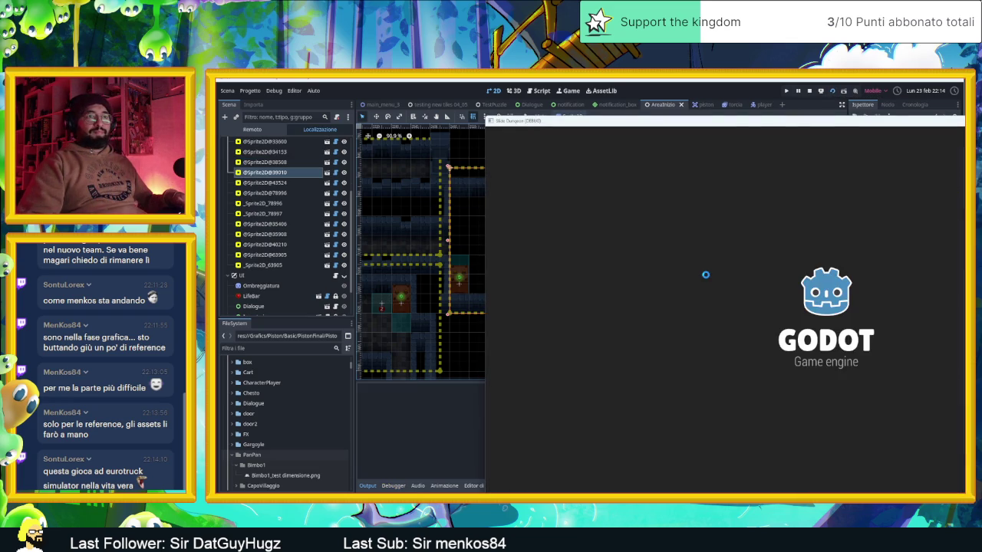
# - Enlarge the game window and slide the slime past the crates through the first rooms
pyautogui.moveTo(798, 123)
pyautogui.mouseDown()
pyautogui.moveTo(527, 94)
pyautogui.moveTo(546, 97)
pyautogui.mouseUp()
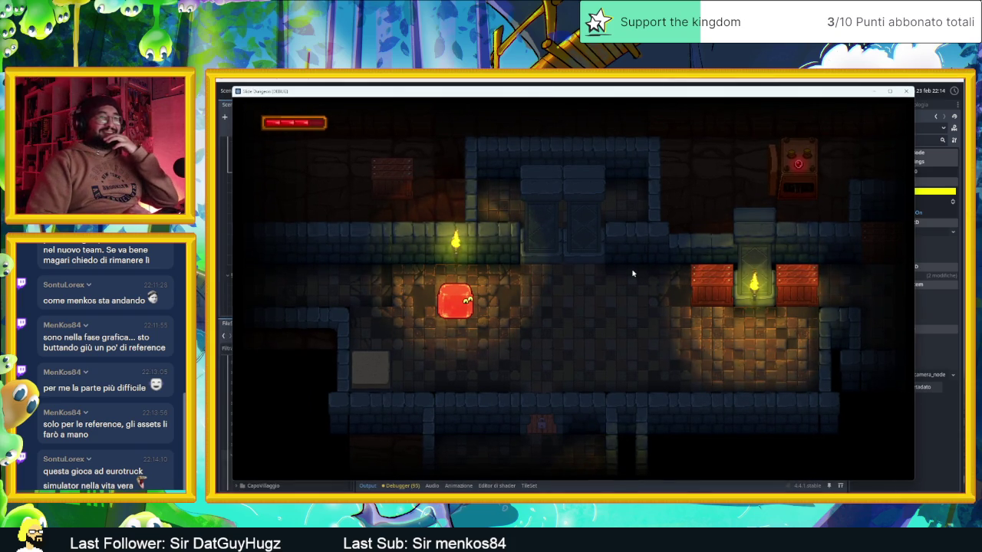
pyautogui.press('Right')
pyautogui.press('Down')
pyautogui.press('Right')
pyautogui.press('Up')
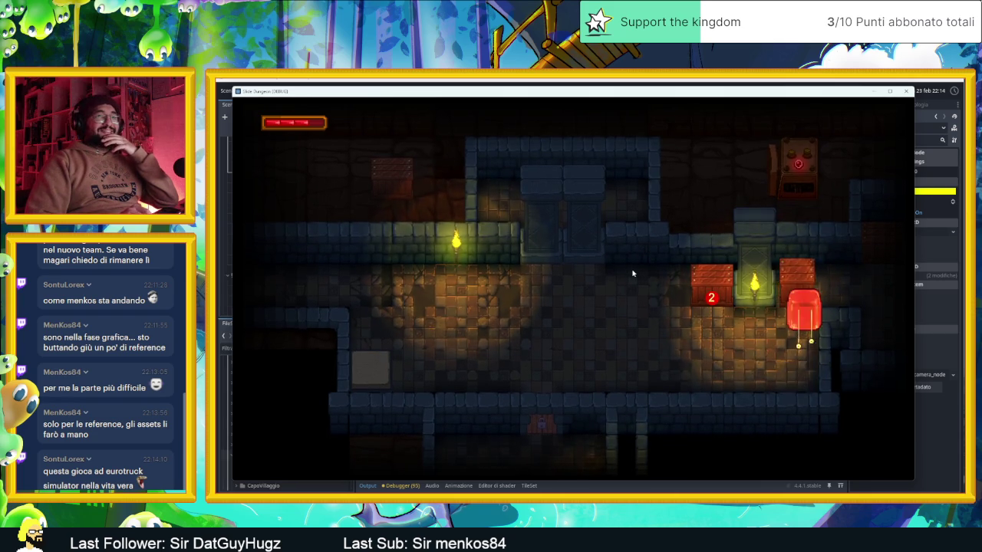
pyautogui.press('Down')
pyautogui.press('Right')
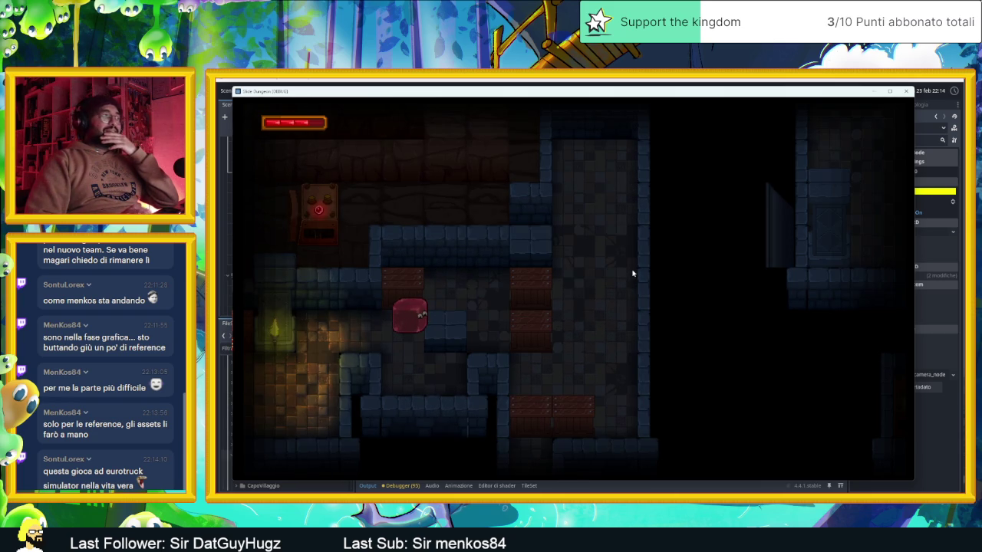
pyautogui.press('Up')
pyautogui.press('Right')
pyautogui.press('Left')
pyautogui.press('Right')
pyautogui.press('Up')
pyautogui.press('Down')
pyautogui.press('Right')
pyautogui.press('Left')
pyautogui.press('Down')
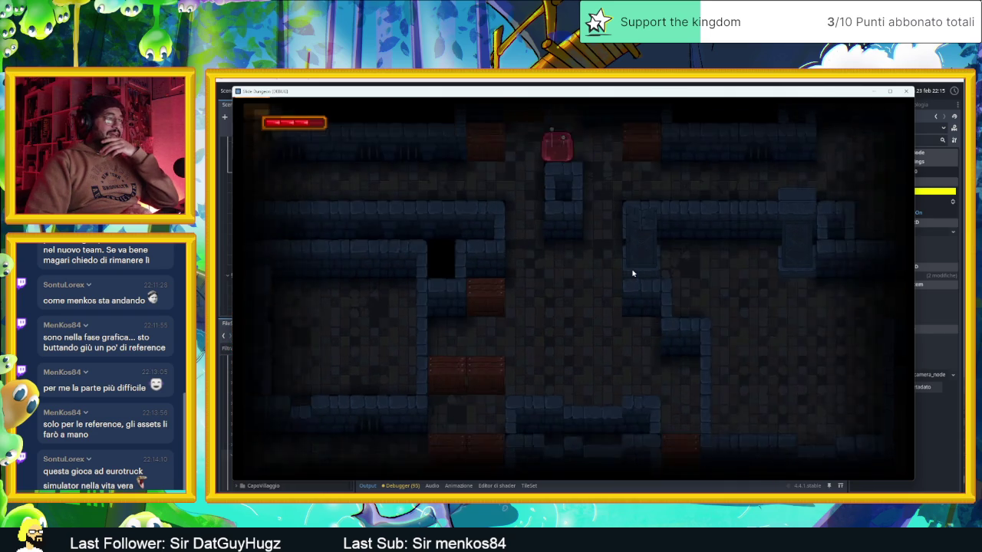
pyautogui.press('Right')
pyautogui.press('Down')
pyautogui.press('Right')
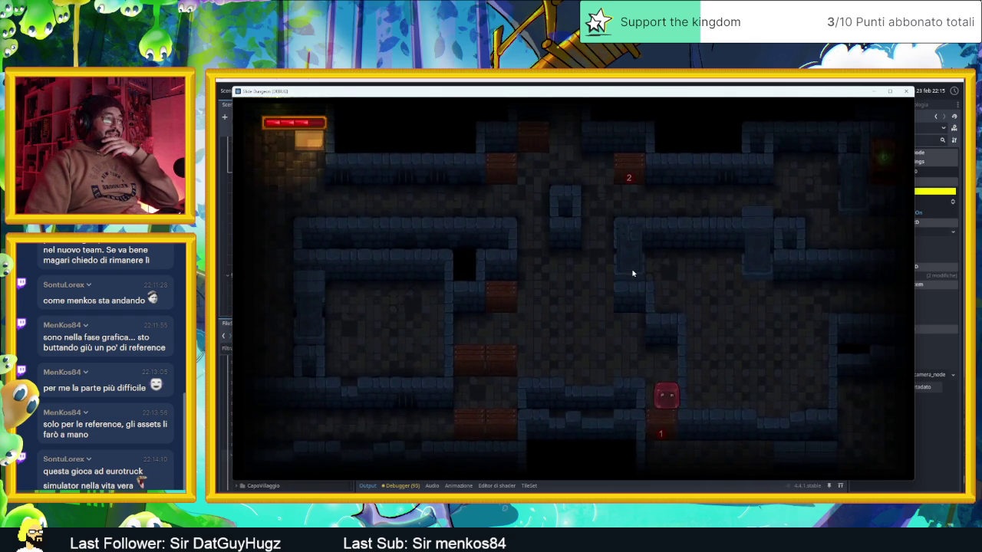
pyautogui.press('Right')
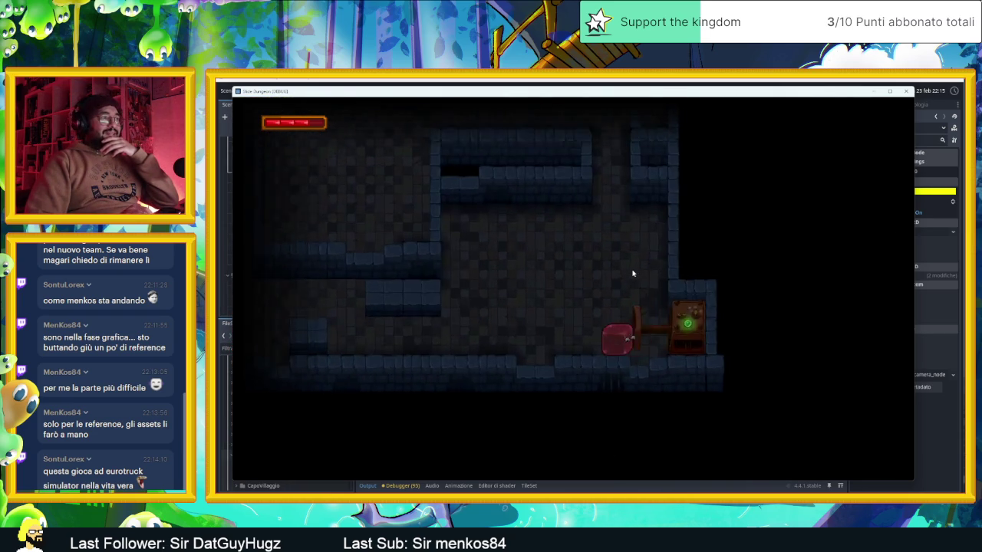
pyautogui.press('Up')
pyautogui.press('Left')
pyautogui.press('Down')
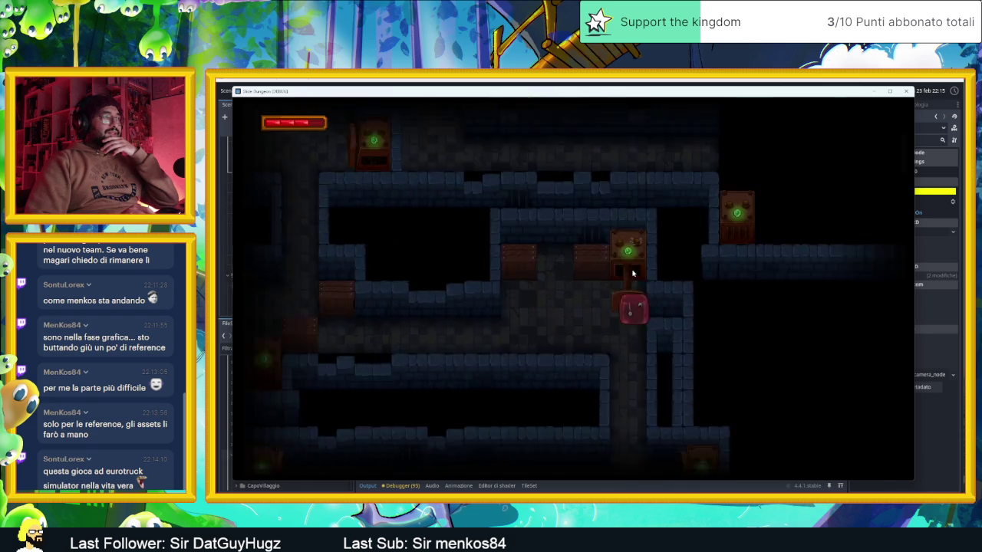
pyautogui.press('Right')
pyautogui.press('Left')
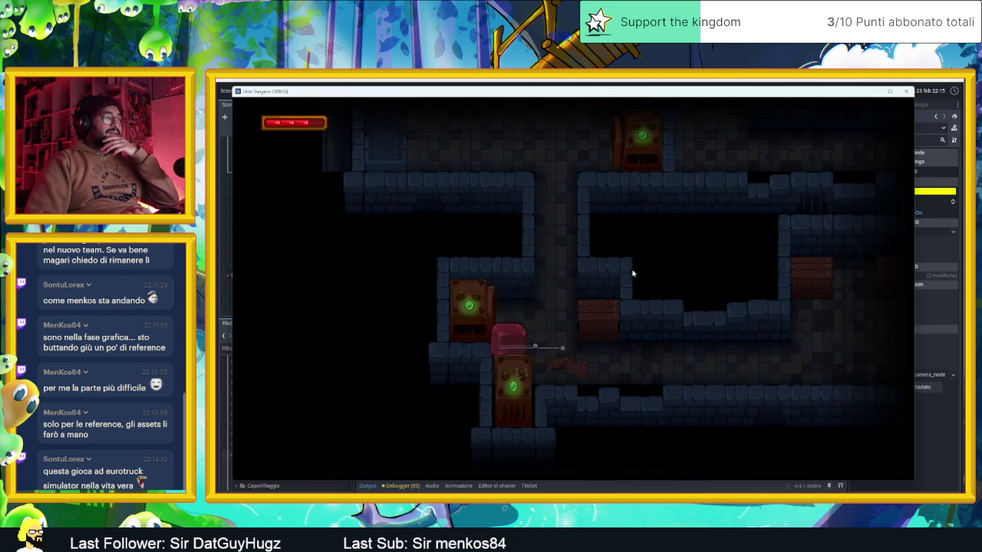
pyautogui.press('Up')
pyautogui.press('Up')
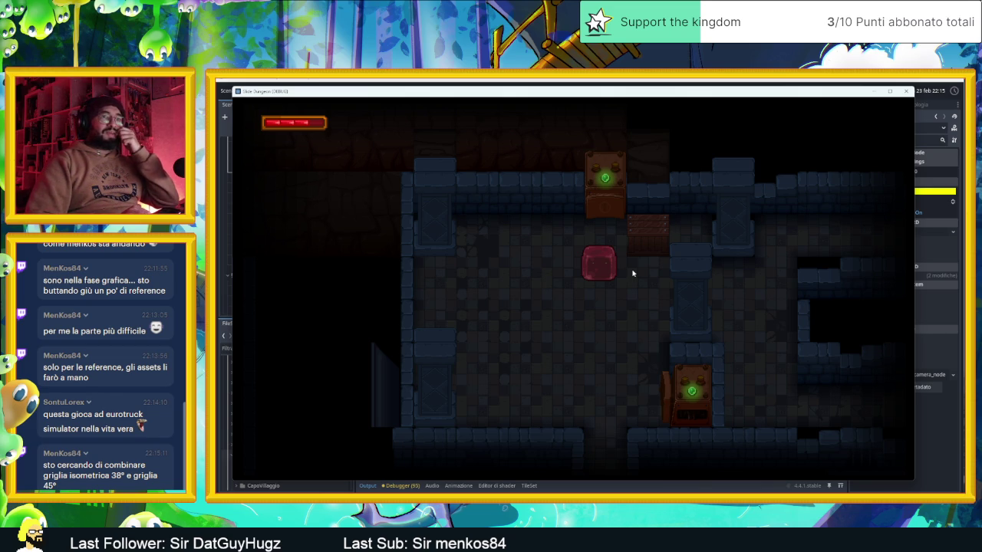
# - Slide the slime down through successive rooms and drop it onto the block below
pyautogui.press('Left')
pyautogui.press('Down')
pyautogui.press('Right')
pyautogui.press('Up')
pyautogui.press('Right')
pyautogui.press('Down')
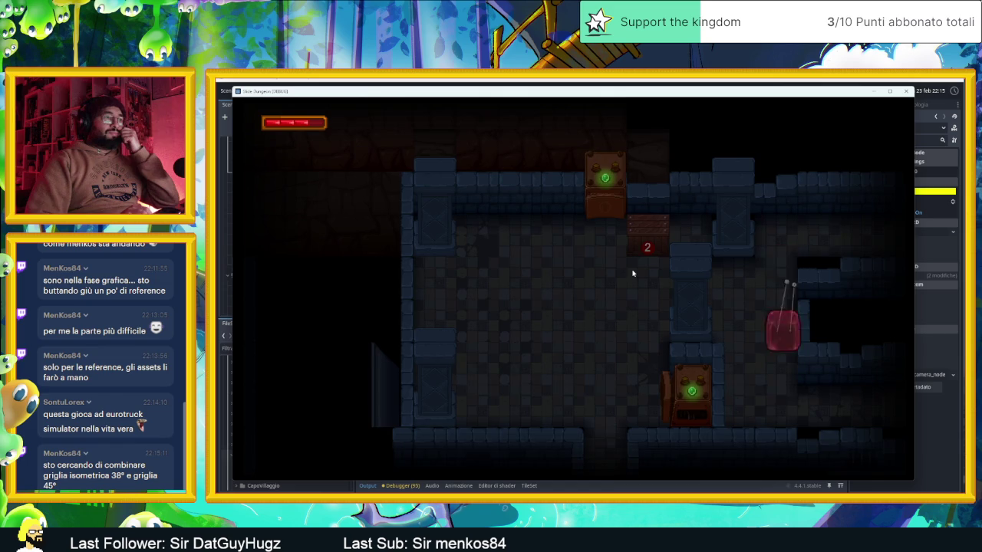
pyautogui.press('Up')
pyautogui.press('Left')
pyautogui.press('Down')
pyautogui.press('Left')
pyautogui.press('Up')
pyautogui.press('Left')
pyautogui.press('Down')
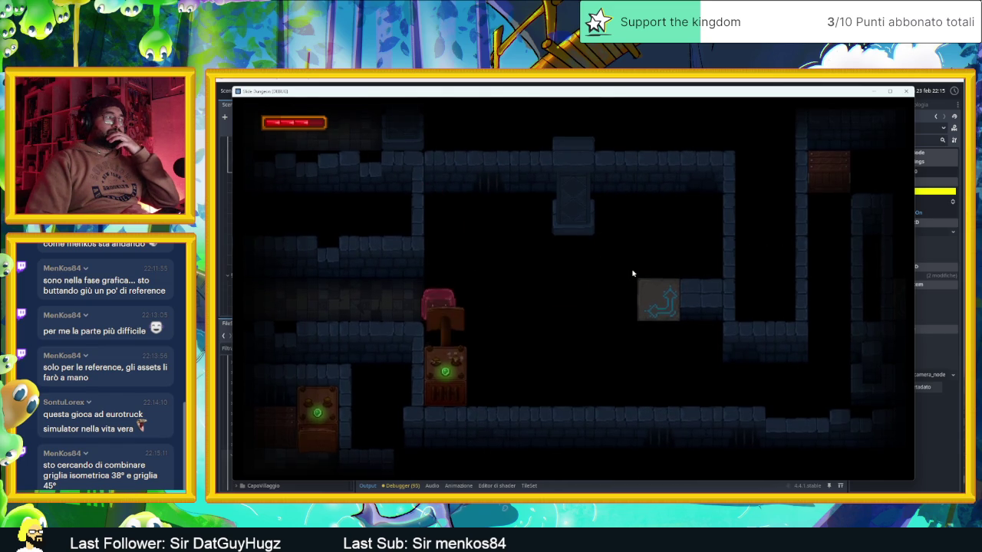
pyautogui.press('Left')
pyautogui.press('Up')
pyautogui.press('Right')
pyautogui.press('Up')
pyautogui.press('Right')
pyautogui.press('Left')
pyautogui.press('Down')
pyautogui.press('Up')
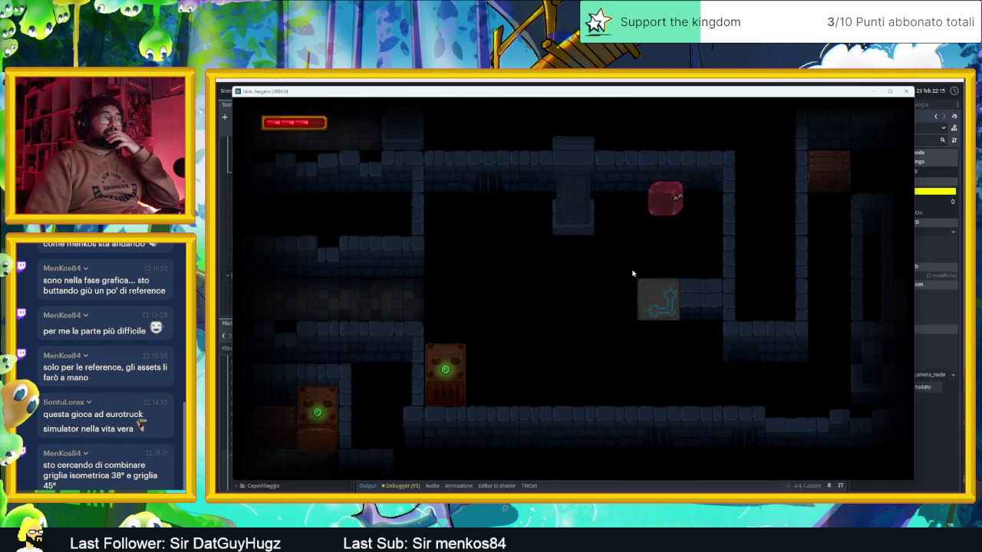
pyautogui.press('Left')
pyautogui.press('Down')
pyautogui.press('Up')
pyautogui.press('Right')
pyautogui.press('Down')
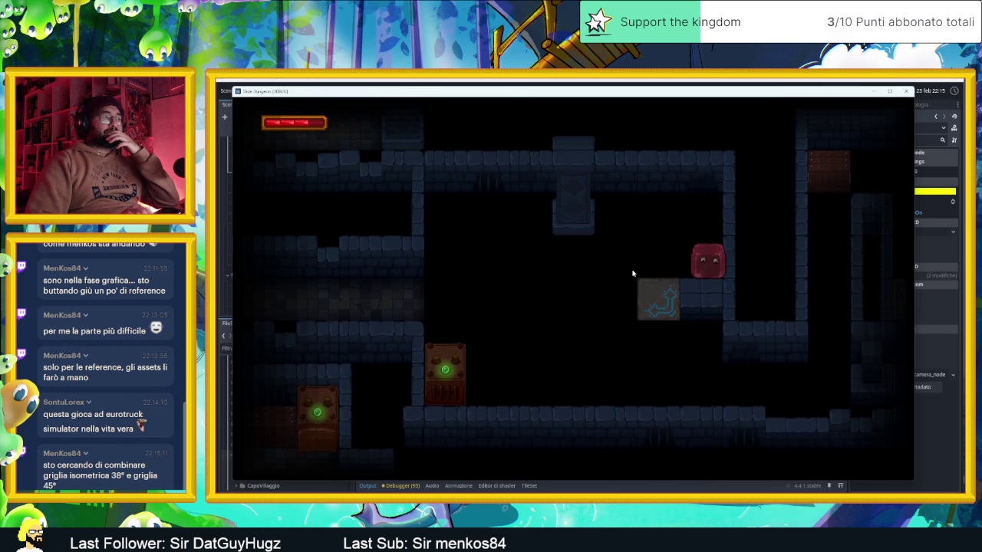
# - Slide the slime onto the chest and up the right column, then close the game
pyautogui.press('Up')
pyautogui.press('Left')
pyautogui.press('Down')
pyautogui.press('Left')
pyautogui.press('Up')
pyautogui.press('Left')
pyautogui.press('Down')
pyautogui.press('Right')
pyautogui.press('Up')
pyautogui.press('Down')
pyautogui.press('Right')
pyautogui.press('Up')
pyautogui.press('Down')
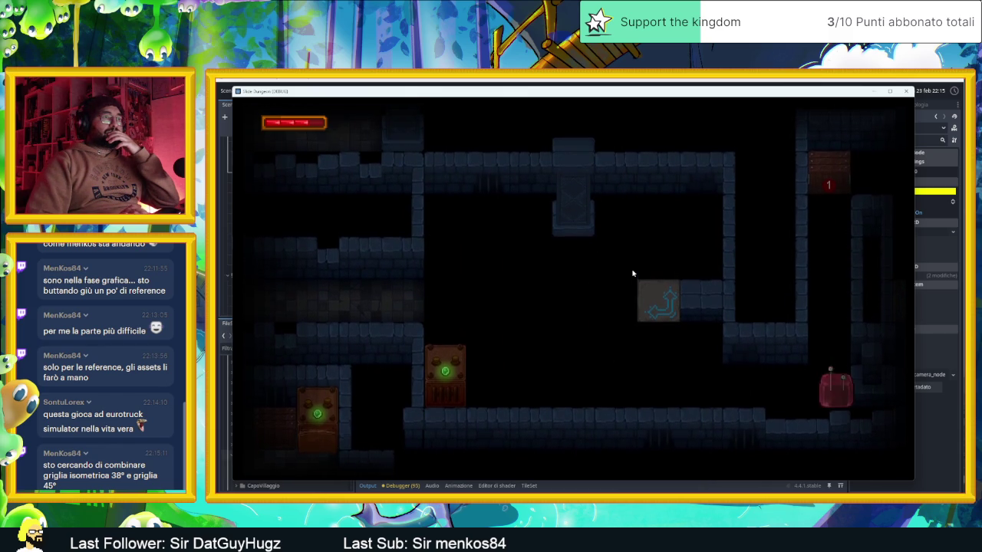
pyautogui.press('Up')
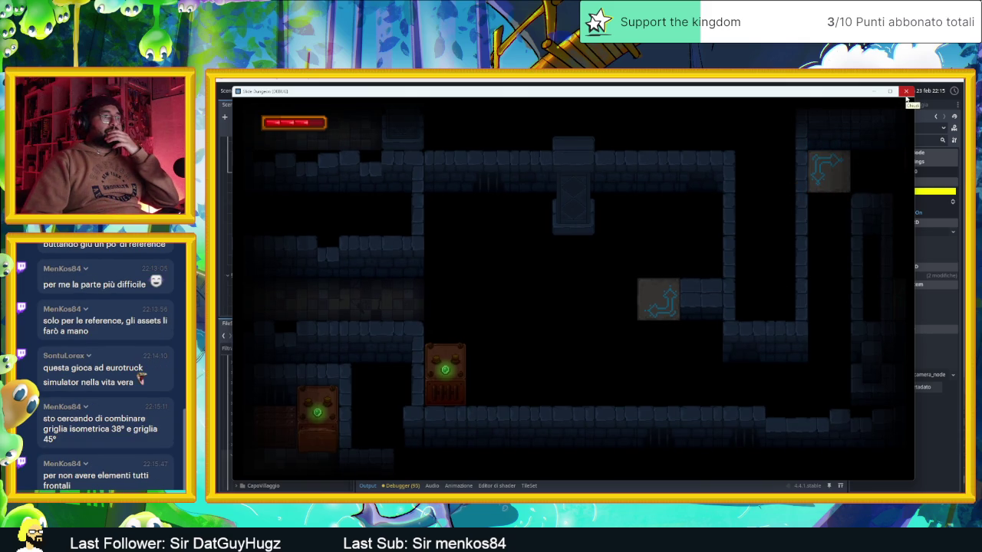
pyautogui.click(906, 92)
# - Pan around the level and select the CameraNodeContainer node
pyautogui.moveTo(684, 240); pyautogui.dragTo(541, 254)
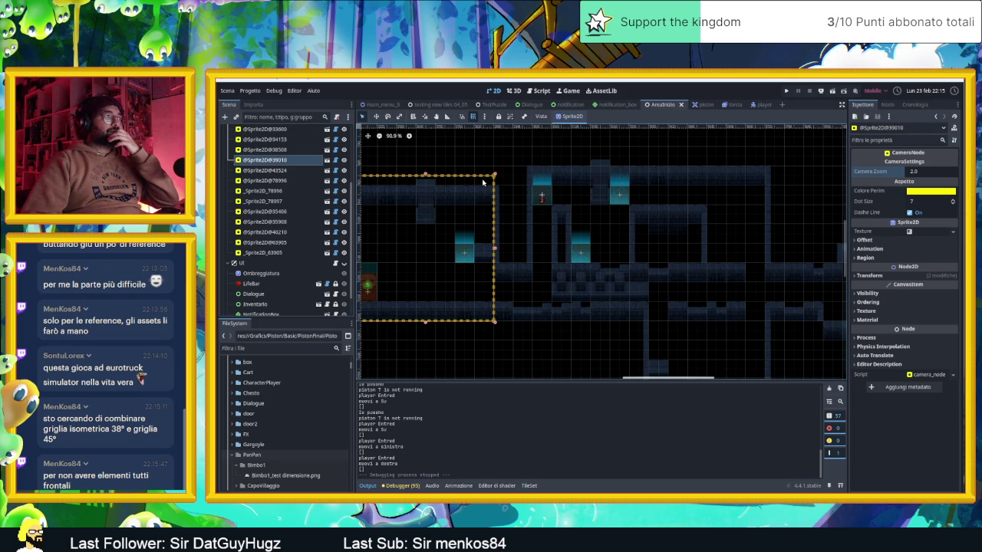
pyautogui.scroll(5, 276, 215)
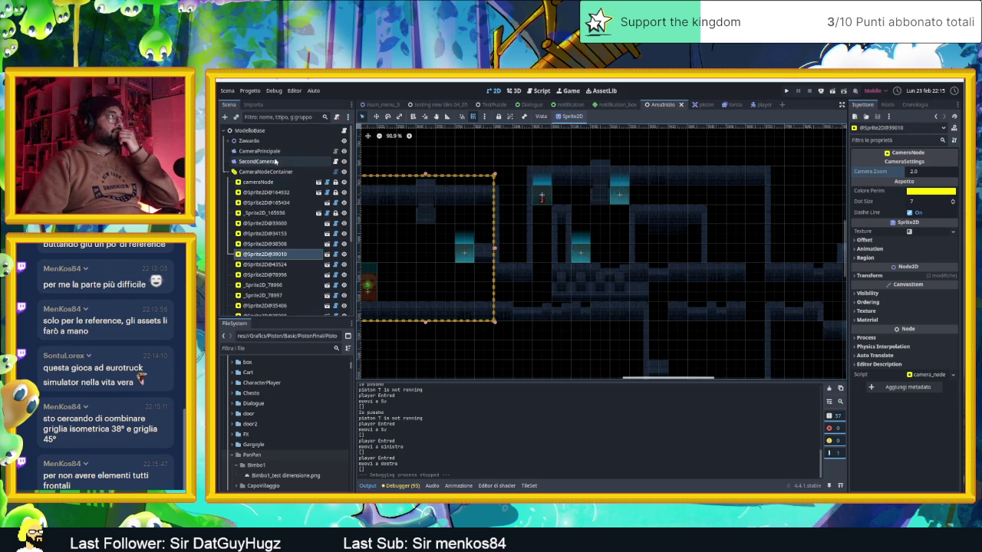
pyautogui.click(265, 171)
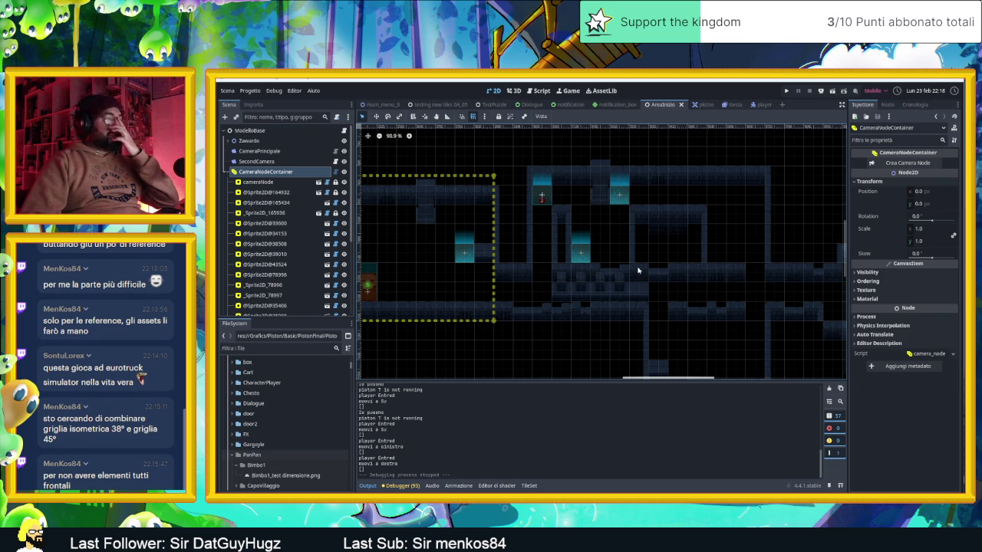
pyautogui.moveTo(607, 244); pyautogui.dragTo(689, 241)
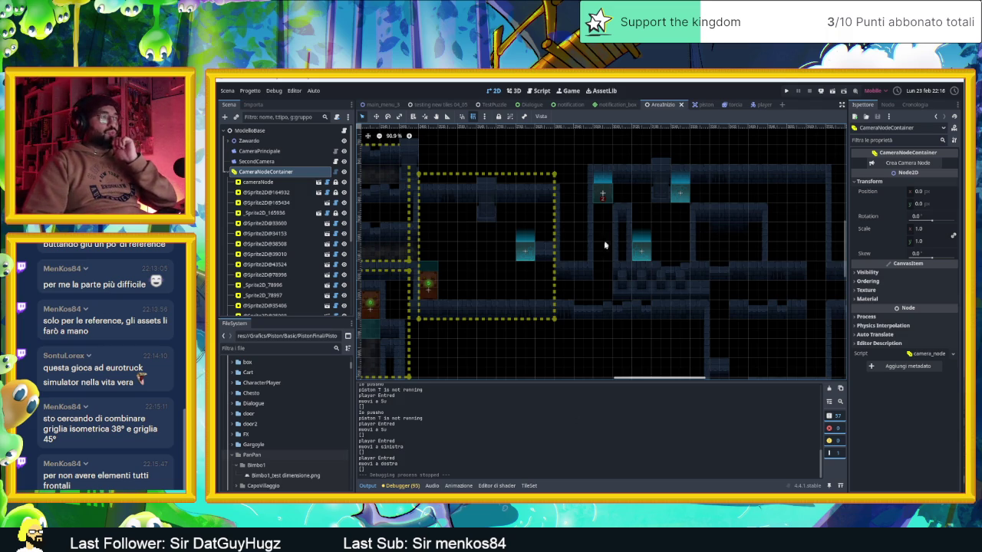
pyautogui.moveTo(565, 313); pyautogui.dragTo(632, 293)
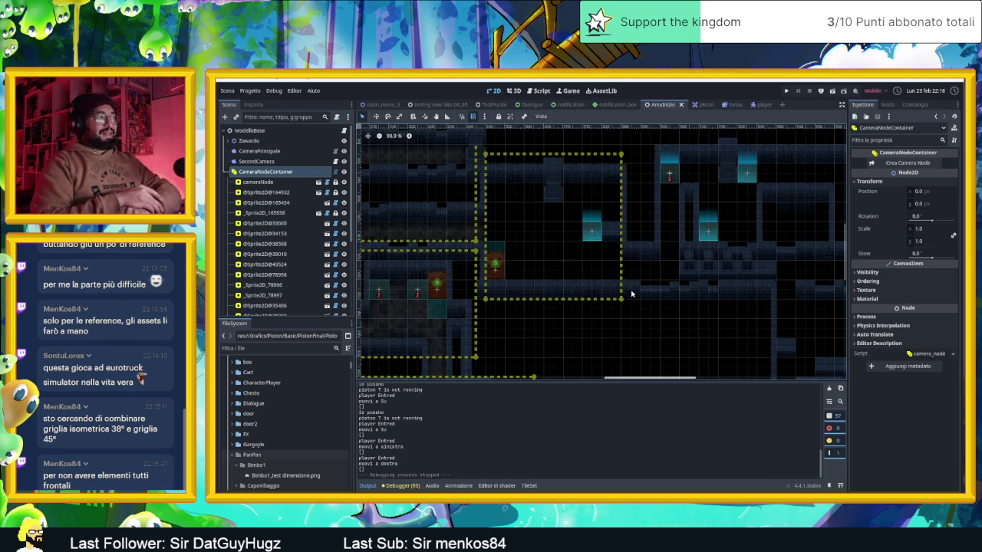
pyautogui.moveTo(534, 265); pyautogui.dragTo(672, 248)
pyautogui.scroll(3, 529, 273)
pyautogui.moveTo(468, 251)
pyautogui.mouseDown()
pyautogui.moveTo(576, 316)
pyautogui.moveTo(482, 227)
pyautogui.mouseUp()
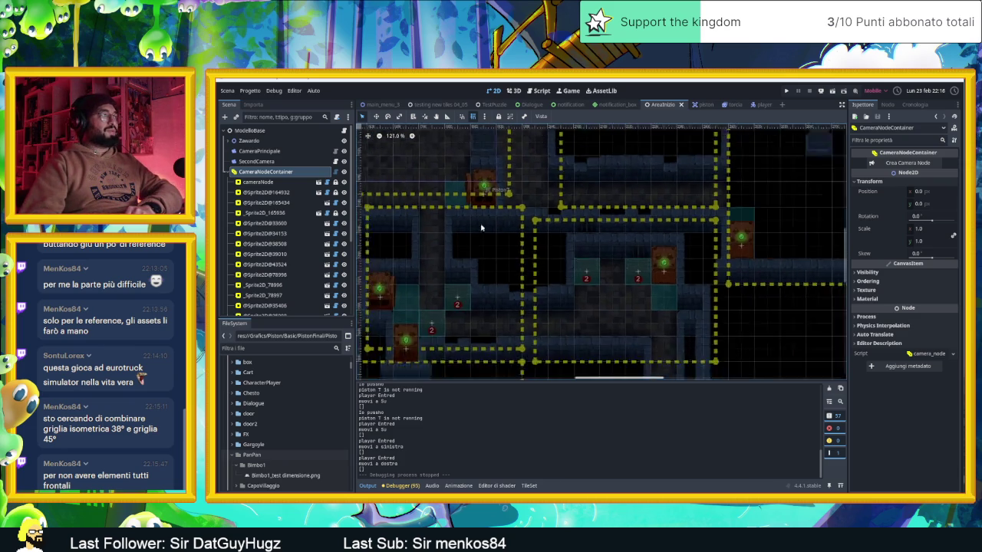
pyautogui.scroll(-2, 482, 227)
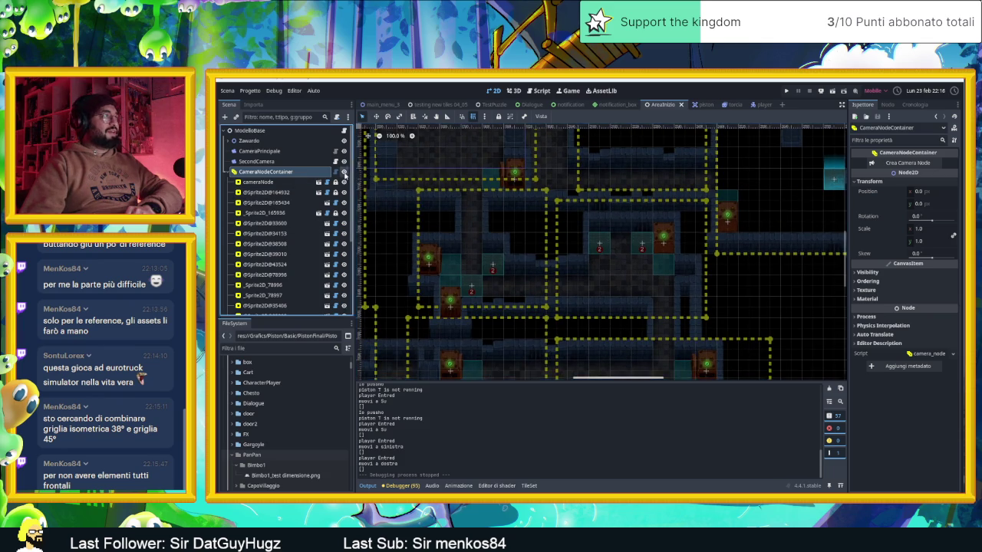
# - Hide the CameraNodeContainer regions and inspect the pistons and pressure plates
pyautogui.click(344, 172)
pyautogui.scroll(10, 509, 164)
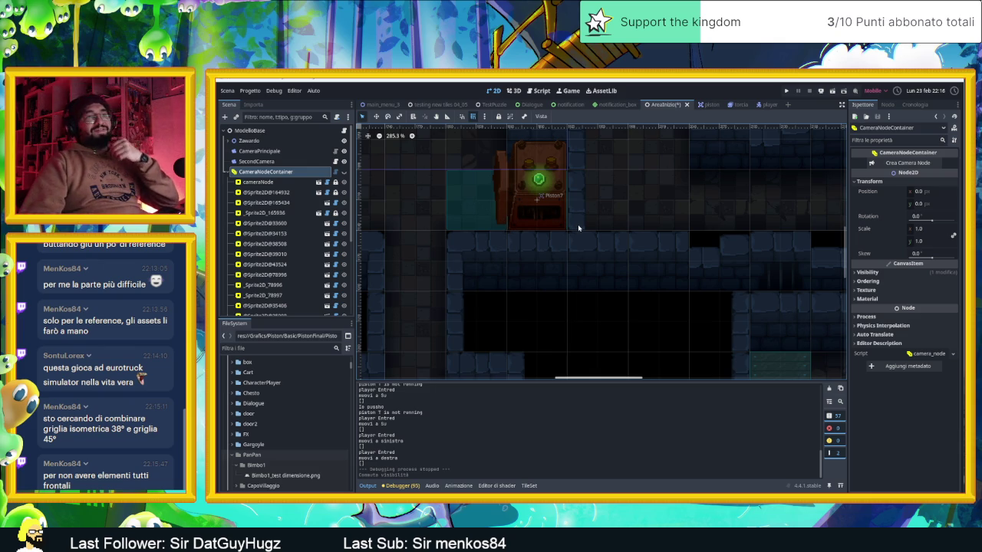
pyautogui.scroll(-5, 578, 228)
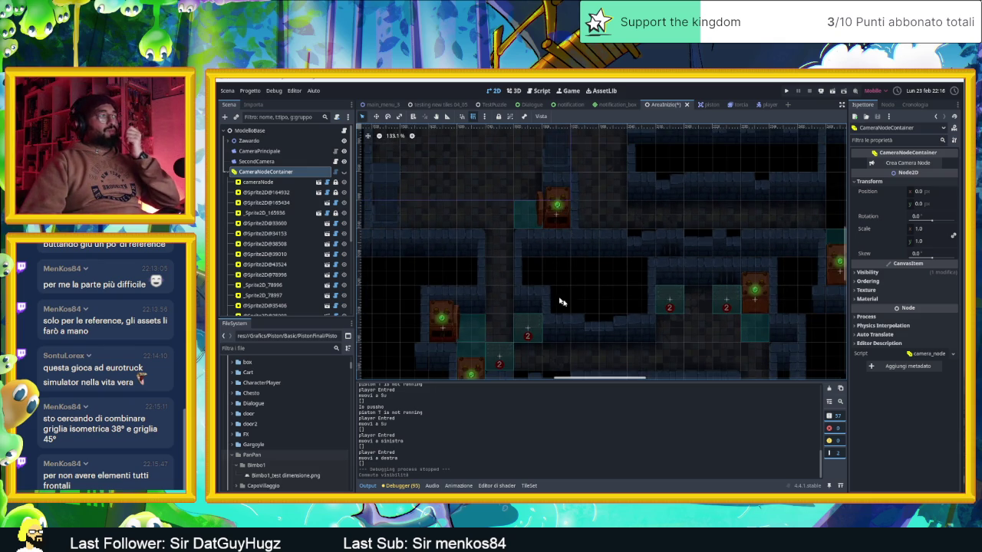
pyautogui.scroll(-3, 560, 301)
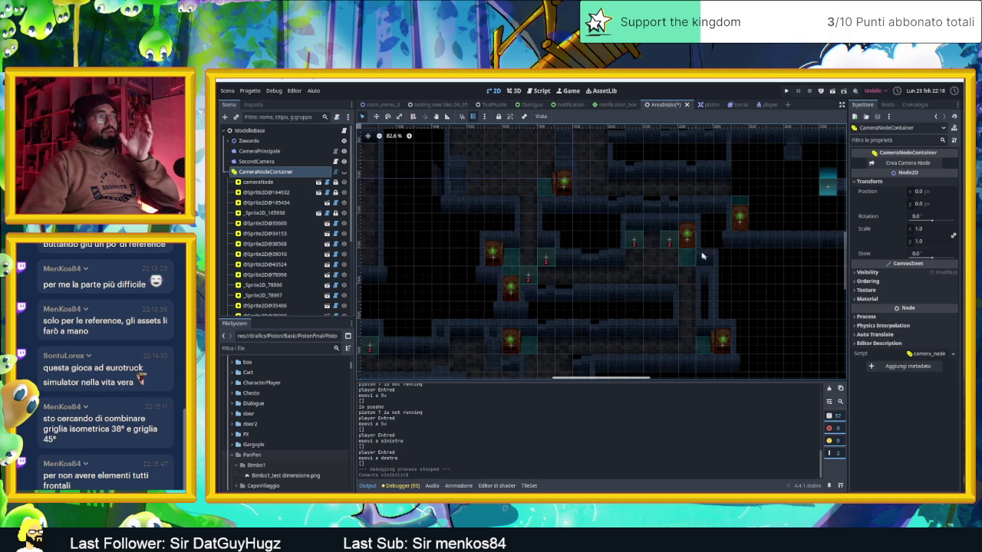
pyautogui.scroll(7, 702, 256)
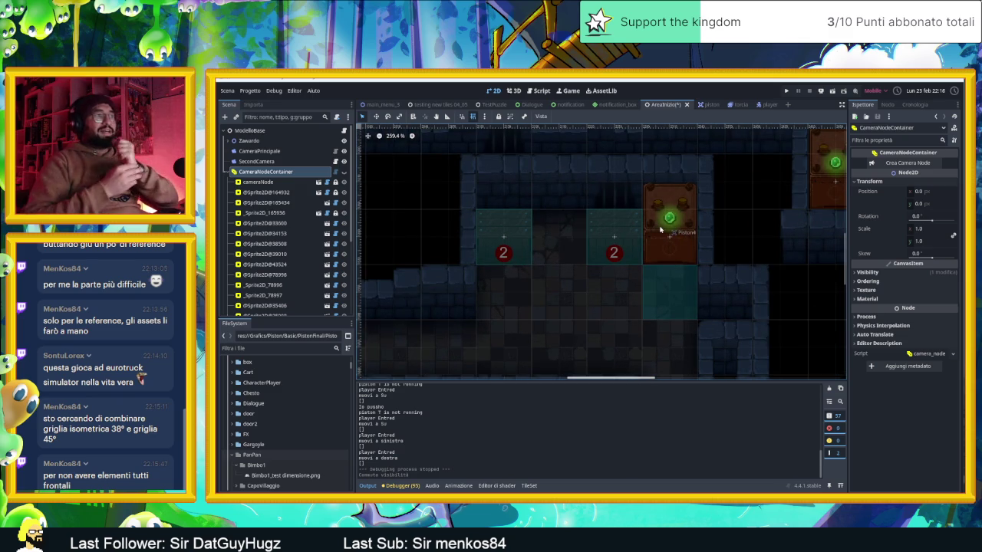
pyautogui.scroll(-6, 592, 254)
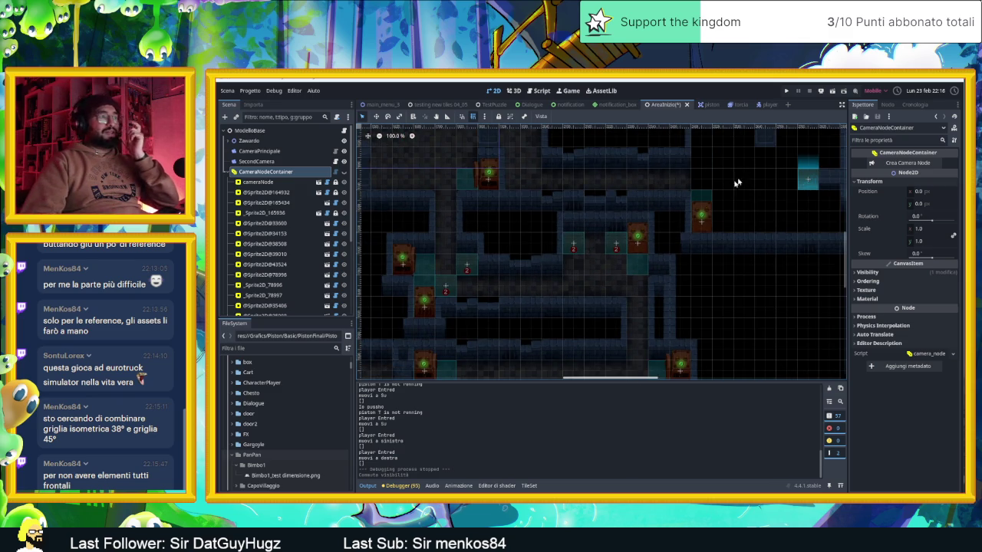
pyautogui.moveTo(735, 182); pyautogui.dragTo(587, 252)
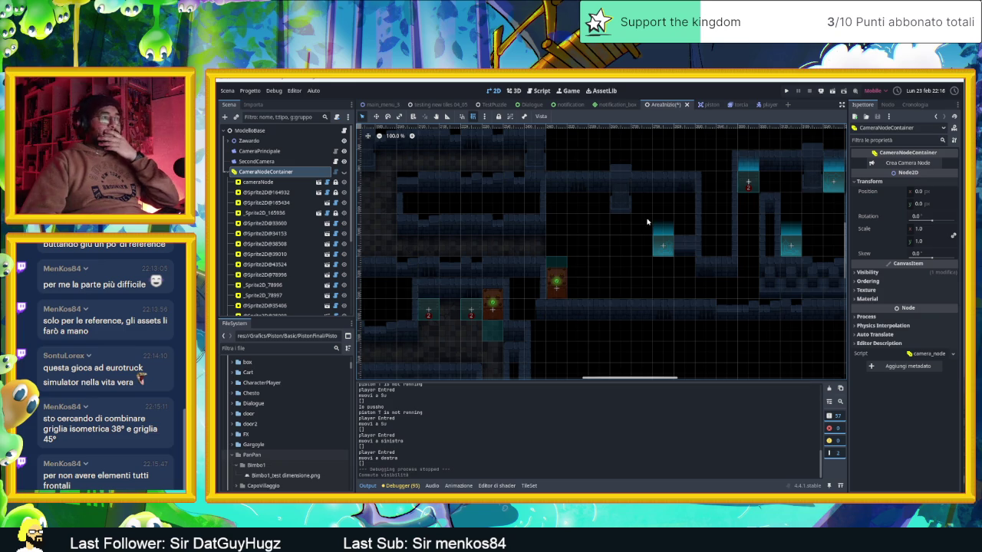
pyautogui.moveTo(771, 225); pyautogui.dragTo(668, 243)
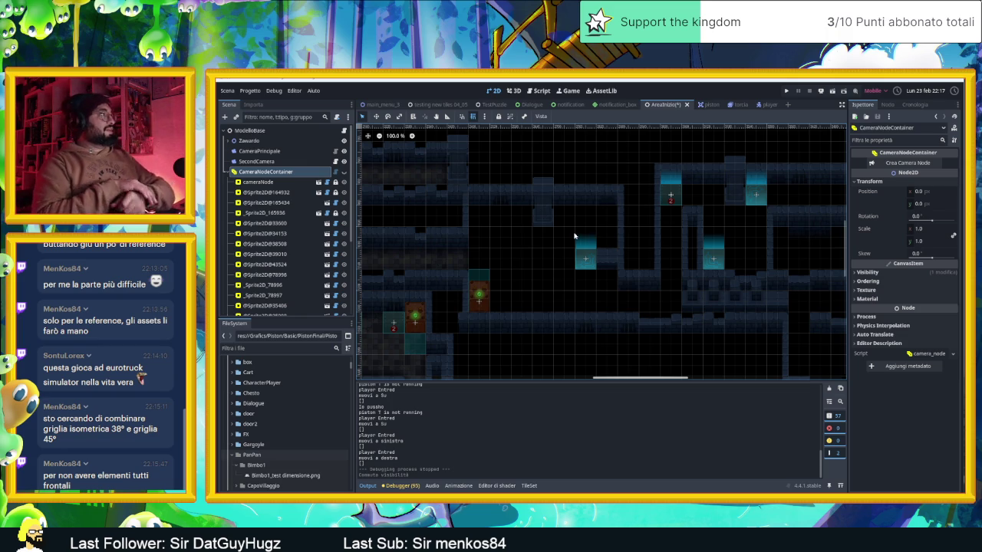
# - Make Piston10 start inactive by unchecking its Active property
pyautogui.click(485, 282)
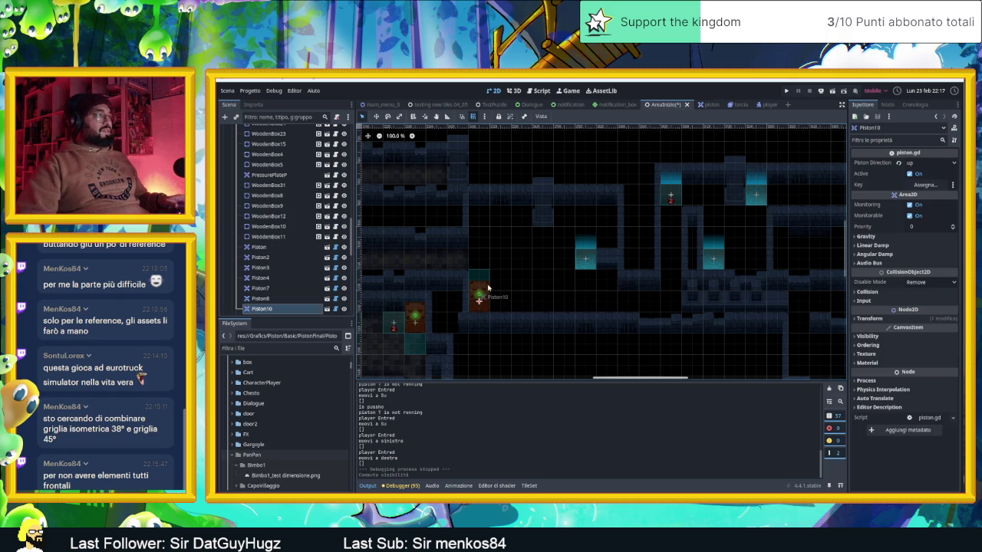
pyautogui.click(910, 175)
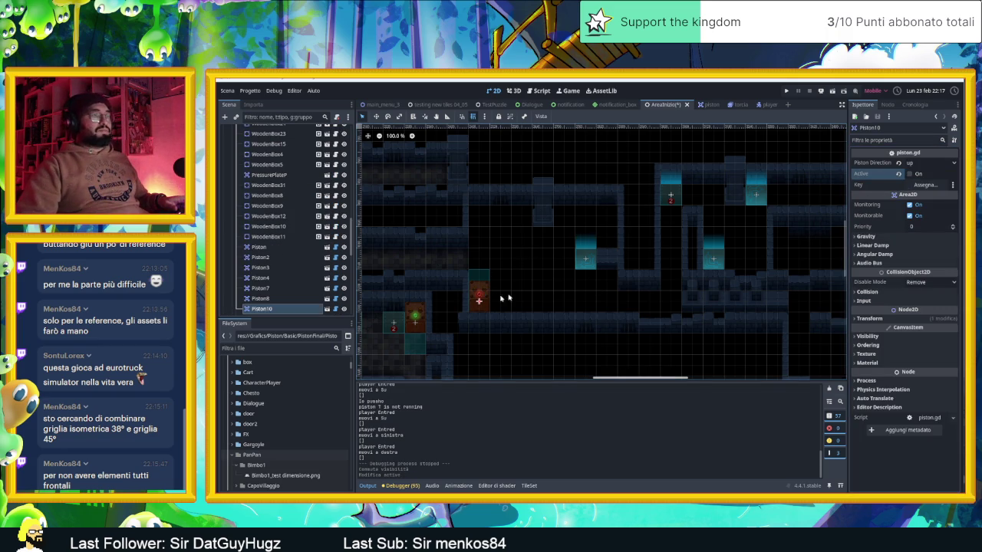
pyautogui.scroll(10, 290, 196)
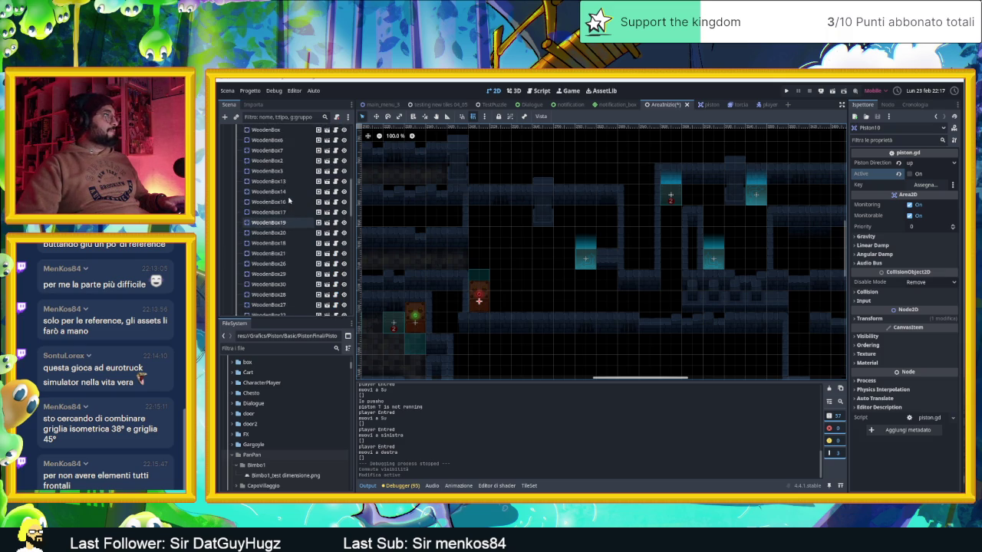
pyautogui.scroll(3, 289, 200)
# - Filter the FileSystem for 'pressur' to find pressure_plate.tscn, and review the existing PressurePlate's settings
pyautogui.click(252, 348)
pyautogui.write('pre')
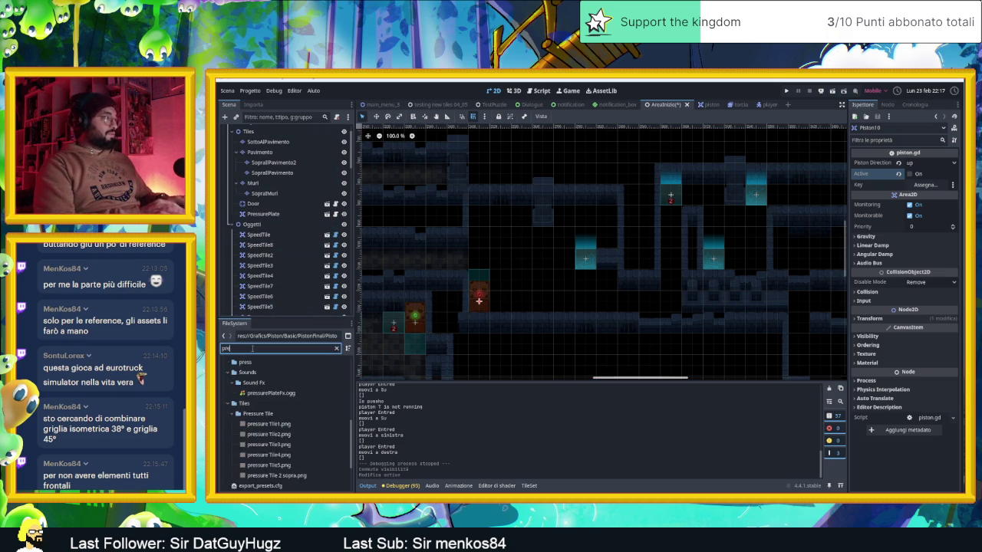
pyautogui.write('ssur')
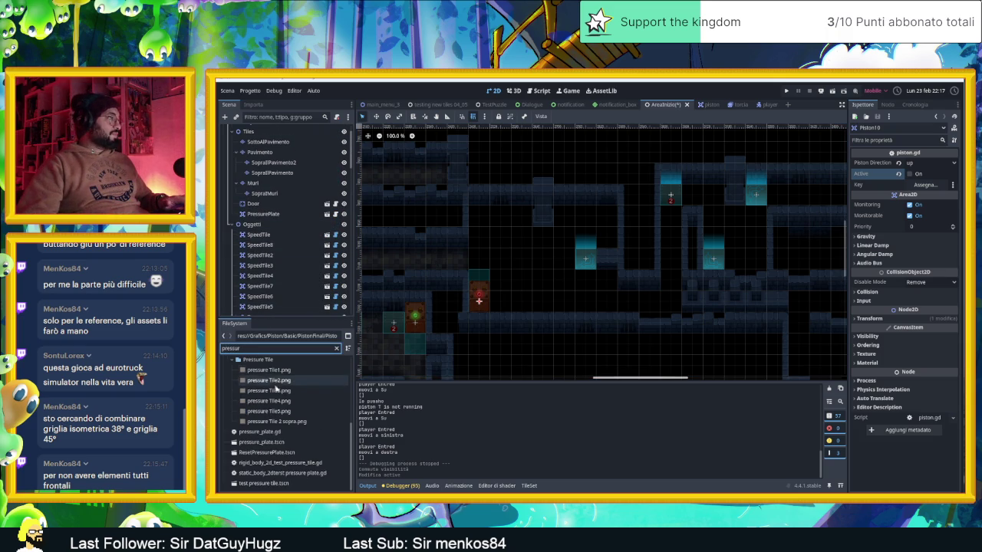
pyautogui.click(292, 443)
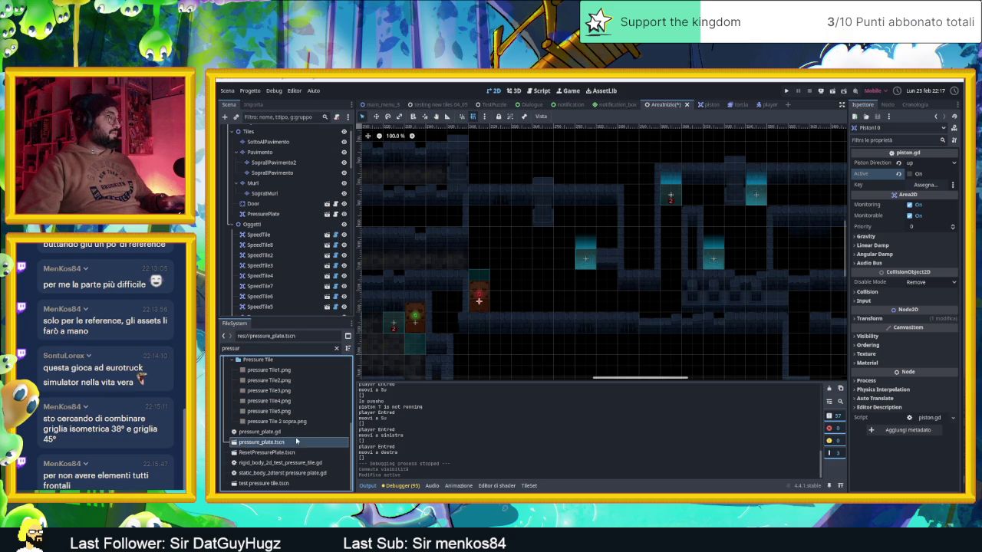
pyautogui.scroll(-3, 280, 222)
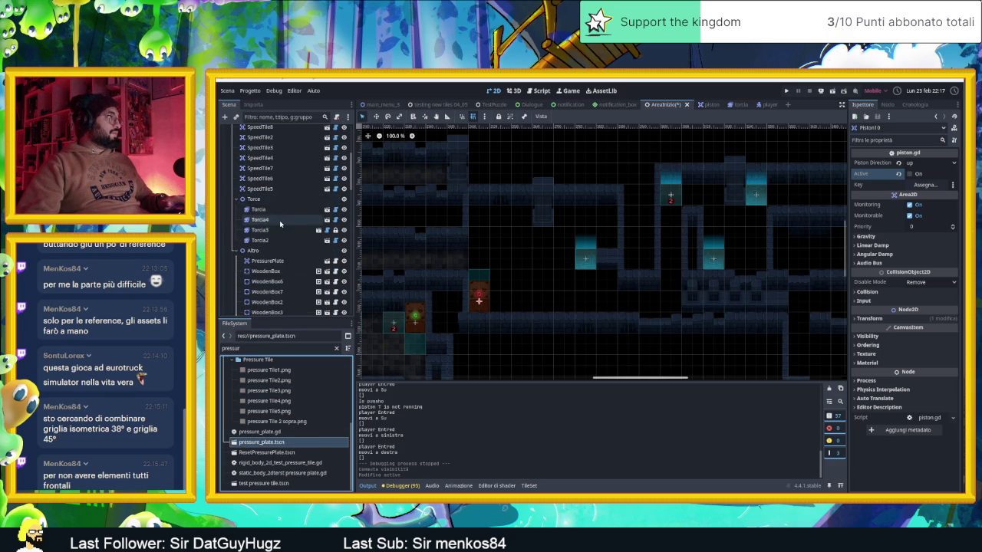
pyautogui.scroll(4, 280, 223)
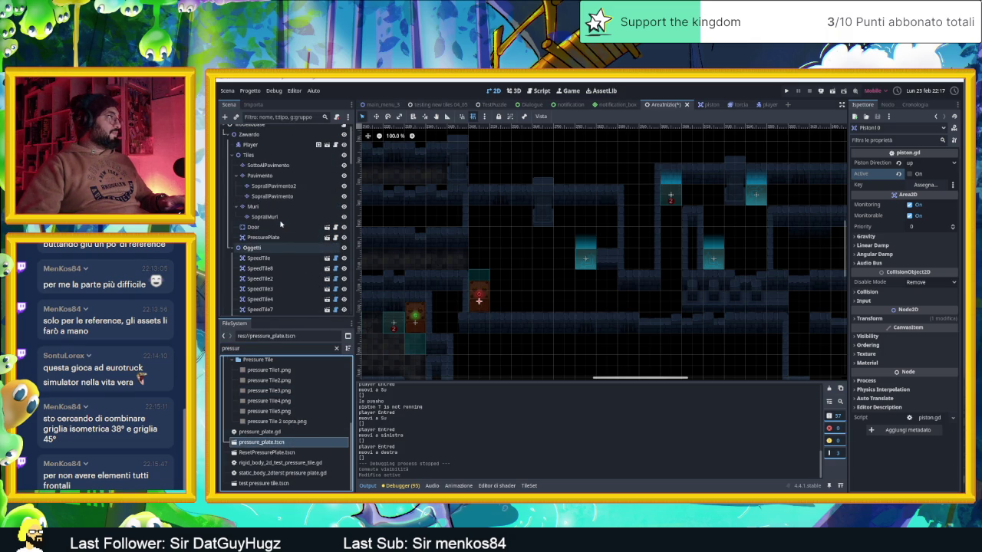
pyautogui.scroll(-3, 280, 223)
pyautogui.scroll(2, 280, 222)
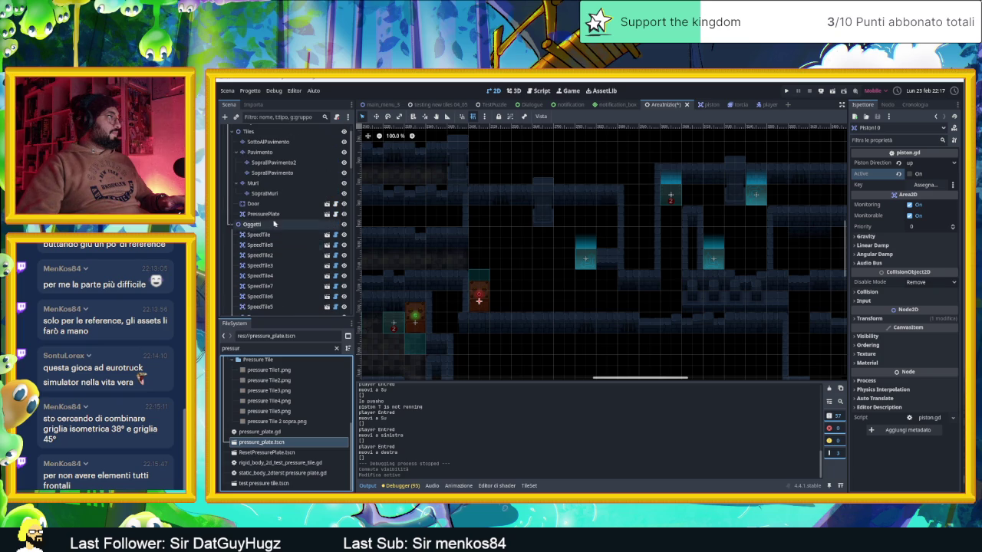
pyautogui.click(267, 218)
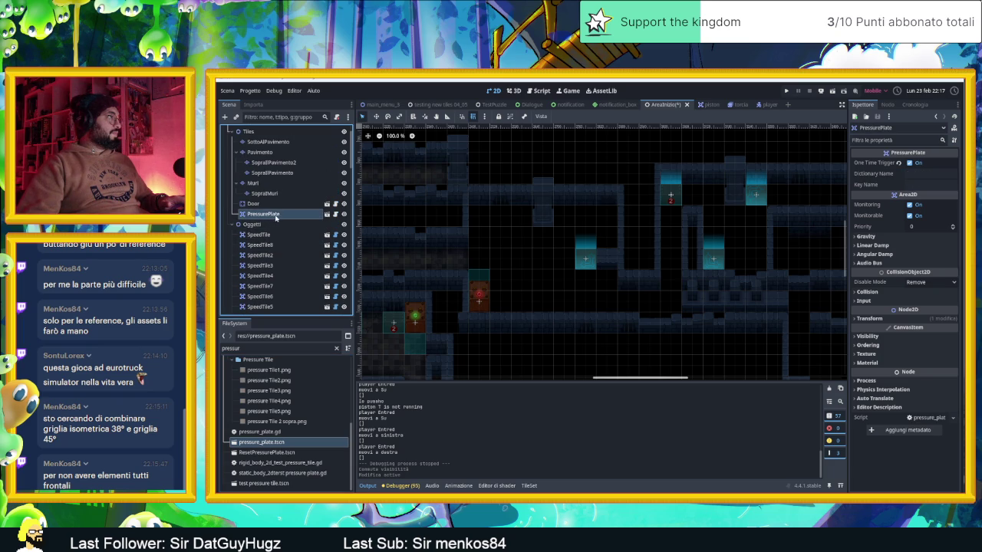
pyautogui.scroll(-2, 280, 218)
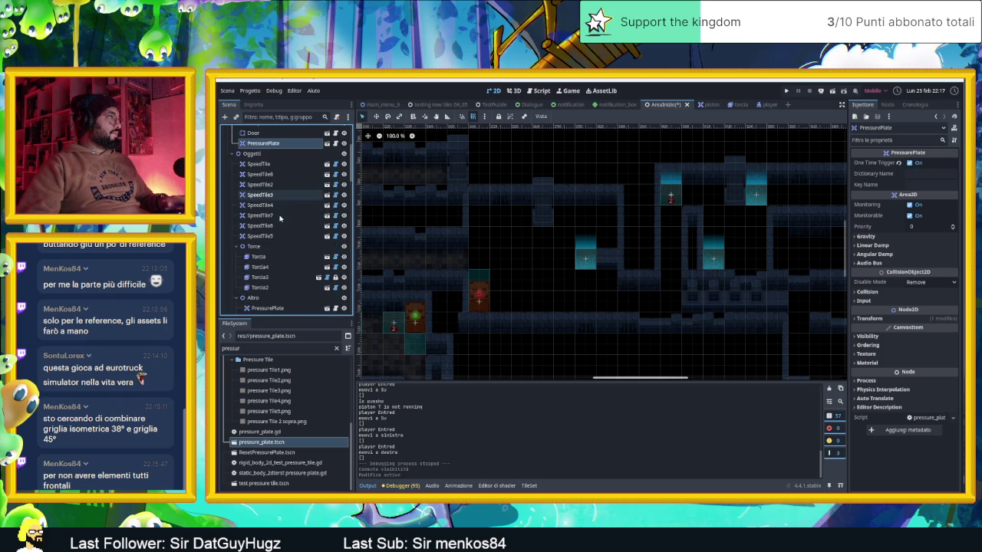
pyautogui.scroll(-2, 280, 219)
pyautogui.scroll(-8, 522, 254)
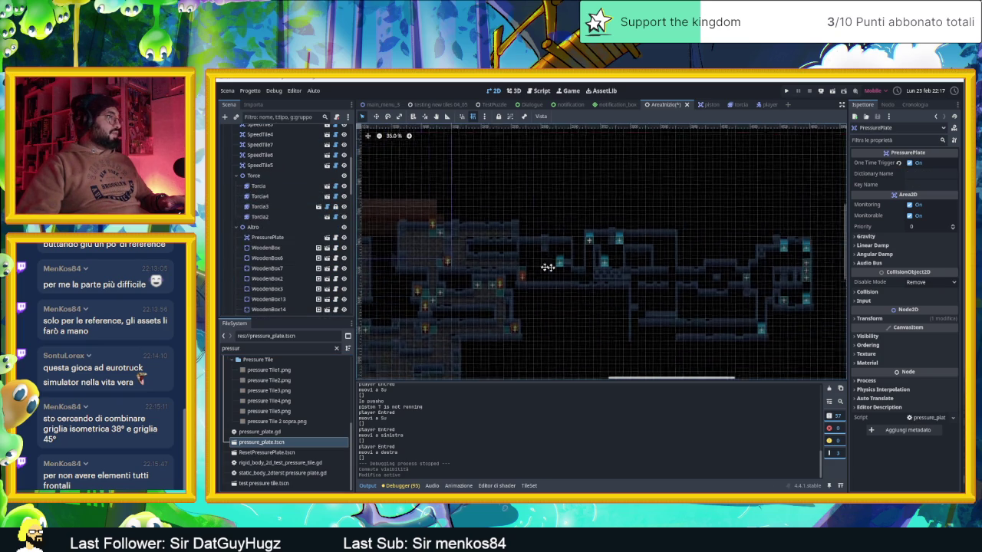
# - Place a new pressure plate at (2830, 960) with One Time Trigger enabled, then run the scene with F6
pyautogui.moveTo(497, 273); pyautogui.dragTo(548, 258)
pyautogui.moveTo(413, 286); pyautogui.dragTo(648, 269)
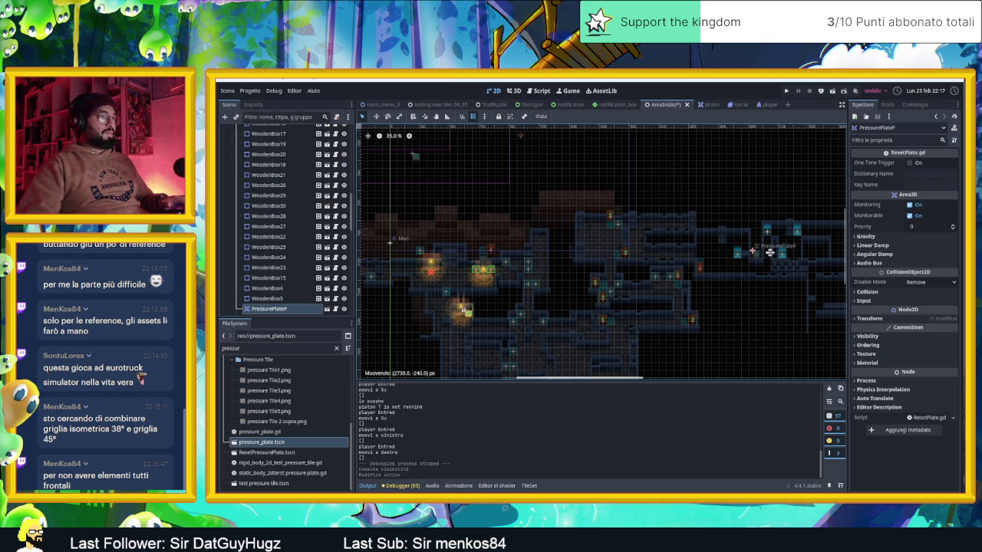
pyautogui.moveTo(769, 252); pyautogui.dragTo(771, 252)
pyautogui.scroll(8, 654, 266)
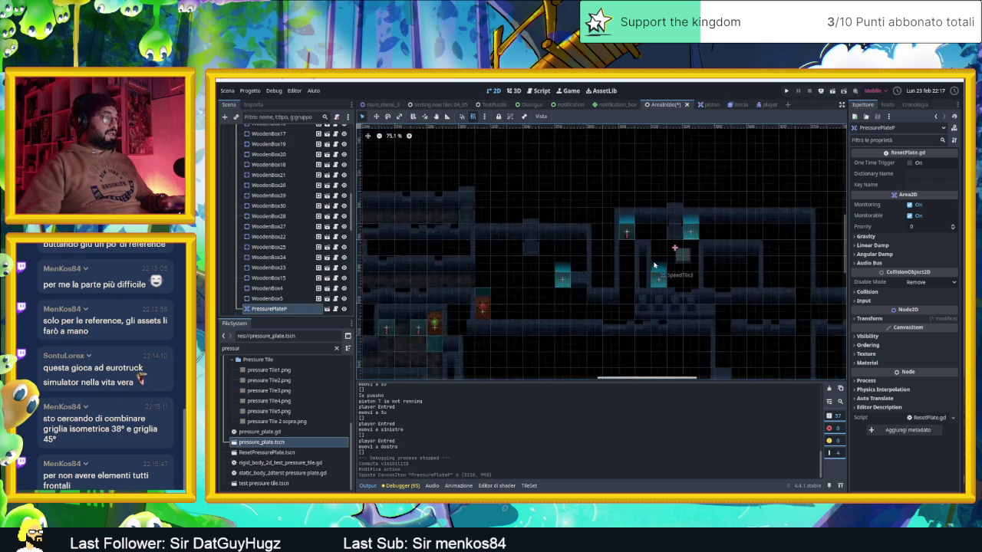
pyautogui.scroll(2, 654, 265)
pyautogui.moveTo(693, 252)
pyautogui.mouseDown()
pyautogui.moveTo(552, 243)
pyautogui.moveTo(599, 243)
pyautogui.mouseUp()
pyautogui.scroll(2, 551, 243)
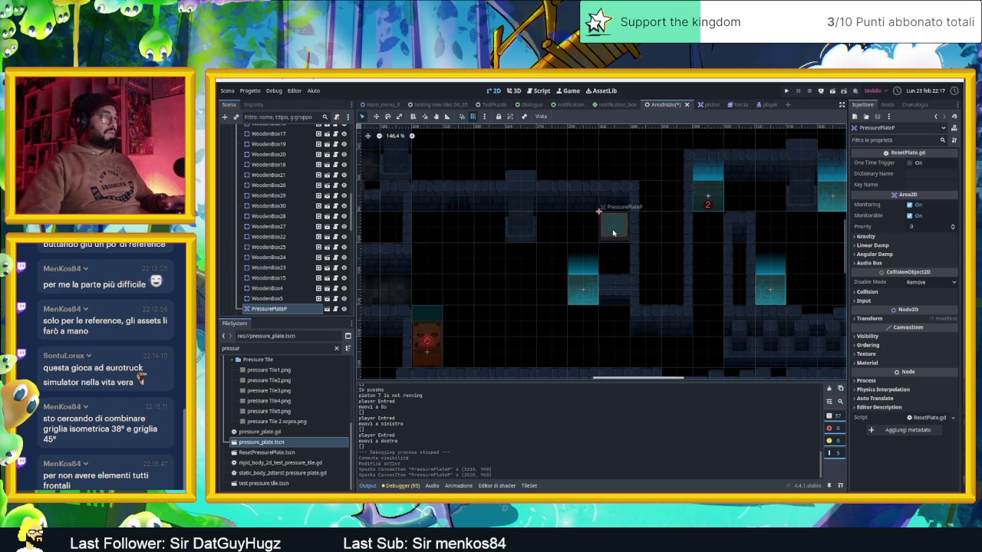
pyautogui.click(910, 164)
pyautogui.press('F6')
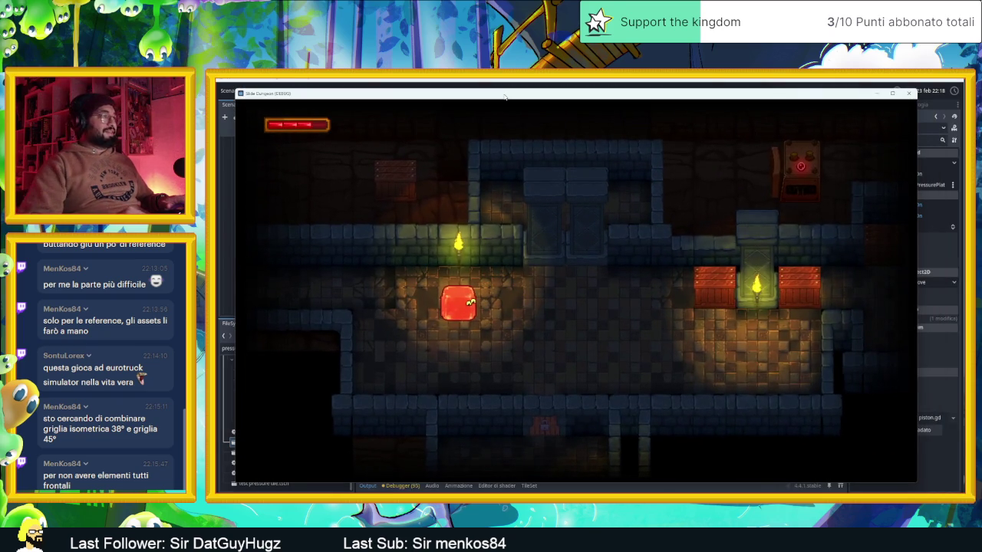
# - Slide the slime through the first rooms, smashing a crate, and down into the piston room
pyautogui.press('Down')
pyautogui.press('Right')
pyautogui.press('Up')
pyautogui.press('Up')
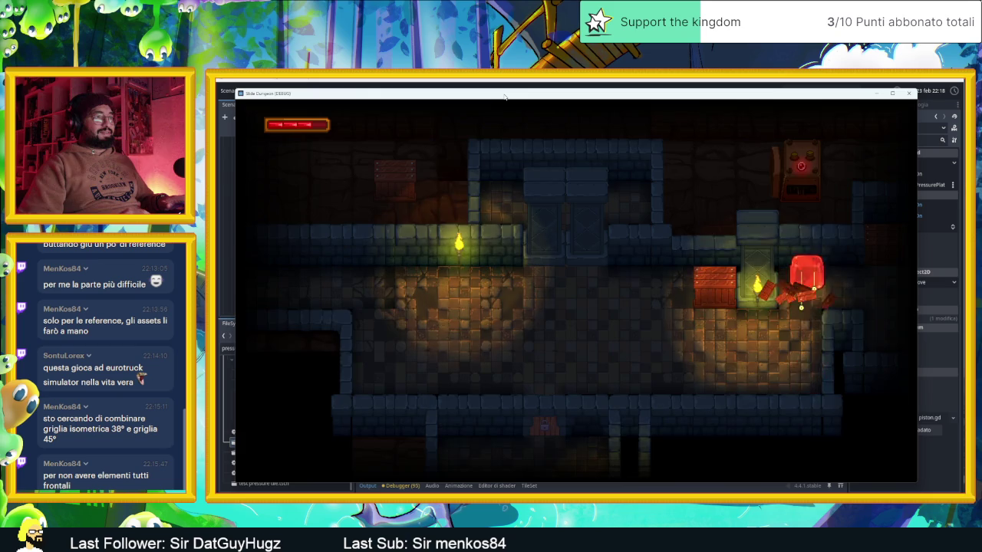
pyautogui.press('Up')
pyautogui.press('Left')
pyautogui.press('Right')
pyautogui.press('Up')
pyautogui.press('Left')
pyautogui.press('Down')
pyautogui.press('Right')
pyautogui.press('Left')
pyautogui.press('Down')
pyautogui.press('Right')
pyautogui.press('Right')
pyautogui.press('Down')
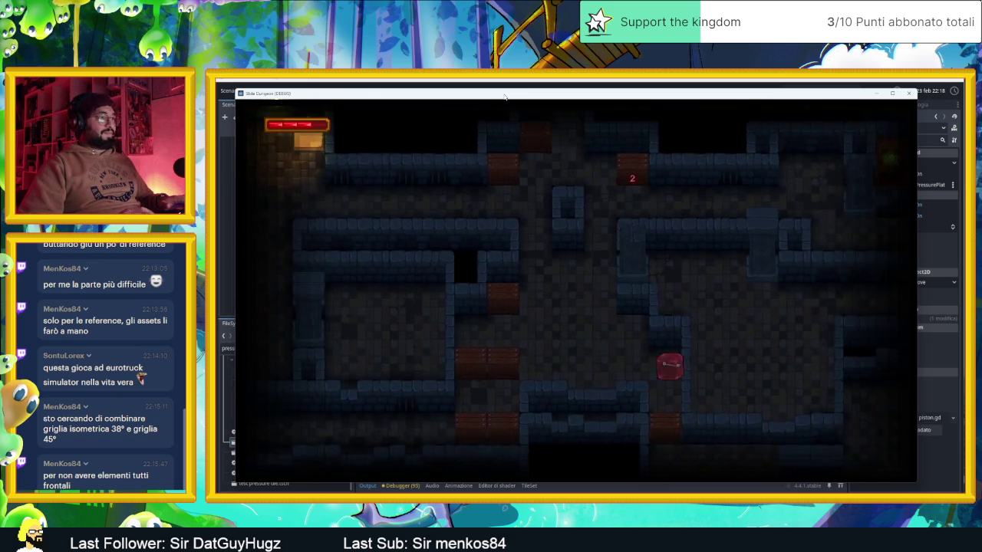
pyautogui.press('Up')
pyautogui.press('Right')
pyautogui.press('Down')
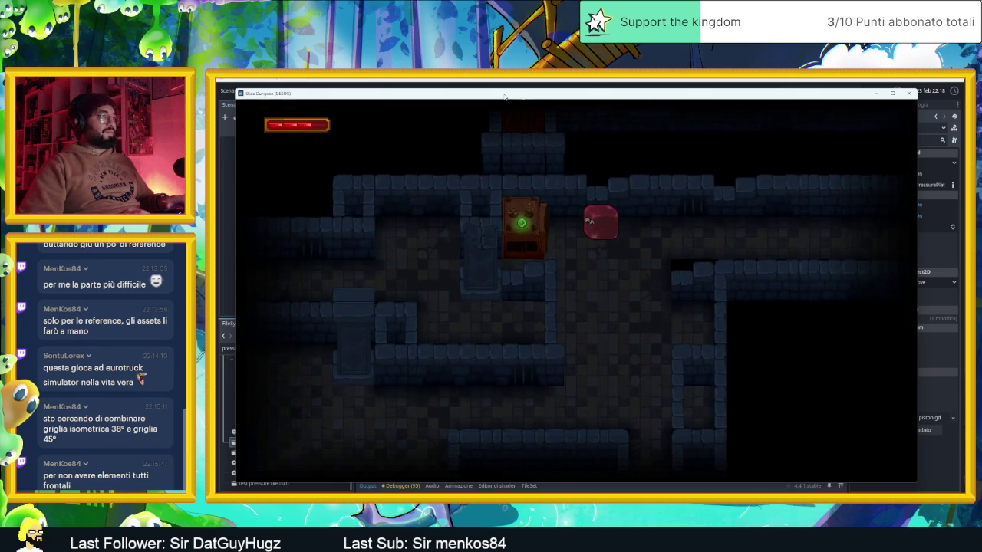
pyautogui.press('Right')
pyautogui.press('Down')
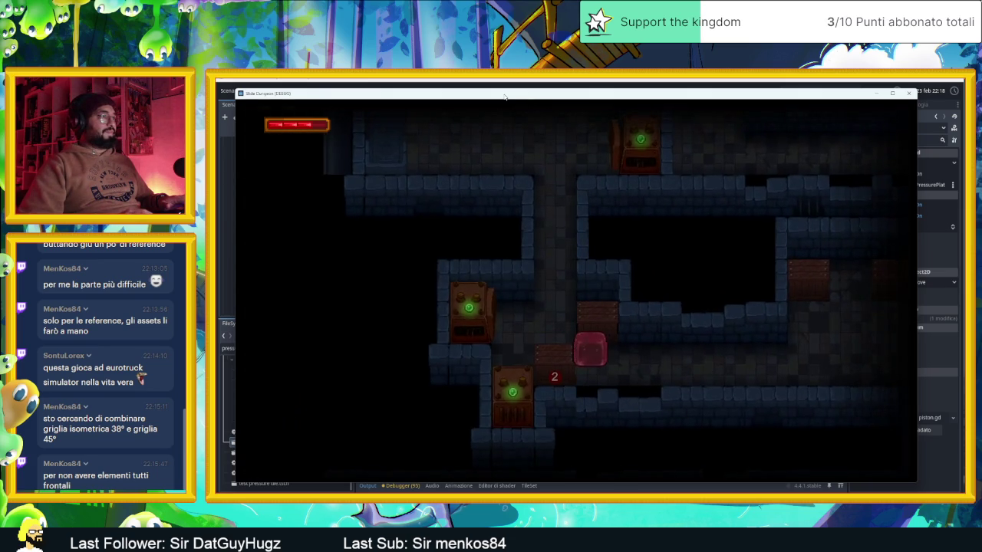
pyautogui.press('Right')
pyautogui.press('Left')
# - Steer the slime through the upper rooms, landing repeatedly on the red plate until it rests on the red-marked block
pyautogui.press('Up')
pyautogui.press('Left')
pyautogui.press('Down')
pyautogui.press('Right')
pyautogui.press('Up')
pyautogui.press('Right')
pyautogui.press('Down')
pyautogui.press('Right')
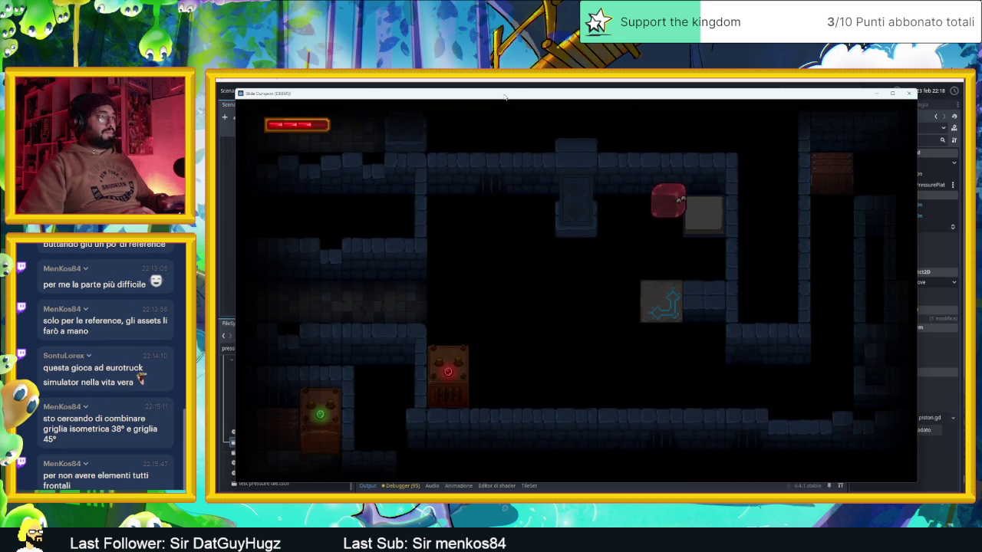
pyautogui.press('Left')
pyautogui.press('Down')
pyautogui.press('Left')
pyautogui.press('Up')
pyautogui.press('Left')
pyautogui.press('Down')
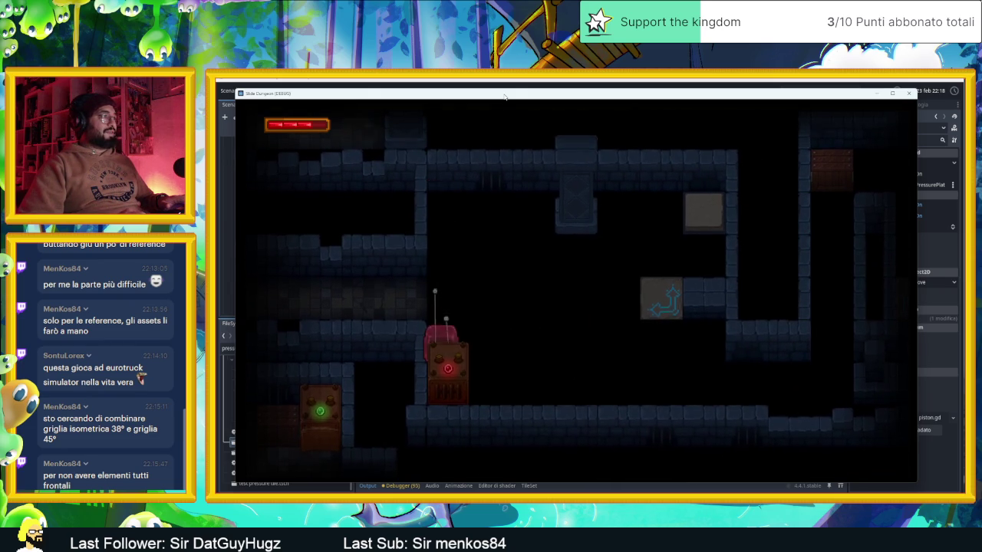
pyautogui.press('Up')
pyautogui.press('Down')
pyautogui.press('Up')
pyautogui.press('Right')
pyautogui.press('Down')
pyautogui.press('Up')
pyautogui.press('Left')
pyautogui.press('Down')
pyautogui.press('Right')
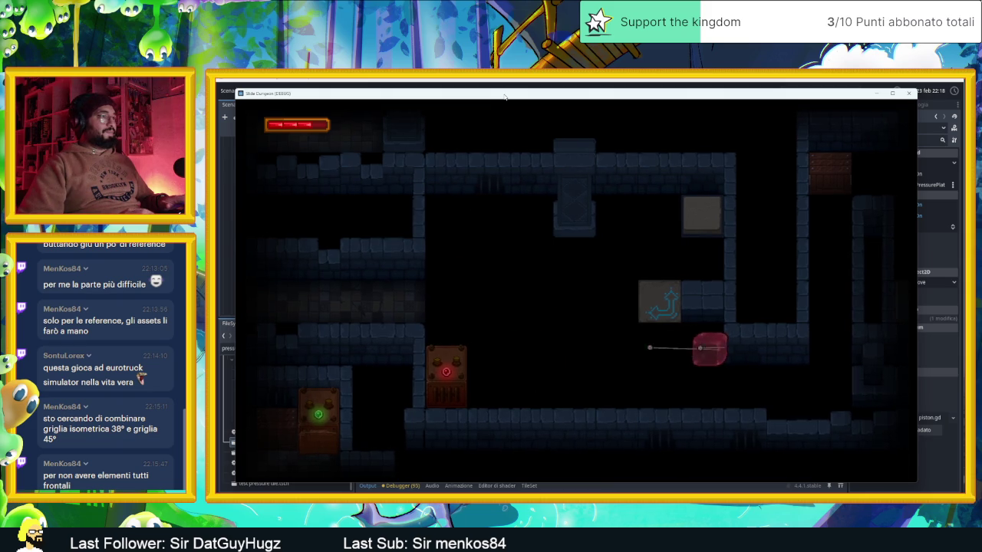
pyautogui.press('Left')
pyautogui.press('Up')
pyautogui.press('Right')
pyautogui.press('Down')
pyautogui.press('Right')
pyautogui.press('Left')
pyautogui.press('Up')
pyautogui.press('Left')
pyautogui.press('Down')
pyautogui.press('Up')
pyautogui.press('Down')
pyautogui.press('Right')
pyautogui.press('Up')
pyautogui.press('Left')
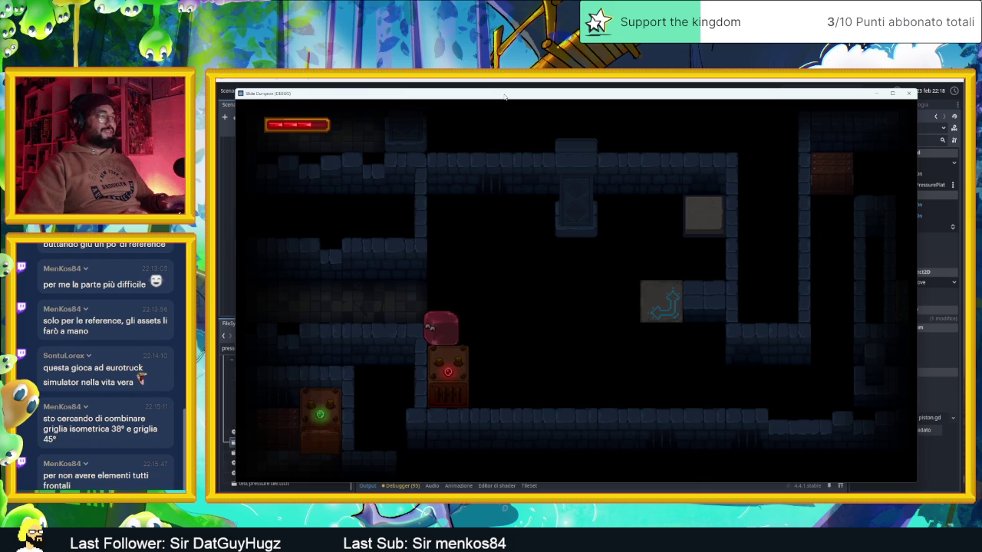
# - Close the game, move PressurePlateP down-left to (2520, 1200), then save and rerun the level
pyautogui.click(907, 93)
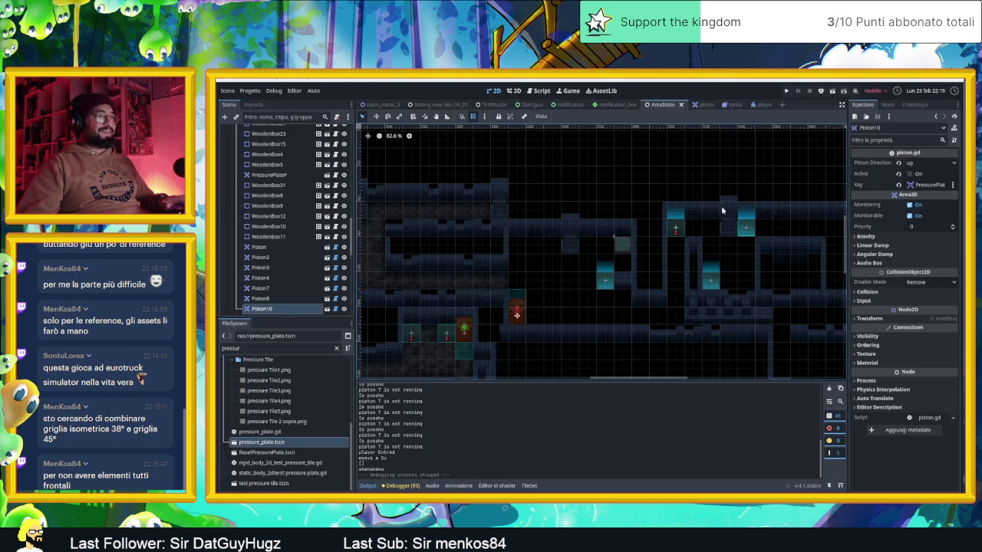
pyautogui.click(625, 245)
pyautogui.moveTo(619, 248); pyautogui.dragTo(565, 297)
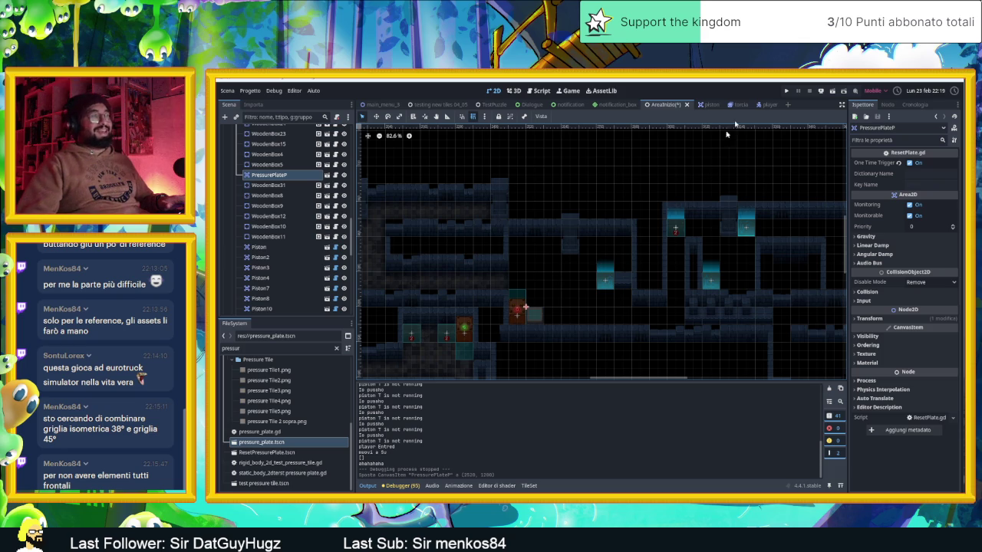
pyautogui.click(832, 91)
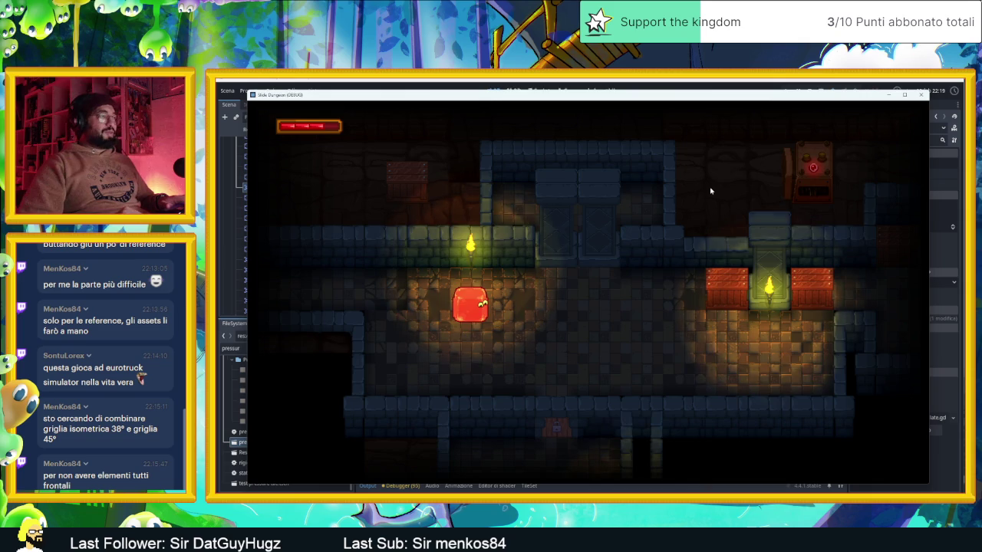
# - Slide the player through the gate and around the crate rooms, counting the crates down
pyautogui.press('Down')
pyautogui.press('Right')
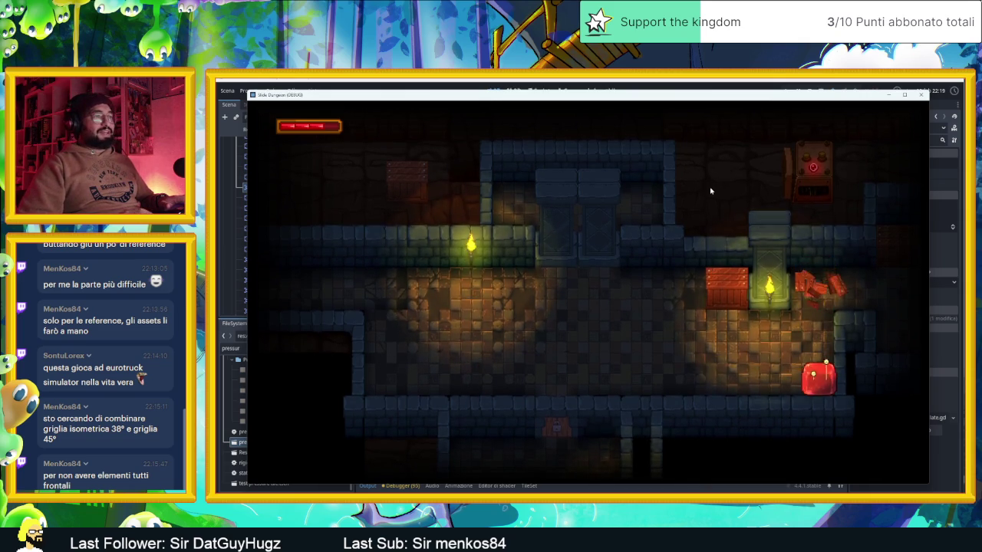
pyautogui.press('Up')
pyautogui.press('Down')
pyautogui.press('Up')
pyautogui.press('Down')
pyautogui.press('Up')
pyautogui.press('Right')
pyautogui.press('Left')
pyautogui.press('Right')
pyautogui.press('Up')
pyautogui.press('Left')
pyautogui.press('Down')
pyautogui.press('Up')
pyautogui.press('Down')
pyautogui.press('Up')
pyautogui.press('Down')
pyautogui.press('Right')
pyautogui.press('Left')
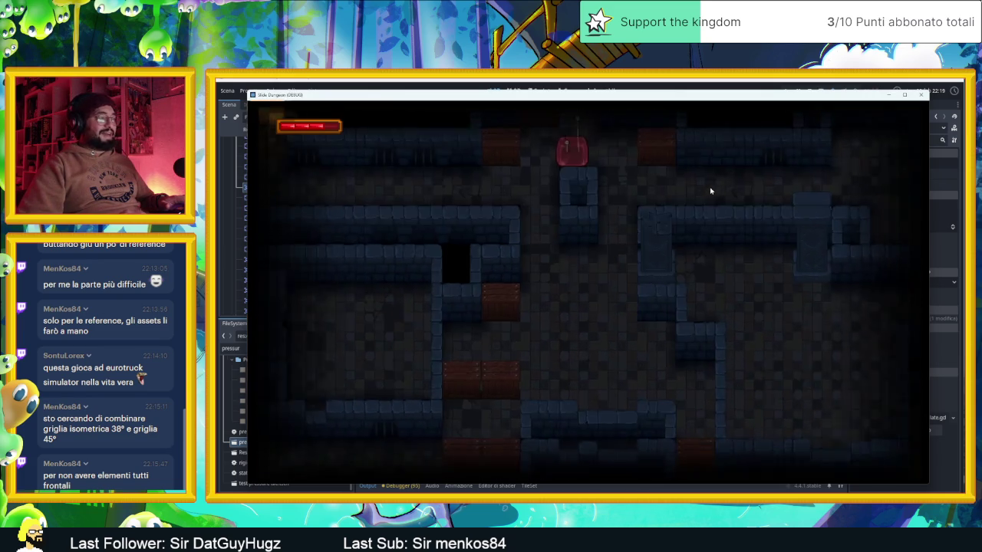
pyautogui.press('Right')
pyautogui.press('Down')
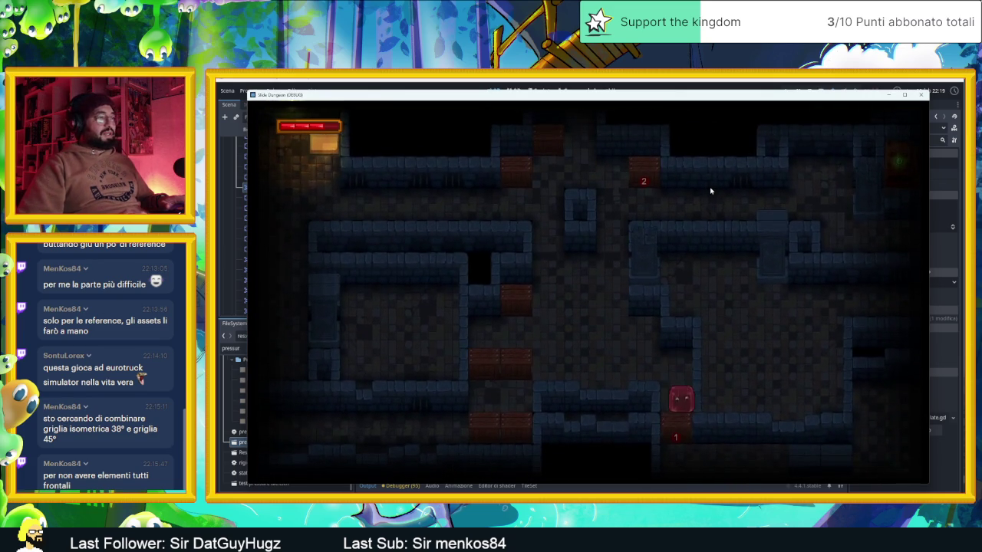
# - Slide the player through the new layout's sliding puzzle and maze to finish the level
pyautogui.press('Up')
pyautogui.press('Right')
pyautogui.press('Up')
pyautogui.press('Right')
pyautogui.press('Down')
pyautogui.press('Right')
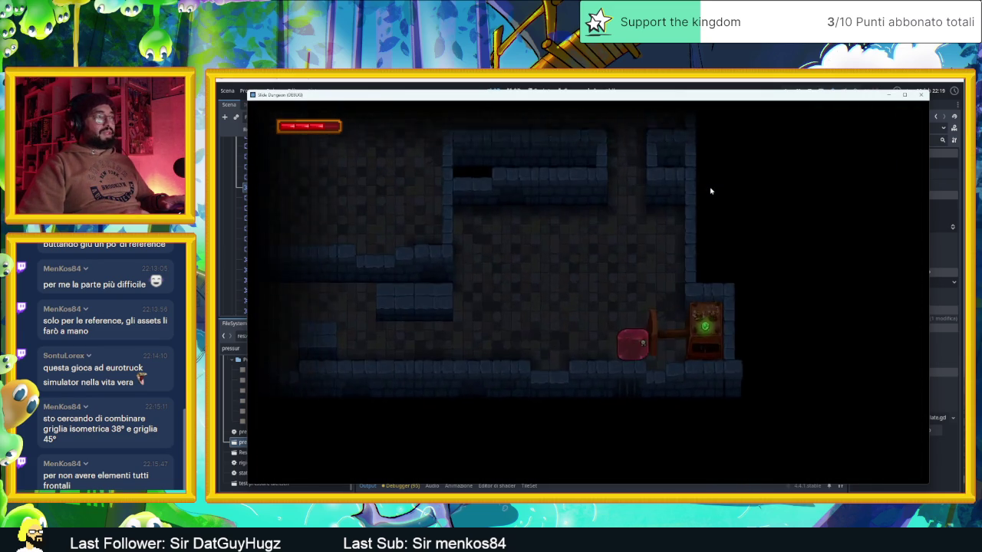
pyautogui.press('Right')
pyautogui.press('Left')
pyautogui.press('Left')
pyautogui.press('Left')
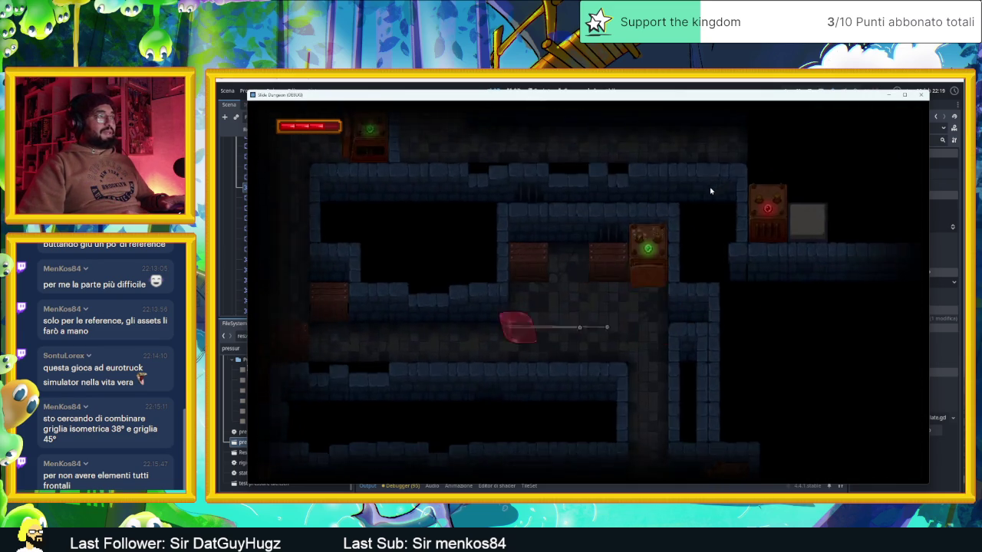
pyautogui.press('Left')
pyautogui.press('Right')
pyautogui.press('Right')
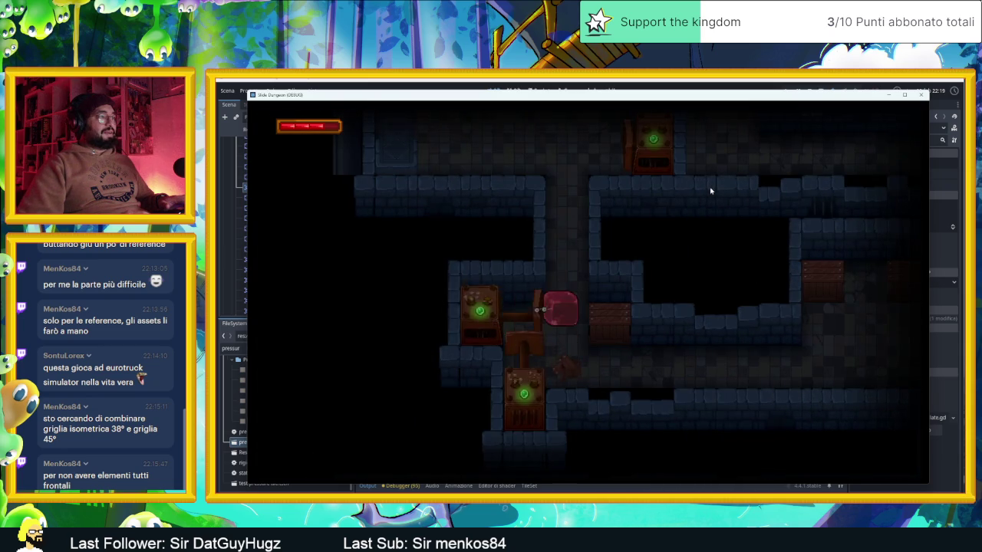
pyautogui.press('Up')
pyautogui.press('Up')
pyautogui.press('Left')
pyautogui.press('Right')
pyautogui.press('Up')
pyautogui.press('Right')
pyautogui.press('Down')
# - In the next level, slide onto the red pressure plate, then across the room to the brown crate
pyautogui.press('Right')
pyautogui.press('Up')
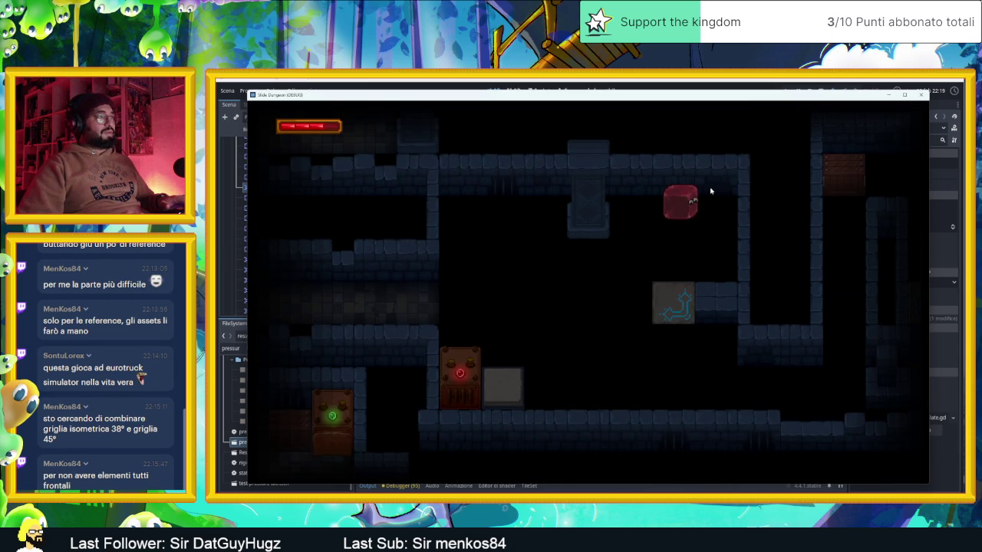
pyautogui.press('Left')
pyautogui.press('Right')
pyautogui.press('Down')
pyautogui.press('Left')
pyautogui.press('Down')
pyautogui.press('Up')
pyautogui.press('Right')
pyautogui.press('Down')
pyautogui.press('Right')
pyautogui.press('Up')
pyautogui.press('Down')
pyautogui.press('Left')
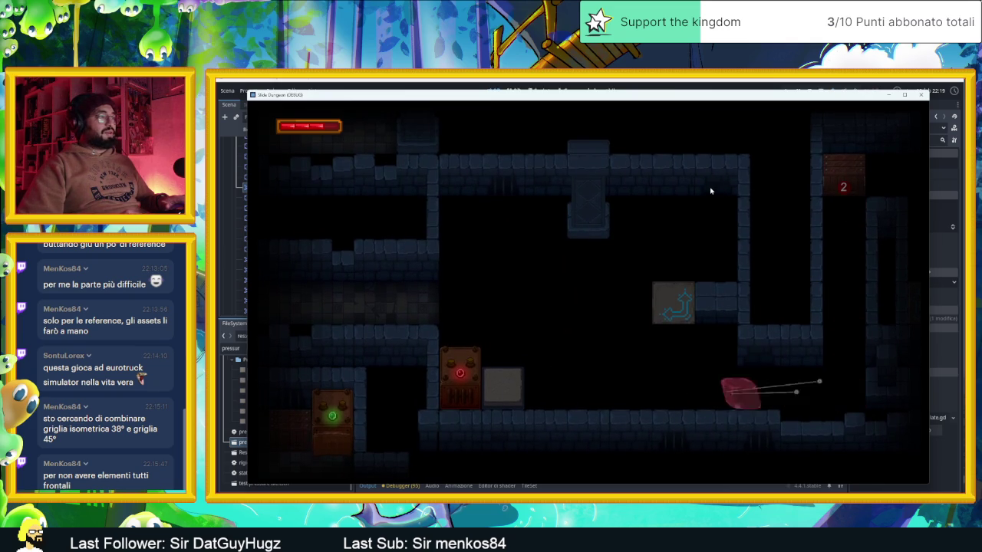
# - Slide through the next room and along the corridor to the switch, then stop the game and switch to the browser
pyautogui.press('Up')
pyautogui.press('Left')
pyautogui.press('Down')
pyautogui.press('Left')
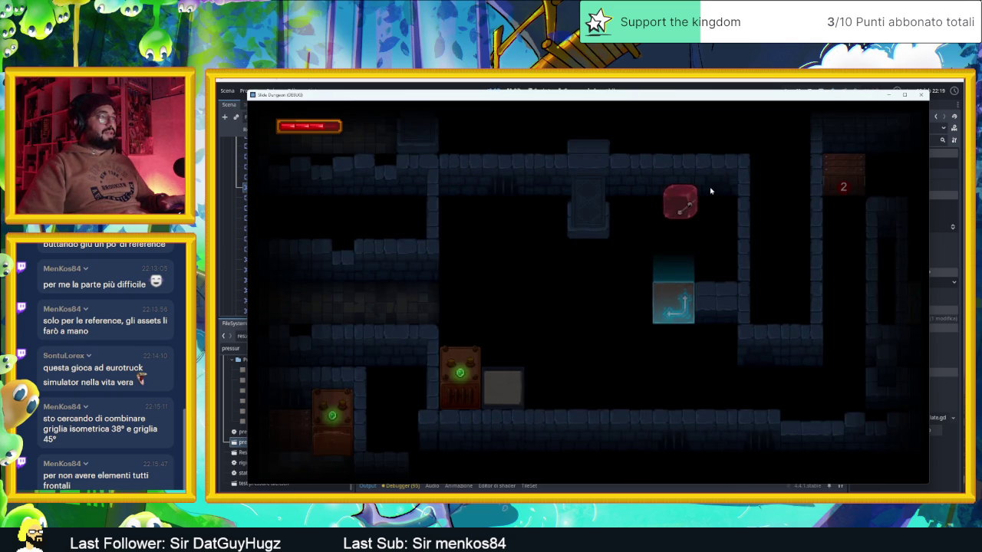
pyautogui.press('Left')
pyautogui.press('Down')
pyautogui.press('Left')
pyautogui.press('Up')
pyautogui.press('Left')
pyautogui.press('Down')
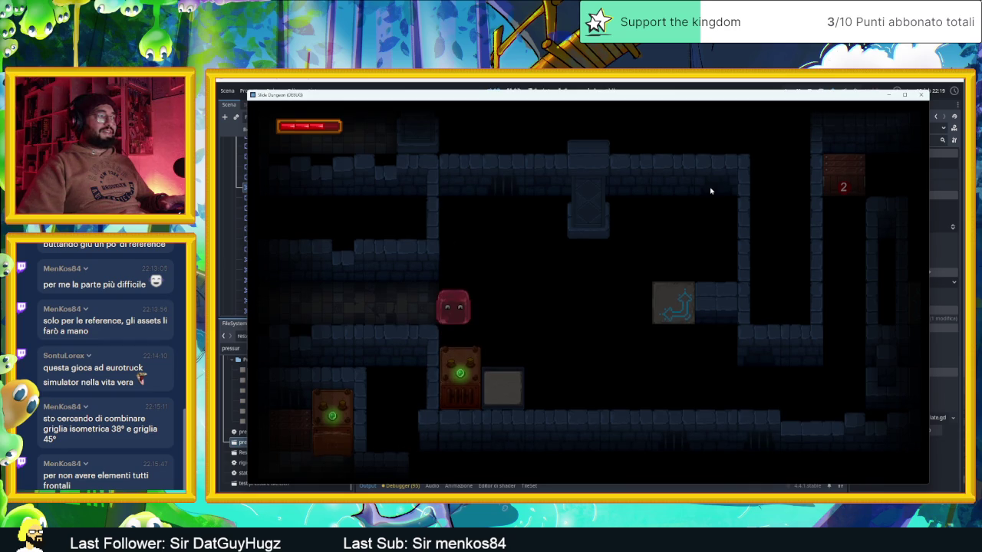
pyautogui.press('Right')
pyautogui.press('Up')
pyautogui.press('Down')
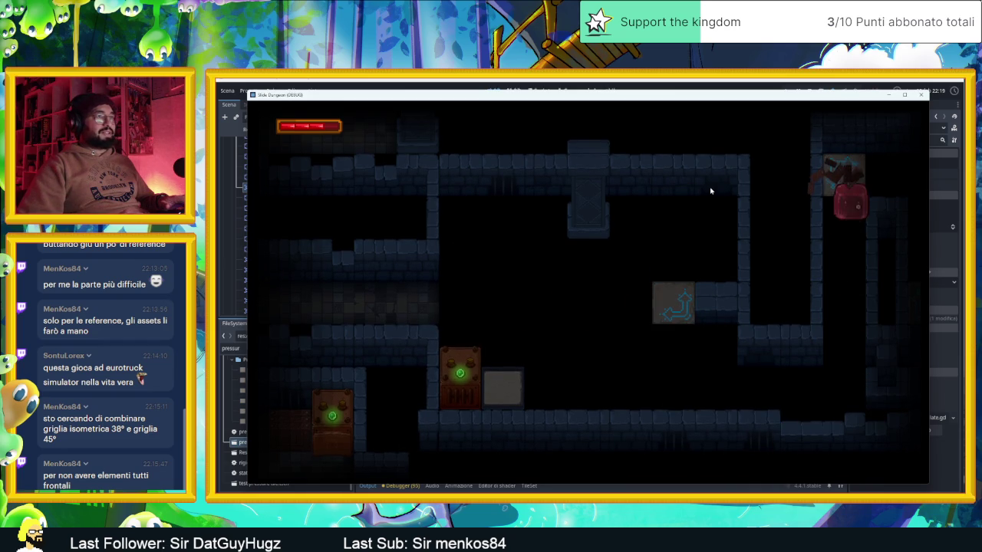
pyautogui.press('F8')
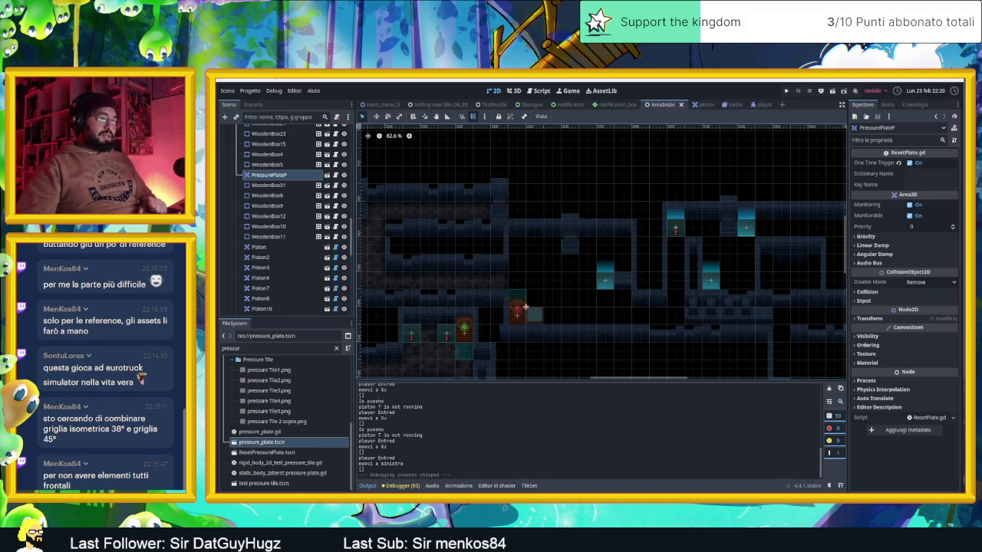
pyautogui.hotkey('alt', 'Tab')
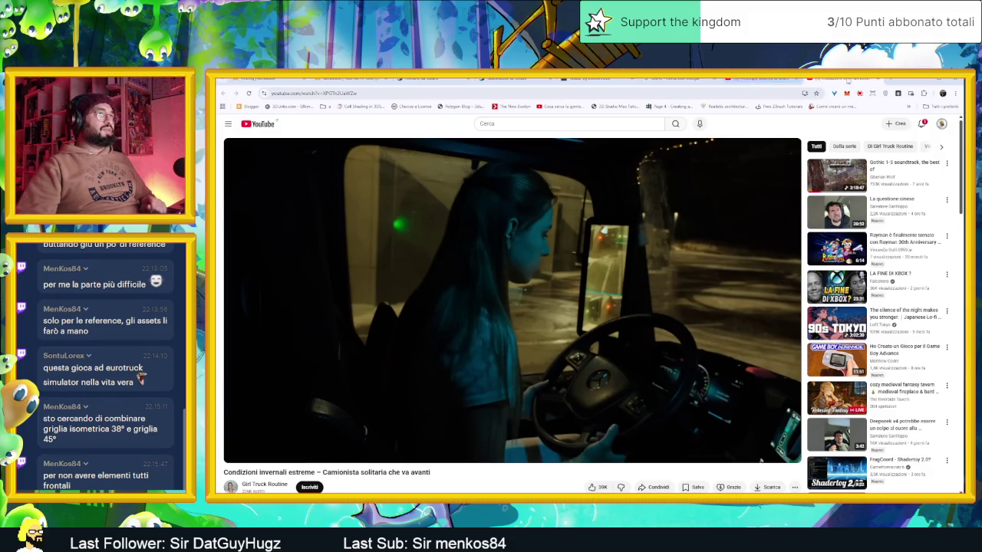
# - In a new YouTube tab, search for 'isometry in games explained'
pyautogui.click(891, 81)
pyautogui.click(530, 250)
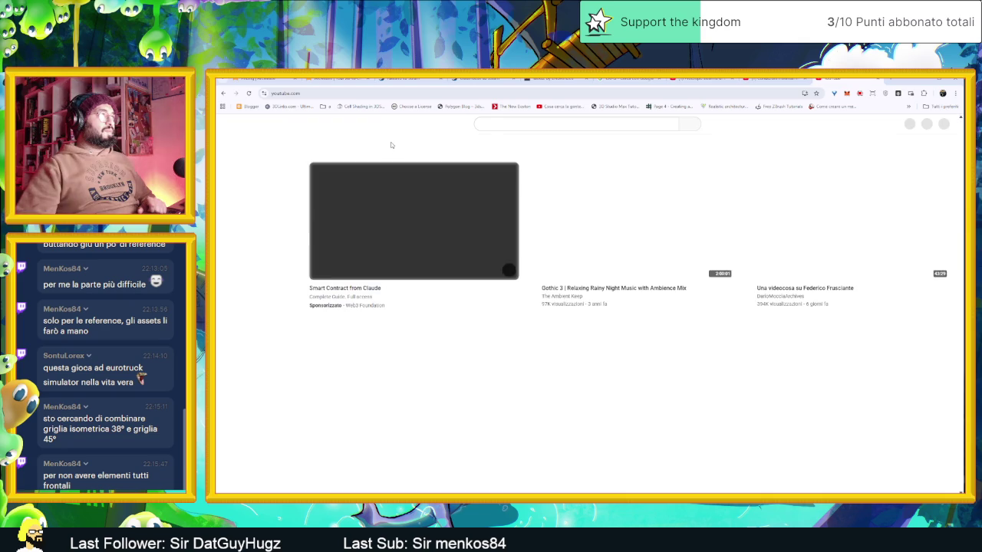
pyautogui.click(537, 123)
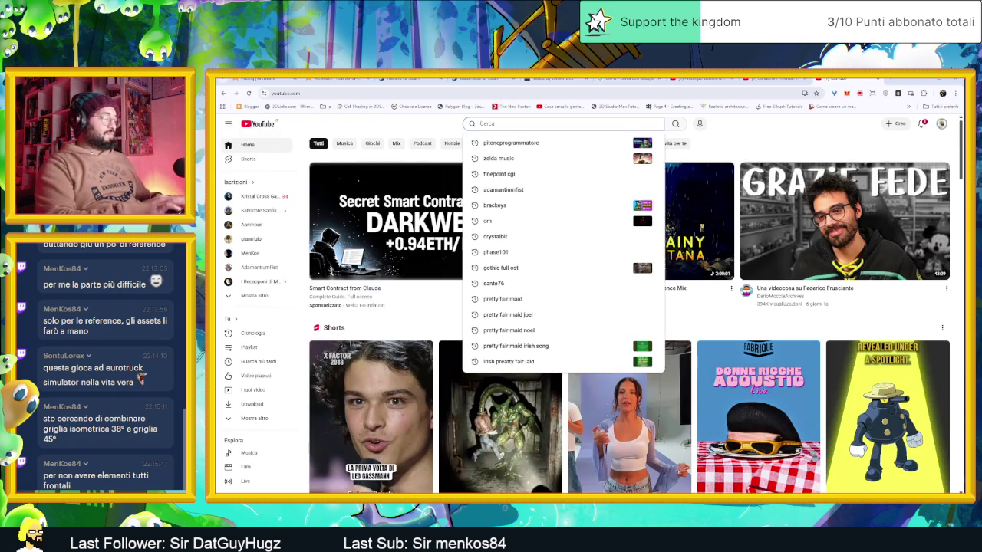
pyautogui.write('isometry e')
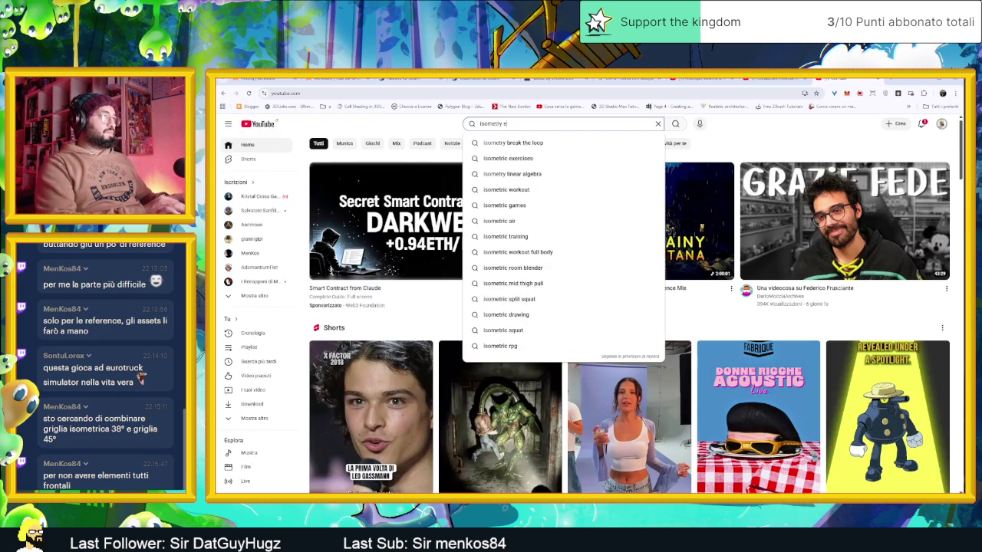
pyautogui.press('BackSpace')
pyautogui.write('in')
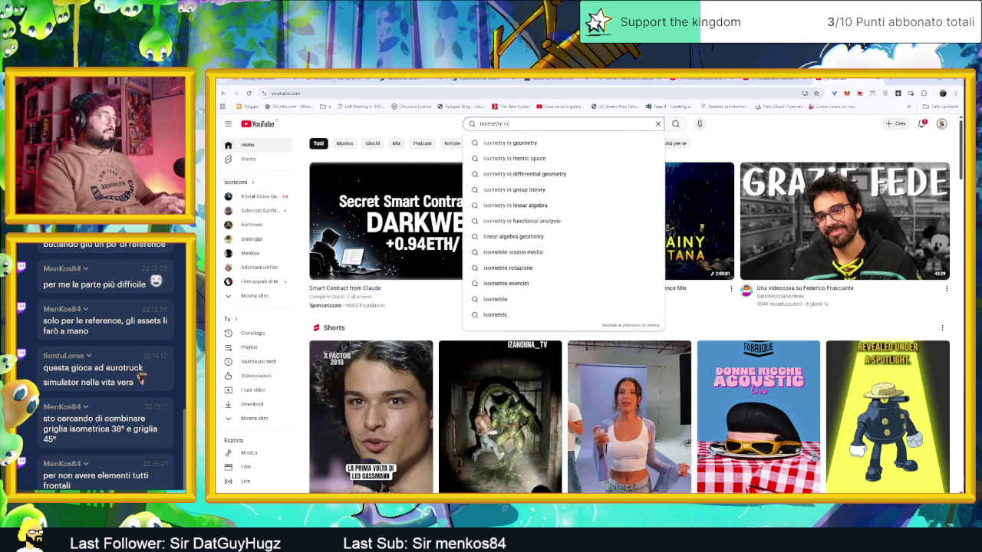
pyautogui.write(' games ex')
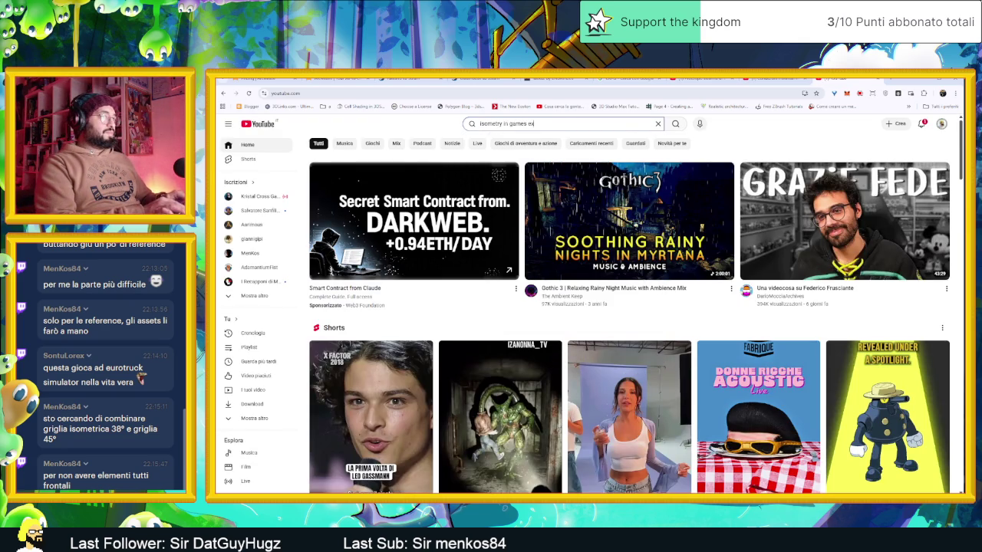
pyautogui.write('plained')
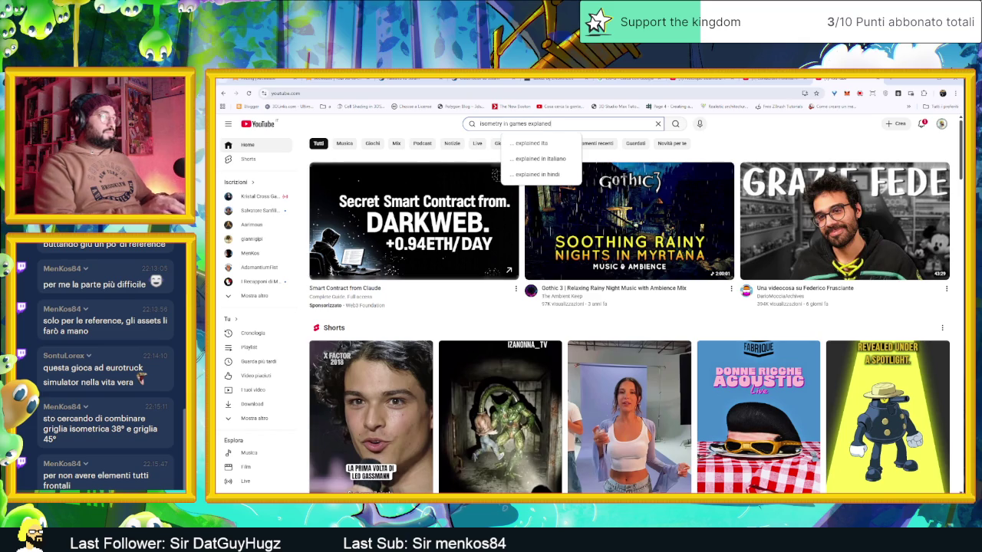
pyautogui.scroll(-2, 541, 159)
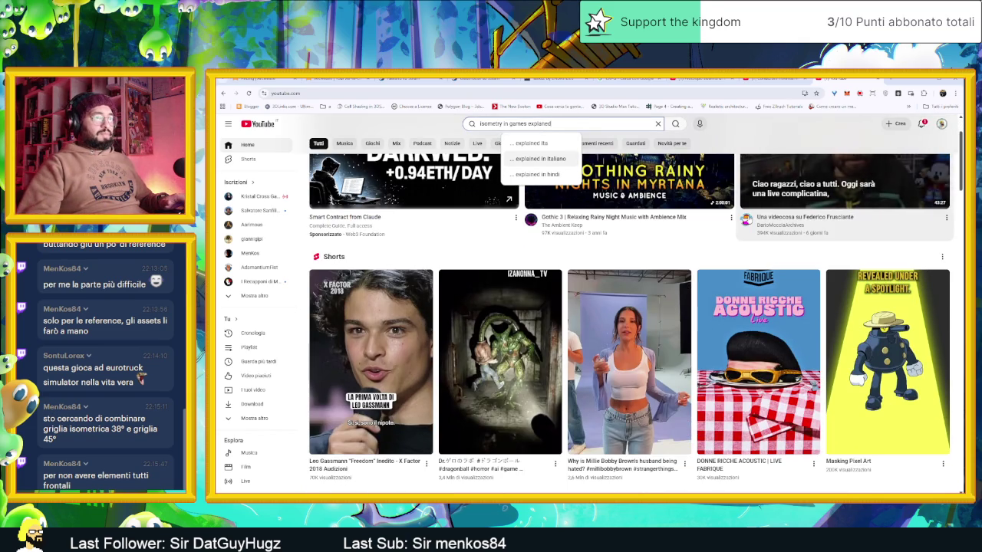
pyautogui.moveTo(866, 316)
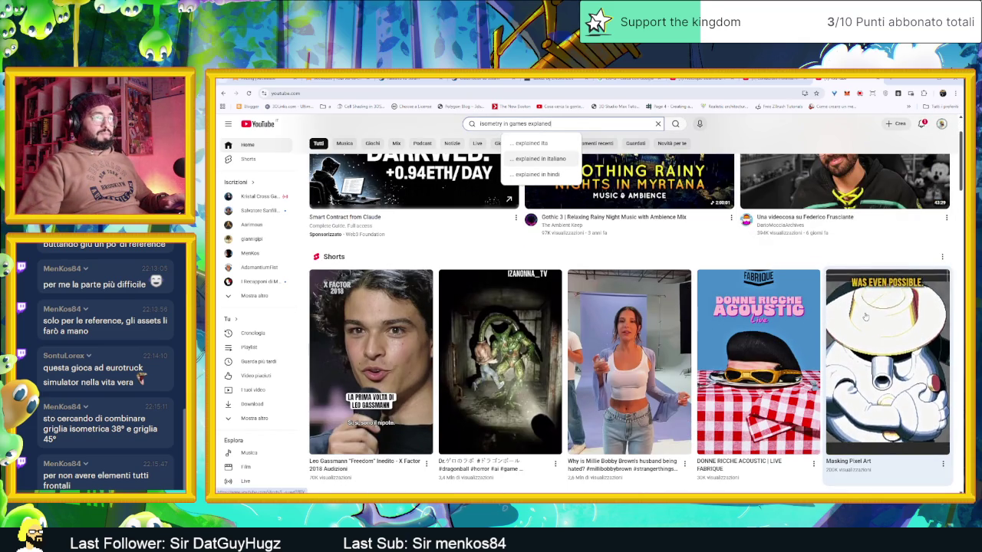
pyautogui.scroll(2, 689, 221)
pyautogui.moveTo(690, 220)
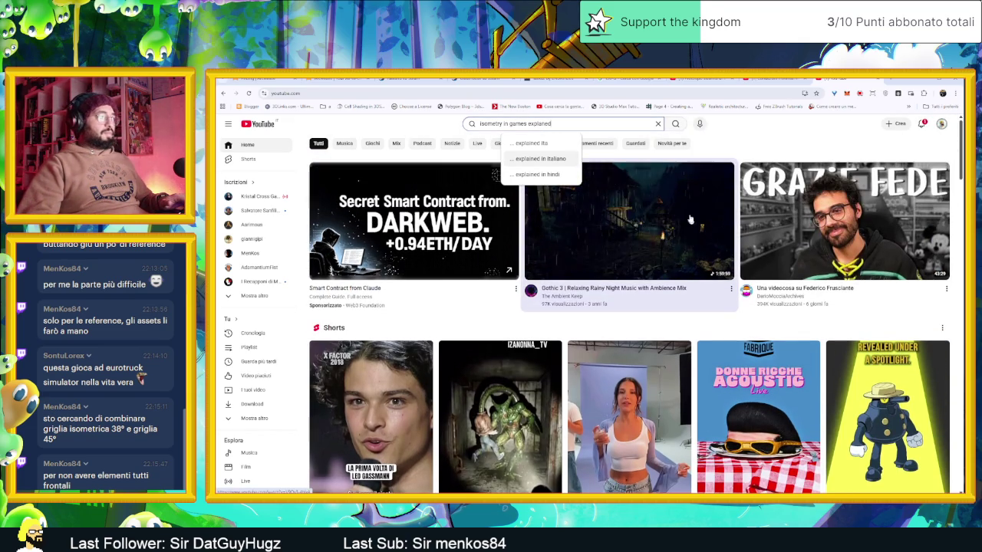
pyautogui.click(679, 127)
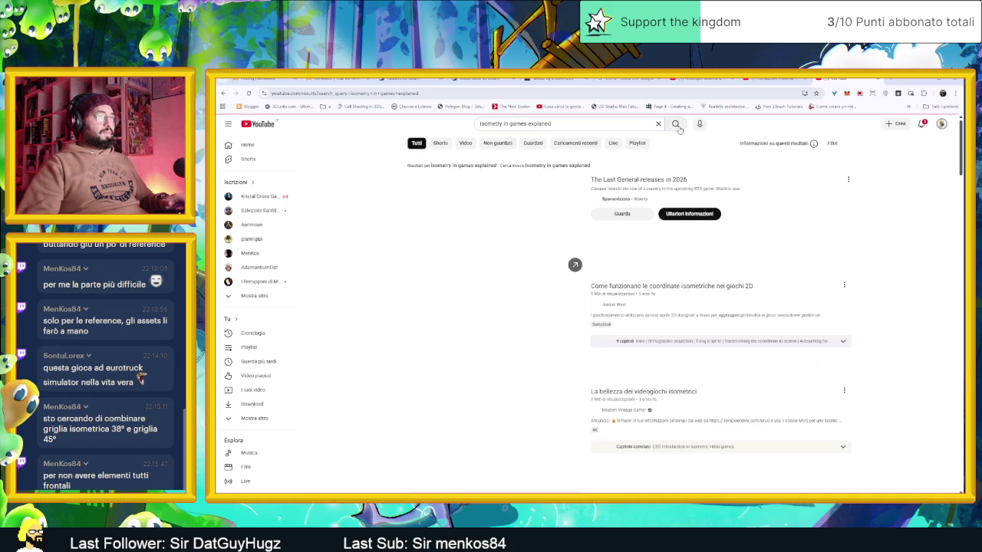
# - Scroll down the results to the Perspective in Top down game art 2d video
pyautogui.scroll(-2, 366, 276)
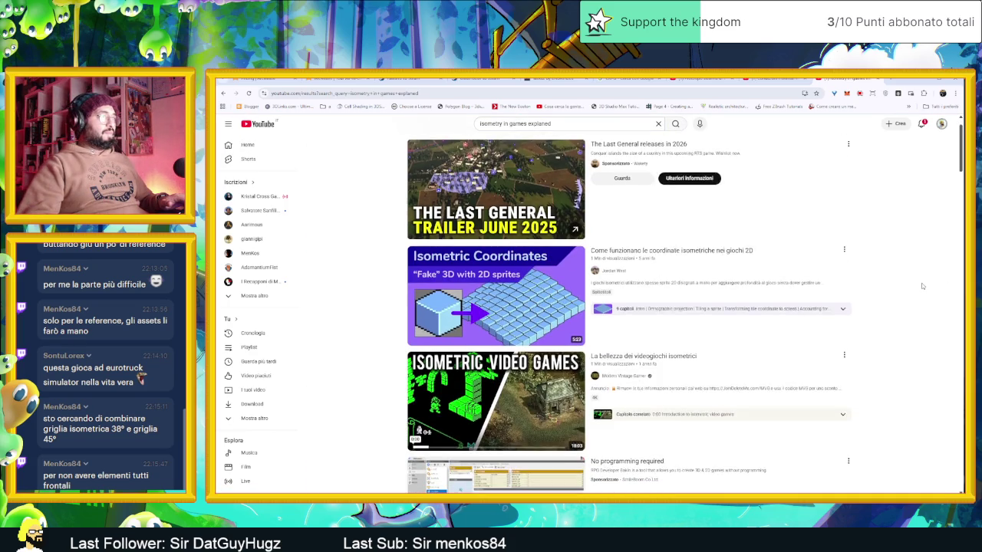
pyautogui.scroll(-6, 367, 276)
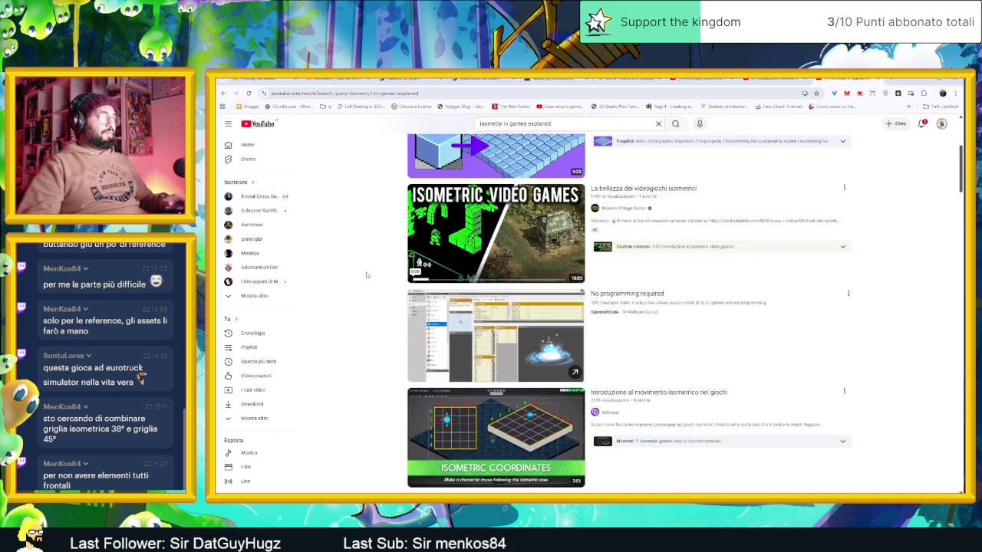
pyautogui.scroll(-7, 369, 271)
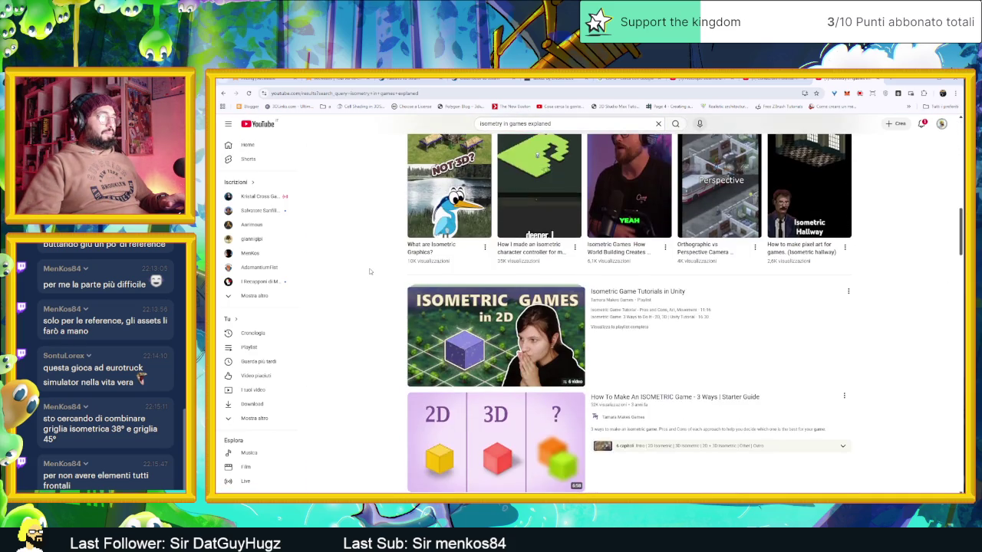
pyautogui.scroll(-6, 371, 270)
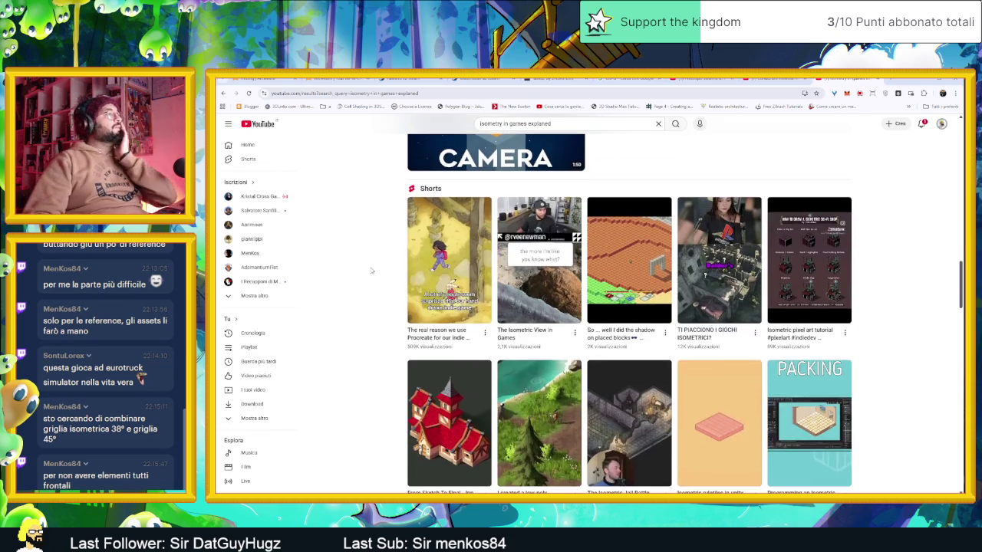
pyautogui.scroll(-1, 373, 270)
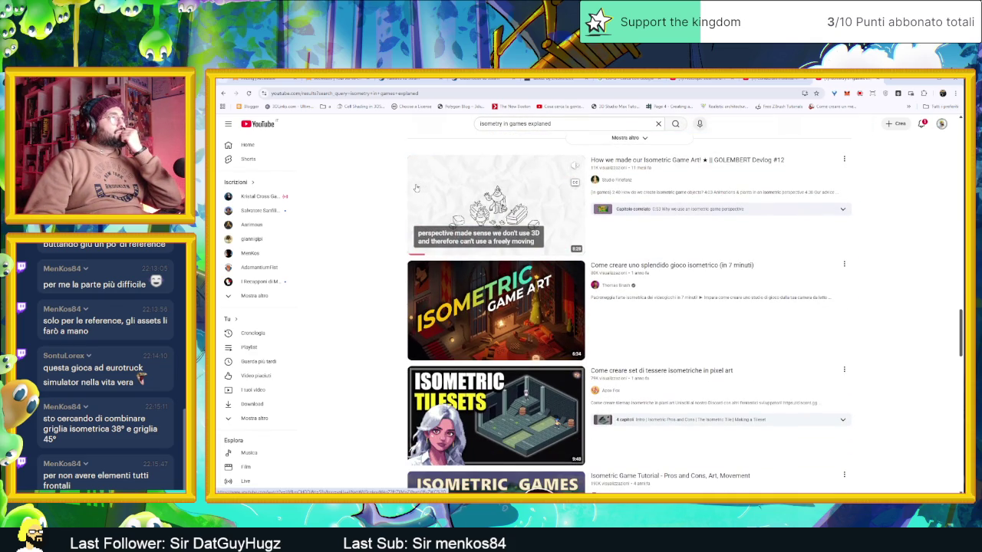
pyautogui.scroll(-4, 339, 249)
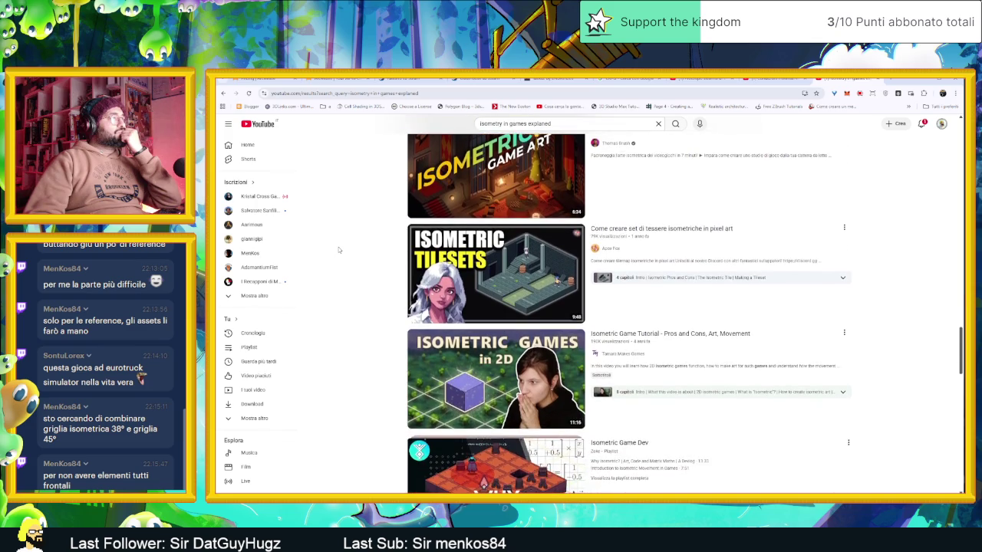
pyautogui.scroll(-2, 339, 246)
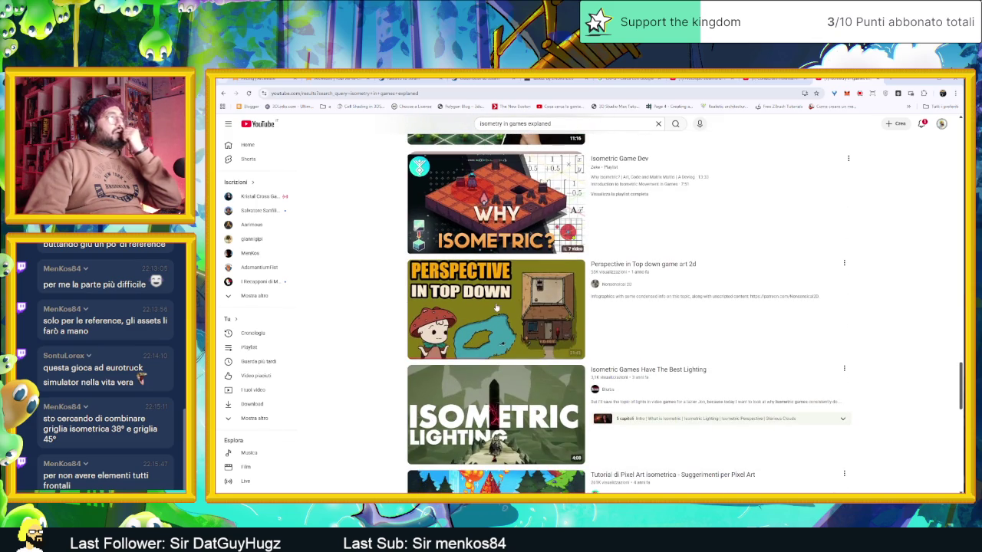
# - Open the Perspective in Top down game art 2d video and jump to the footage near 2:39
pyautogui.click(678, 267)
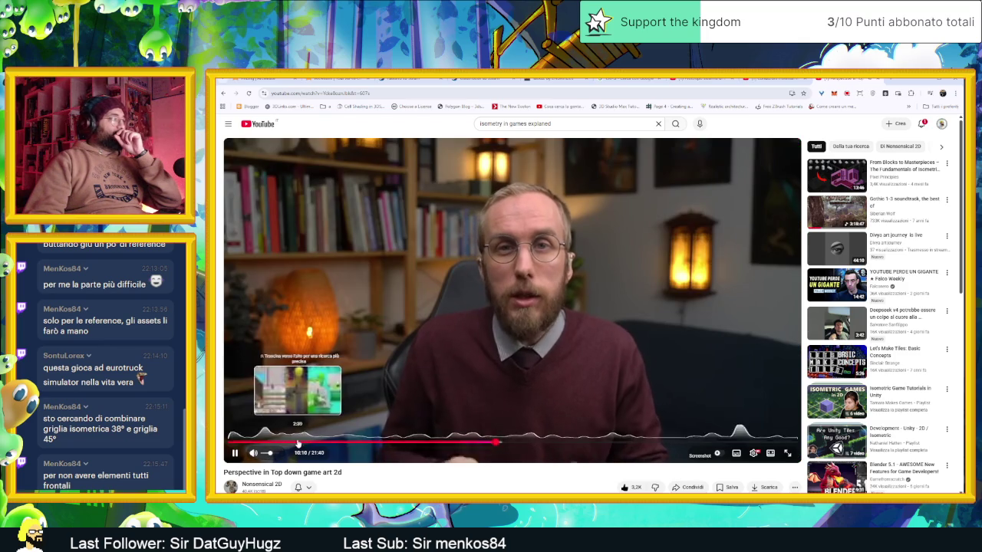
pyautogui.click(299, 443)
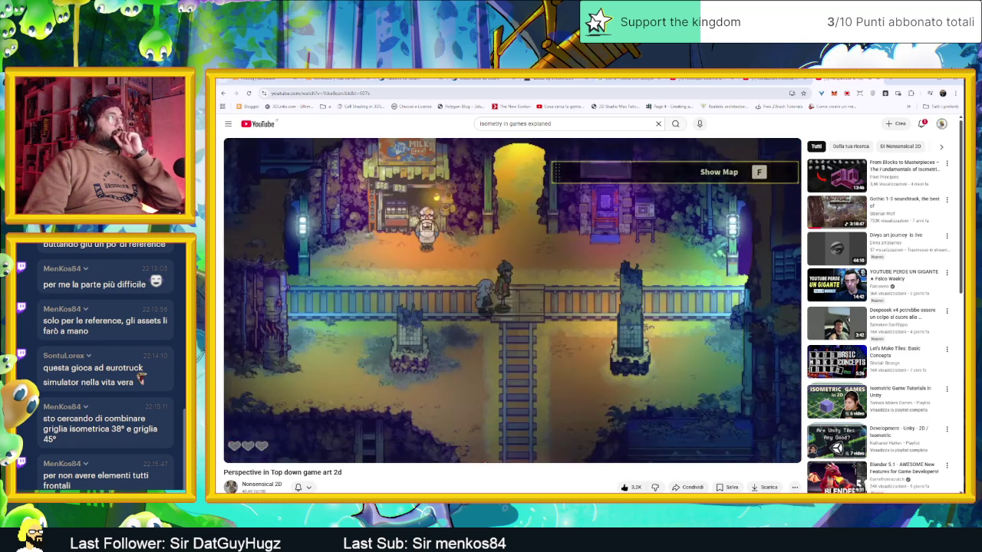
pyautogui.click(337, 92)
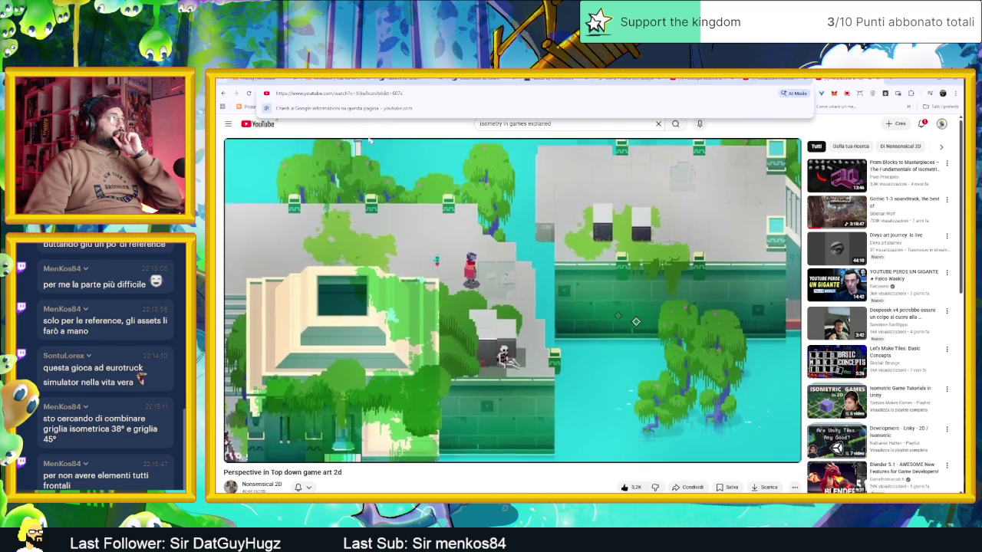
pyautogui.click(481, 482)
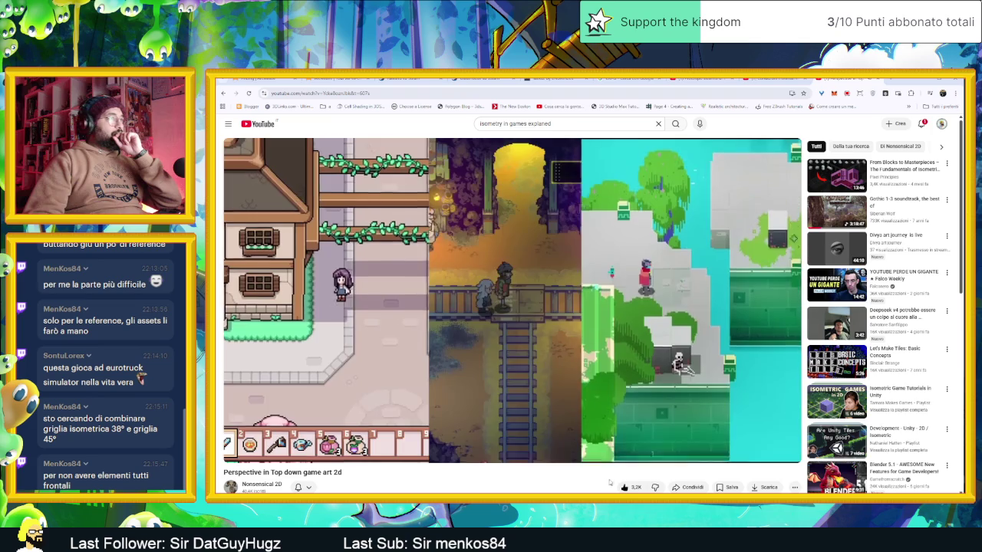
# - Copy the video's share link from Condividi, close the dialog and pause playback
pyautogui.click(692, 487)
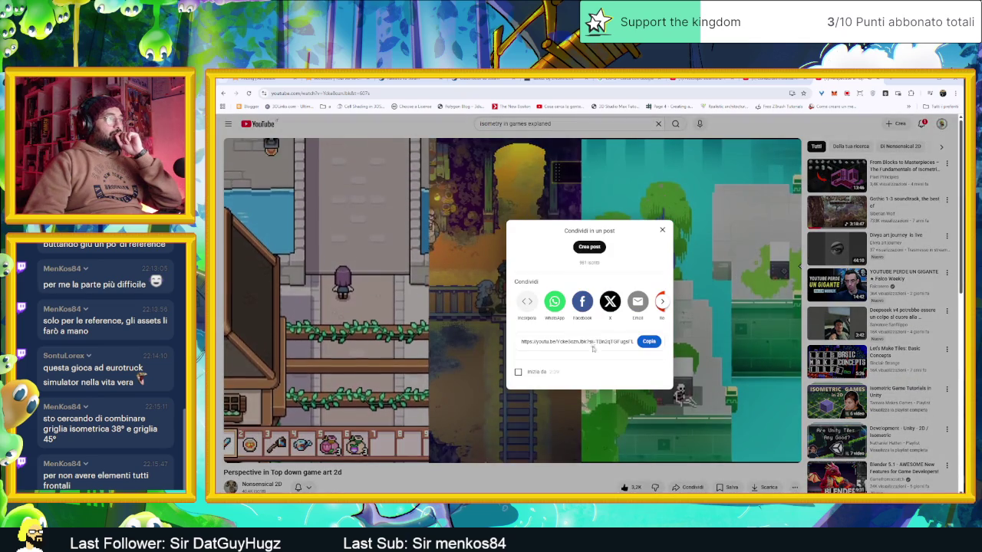
pyautogui.click(652, 341)
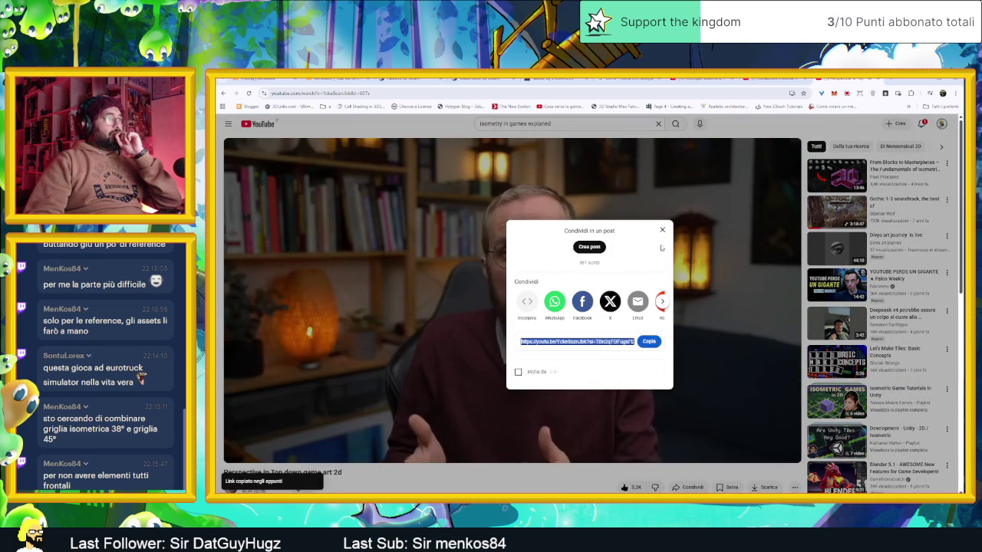
pyautogui.click(662, 230)
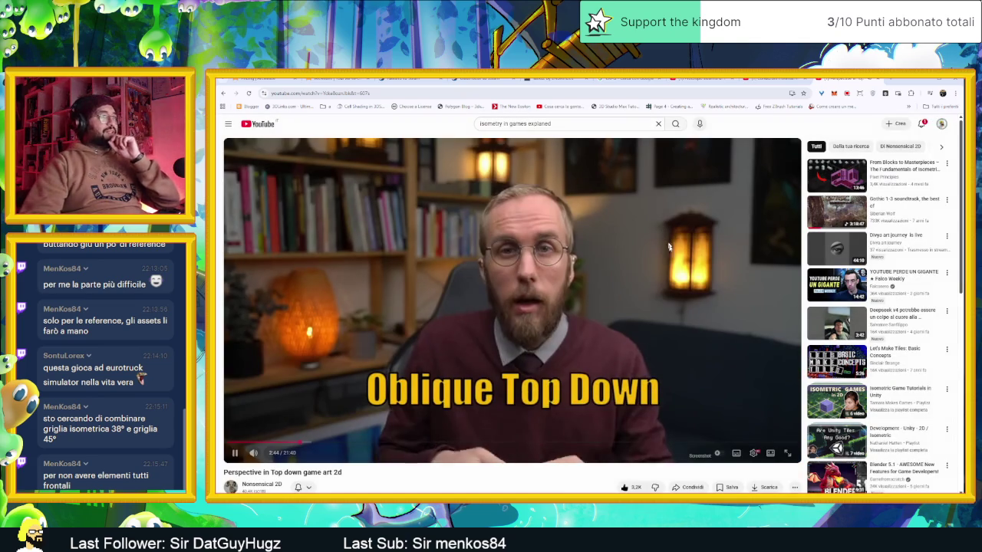
pyautogui.press('space')
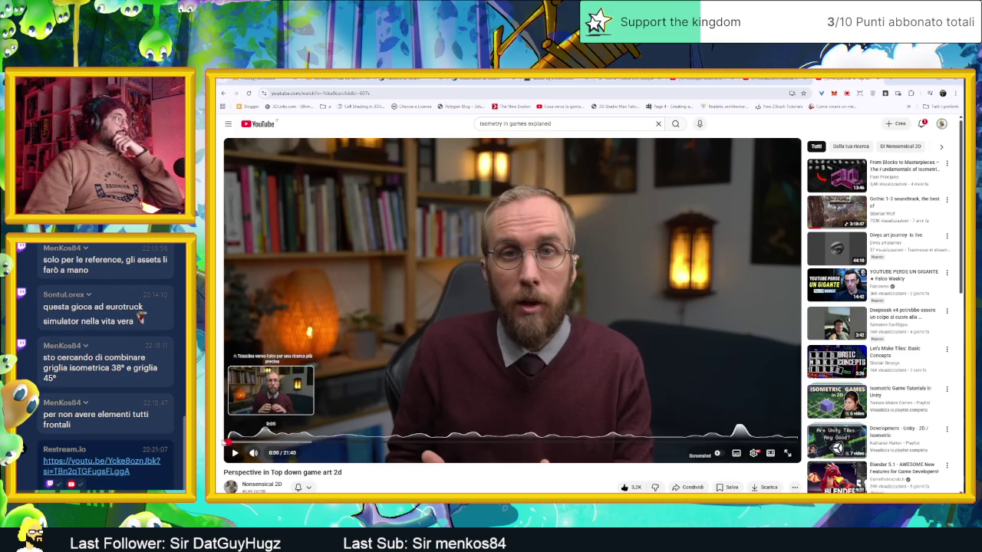
# - Restart the video from 0:00 and pause on the title card around 0:05
pyautogui.click(229, 443)
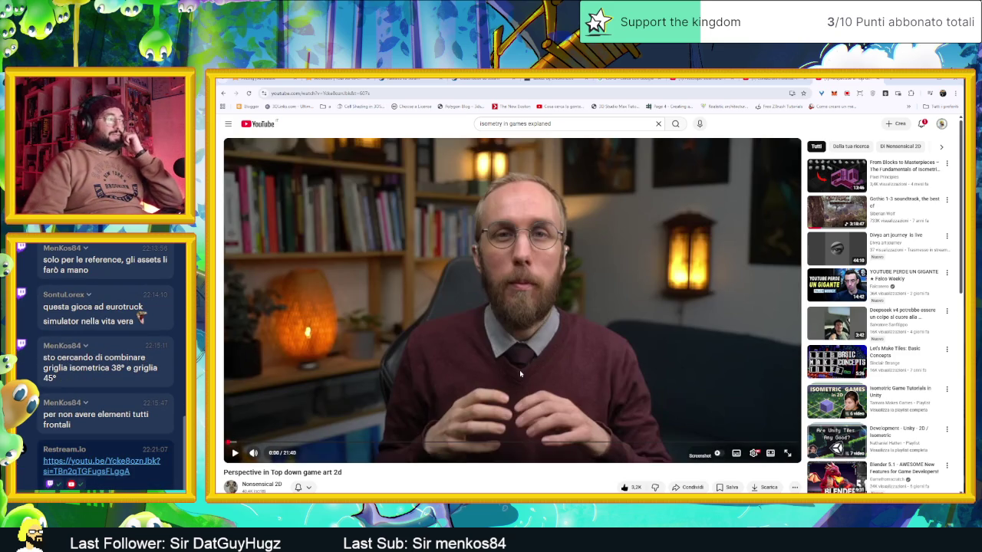
pyautogui.click(520, 374)
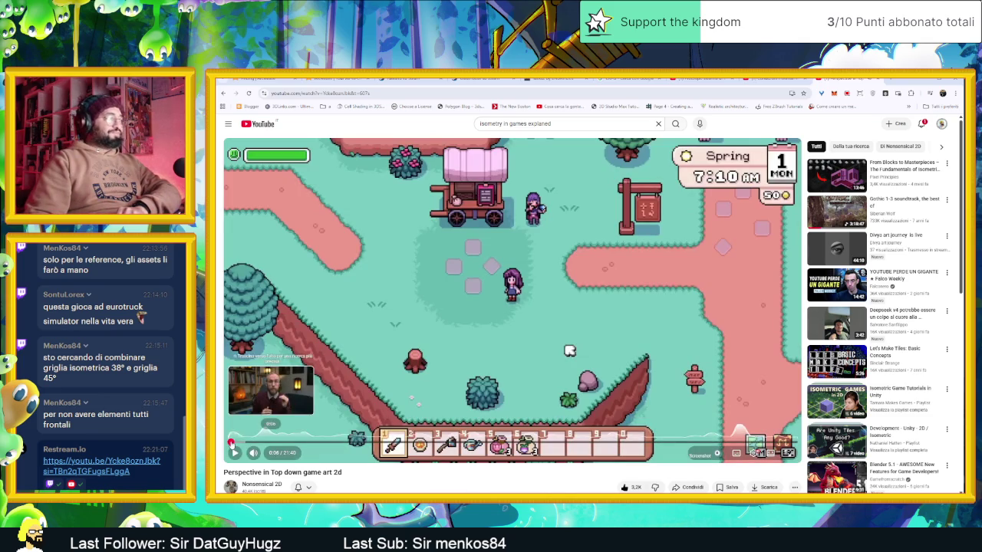
pyautogui.moveTo(233, 443); pyautogui.dragTo(229, 444)
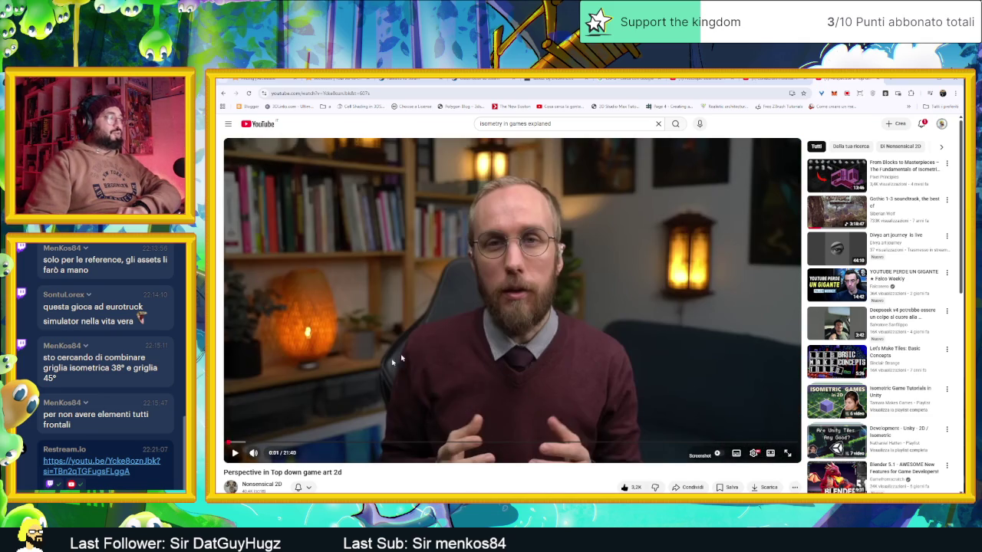
pyautogui.click(526, 314)
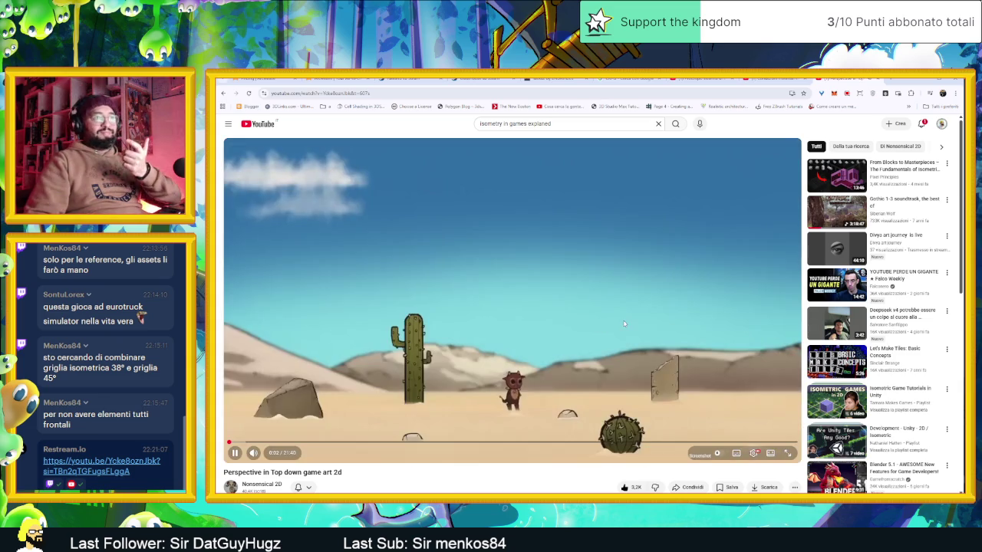
pyautogui.click(629, 346)
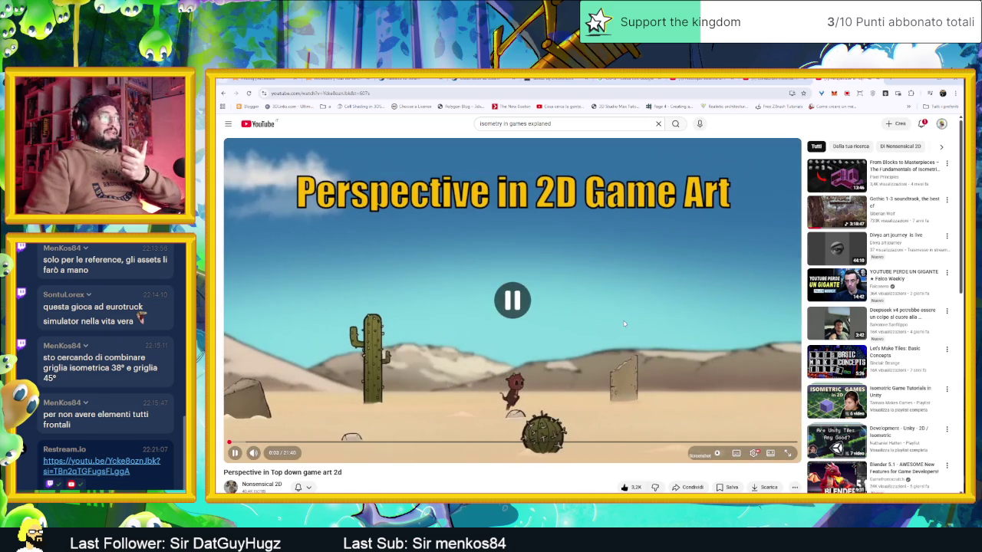
pyautogui.click(645, 354)
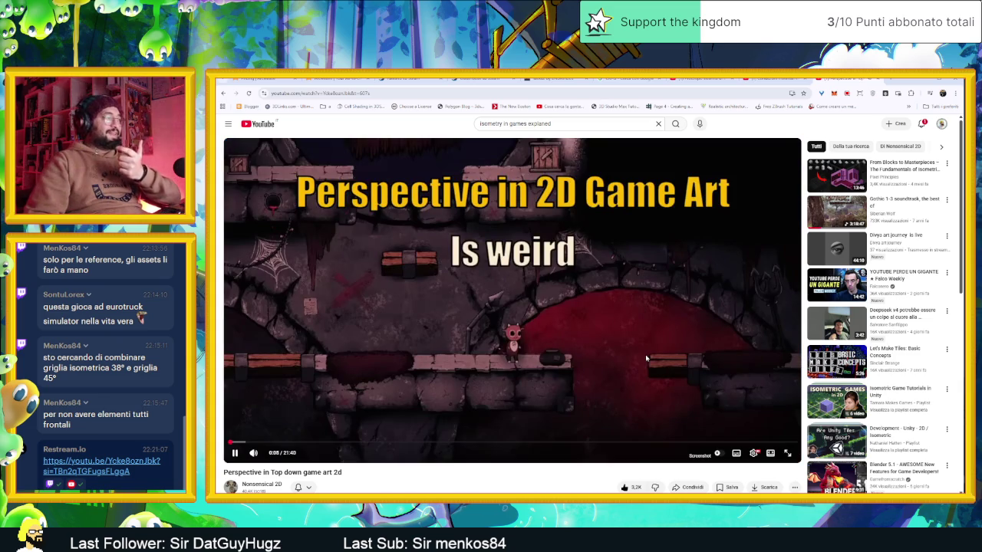
pyautogui.click(645, 356)
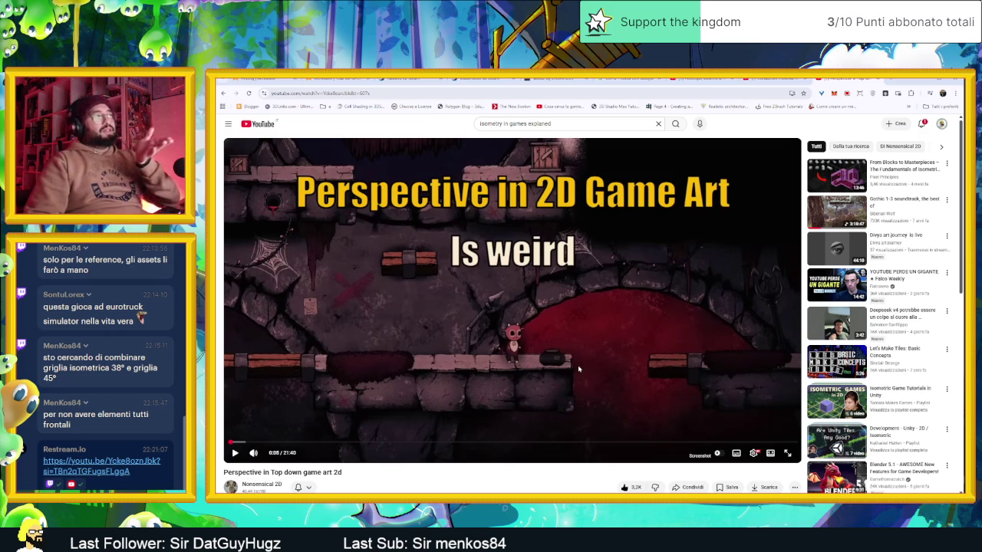
# - Pause at 0:08, rewind five seconds to 0:03 and resume playback
pyautogui.click(635, 330)
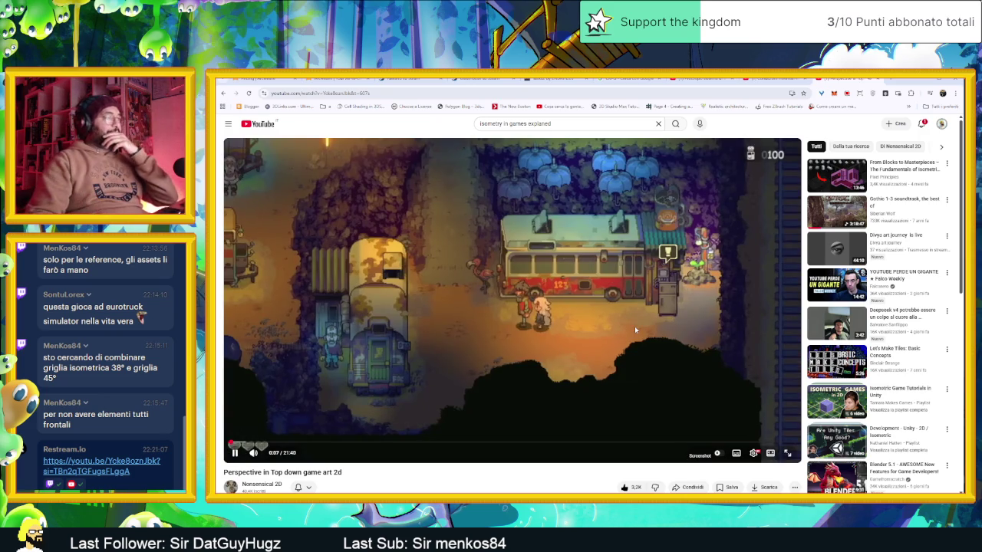
pyautogui.click(266, 428)
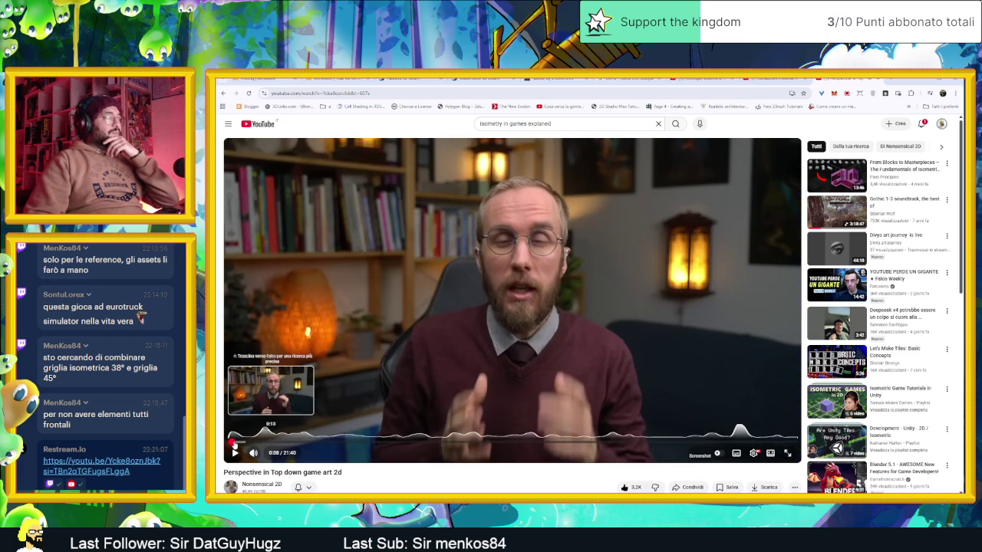
pyautogui.press('Left')
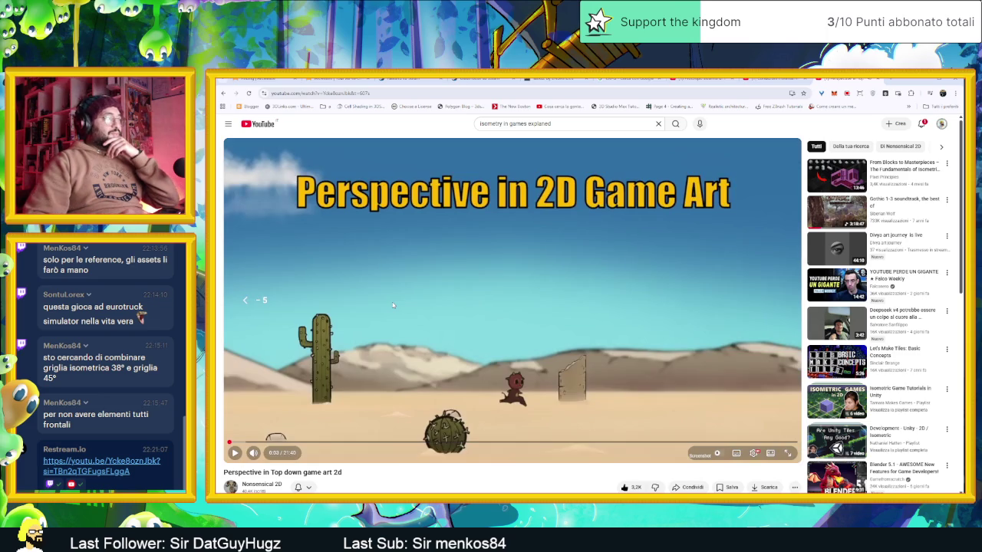
pyautogui.press('space')
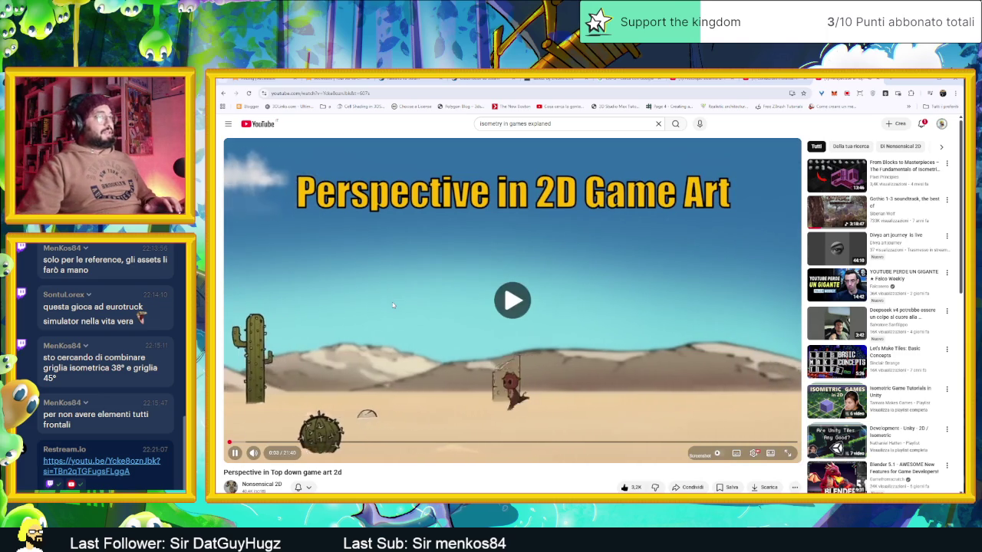
pyautogui.press('space')
pyautogui.press('space')
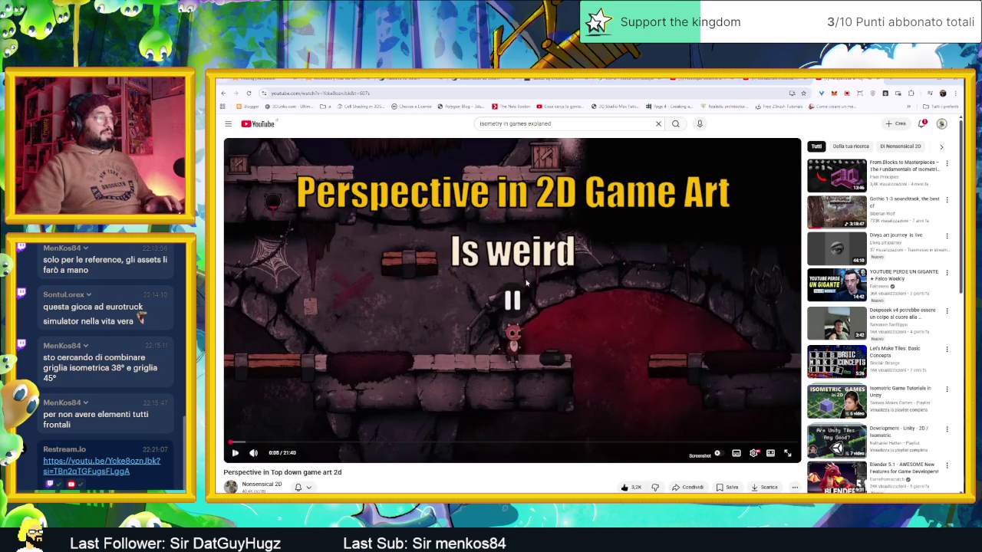
pyautogui.press('space')
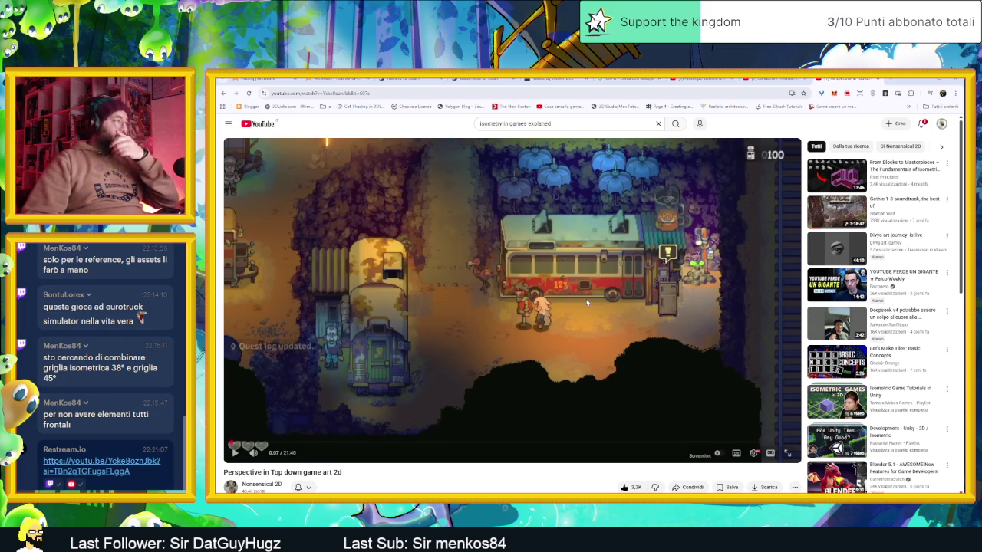
pyautogui.click(547, 293)
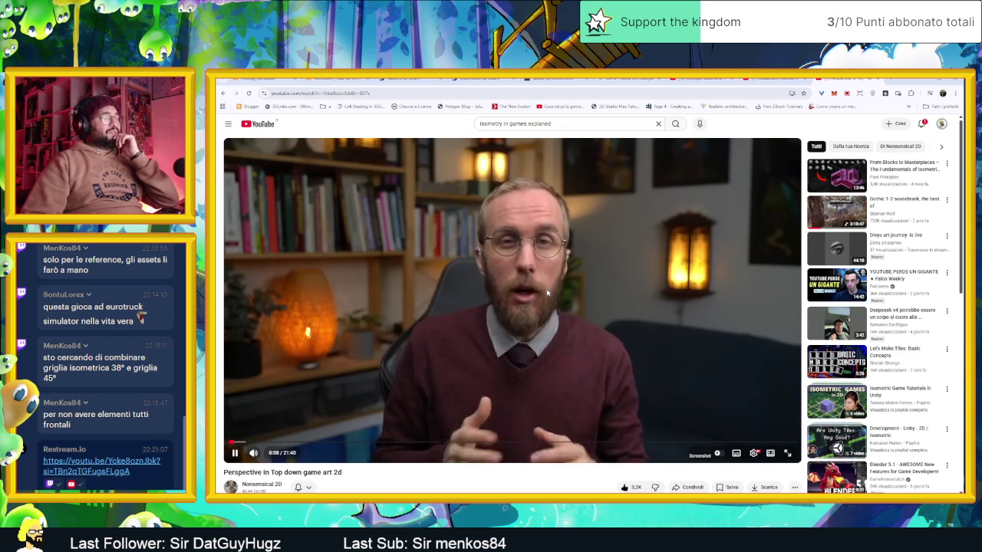
# - Scrub through 0:30–0:46 and pause on the cartoon house scene at 0:34
pyautogui.click(240, 443)
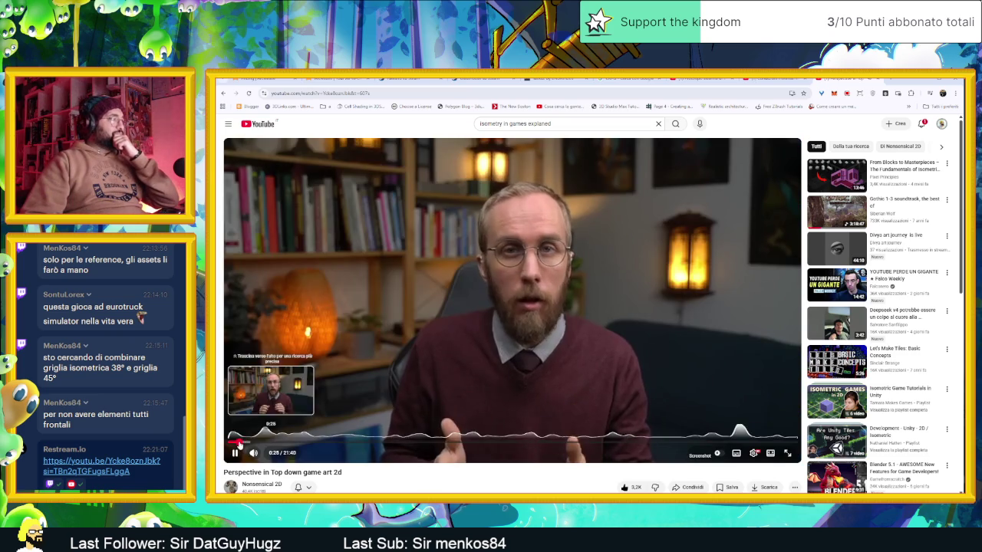
pyautogui.click(243, 443)
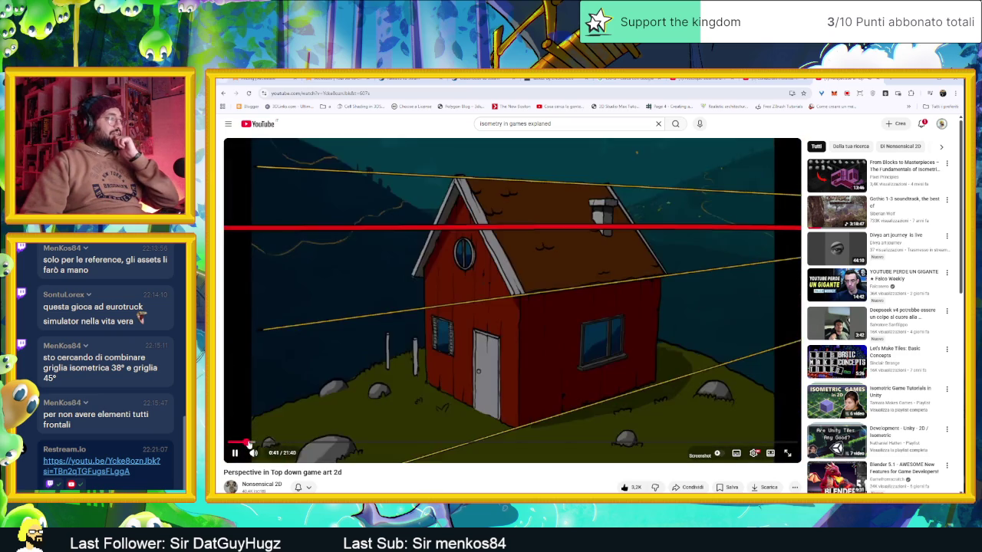
pyautogui.click(247, 444)
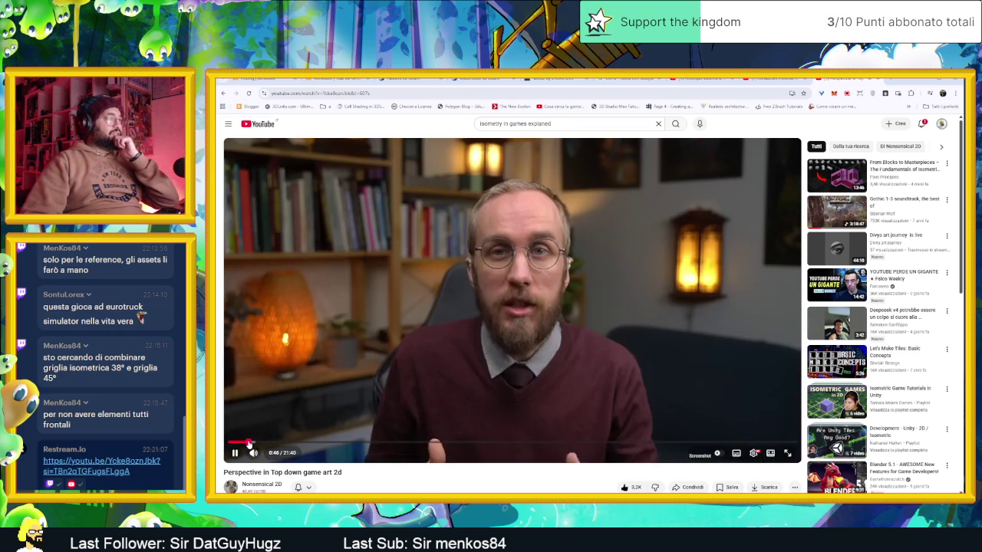
pyautogui.click(242, 444)
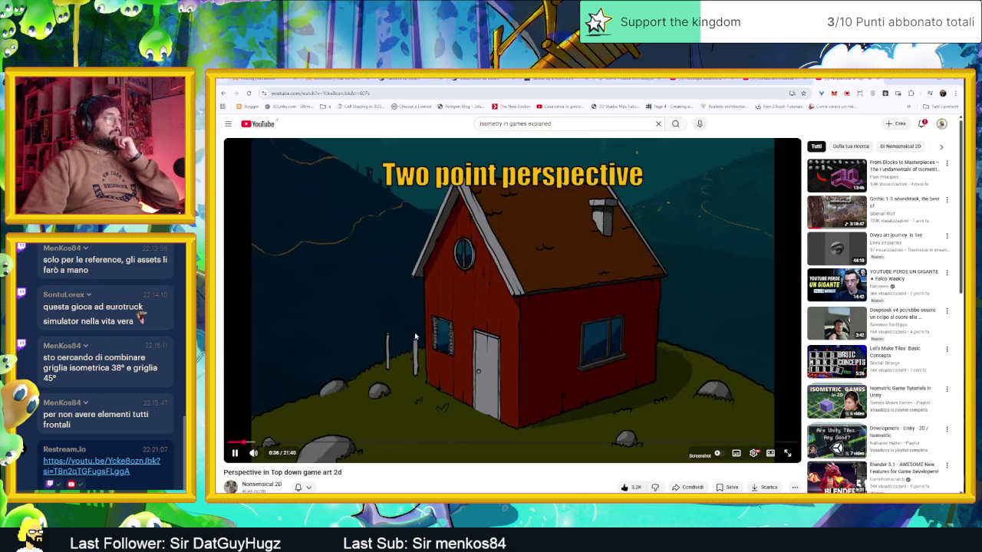
pyautogui.click(493, 359)
# - Scrub to the house scene around 1:10–1:21 and play from 1:18
pyautogui.click(262, 443)
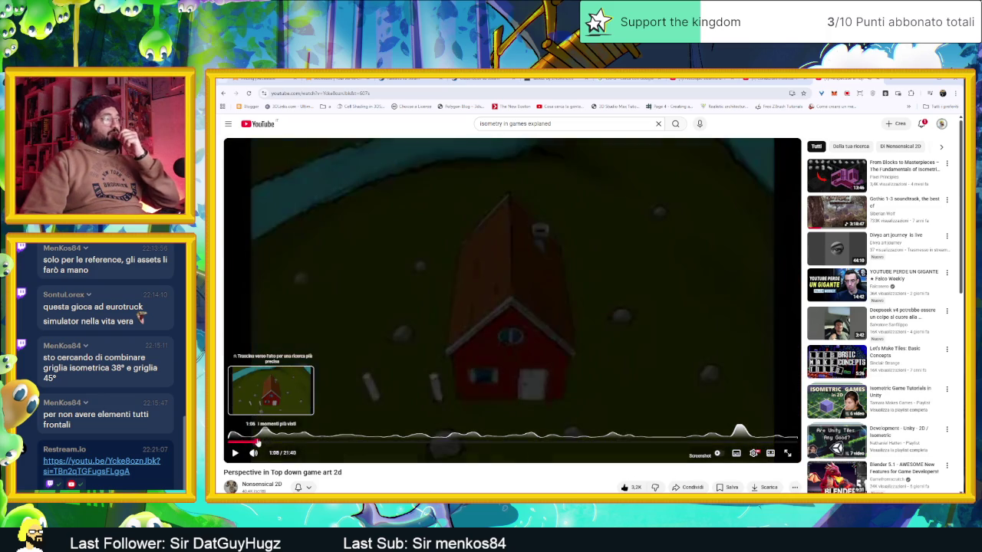
pyautogui.click(259, 443)
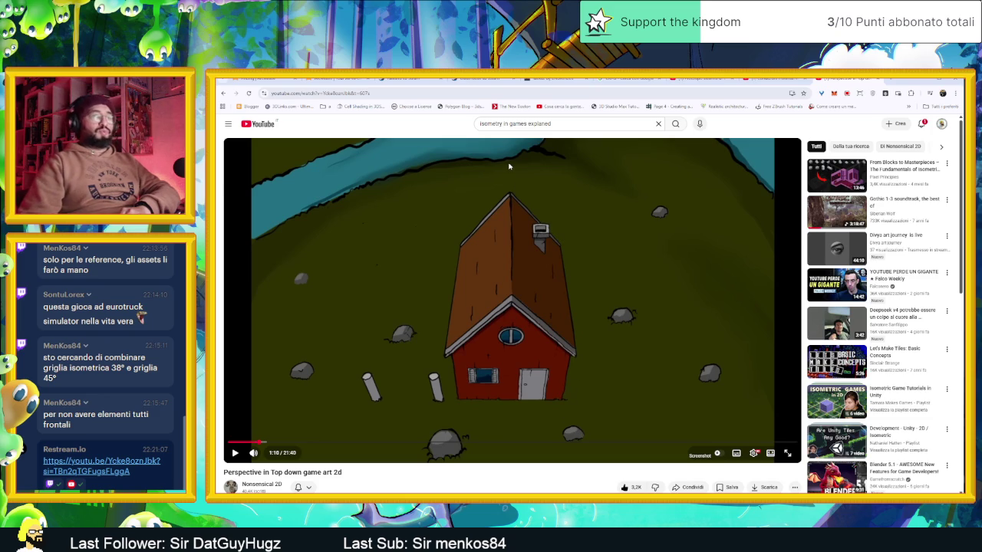
pyautogui.click(268, 443)
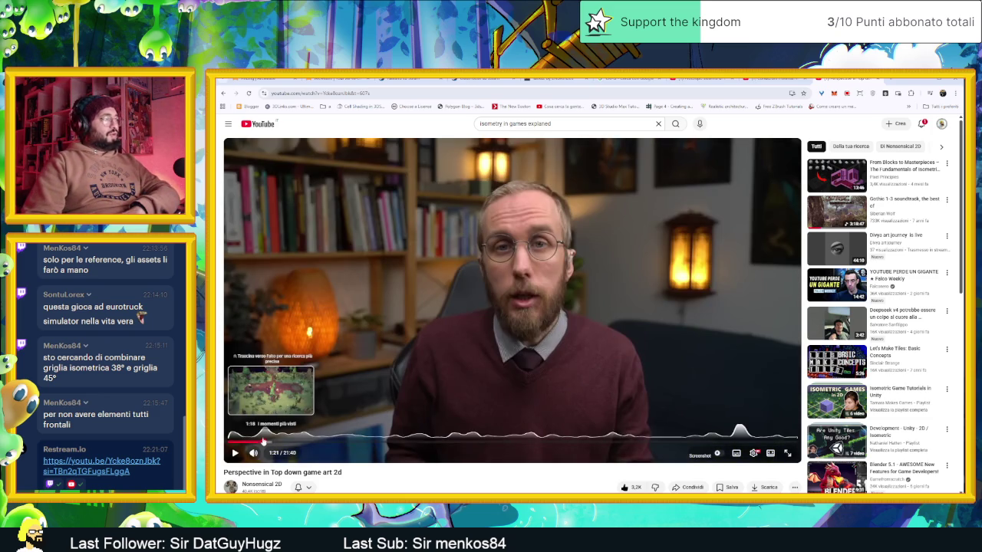
pyautogui.click(262, 443)
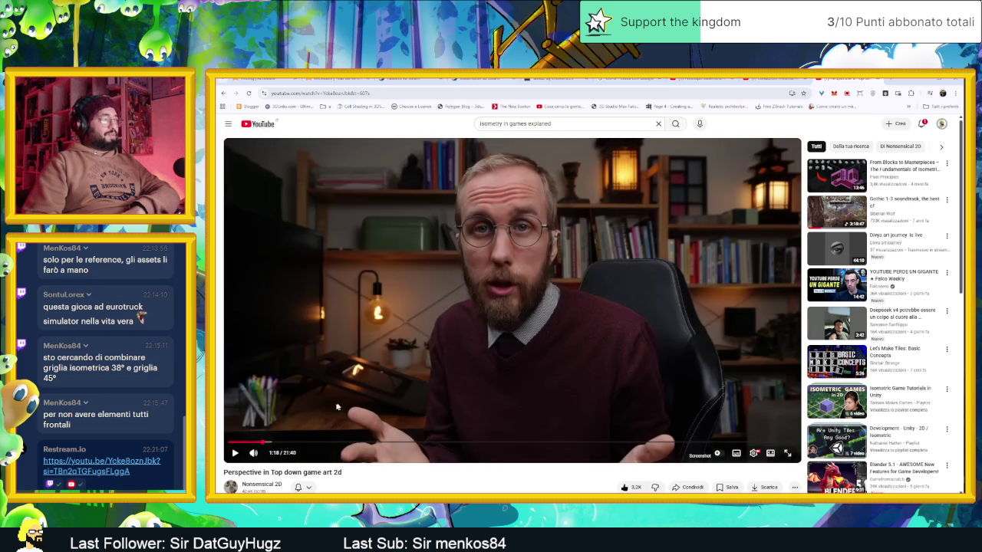
pyautogui.click(338, 396)
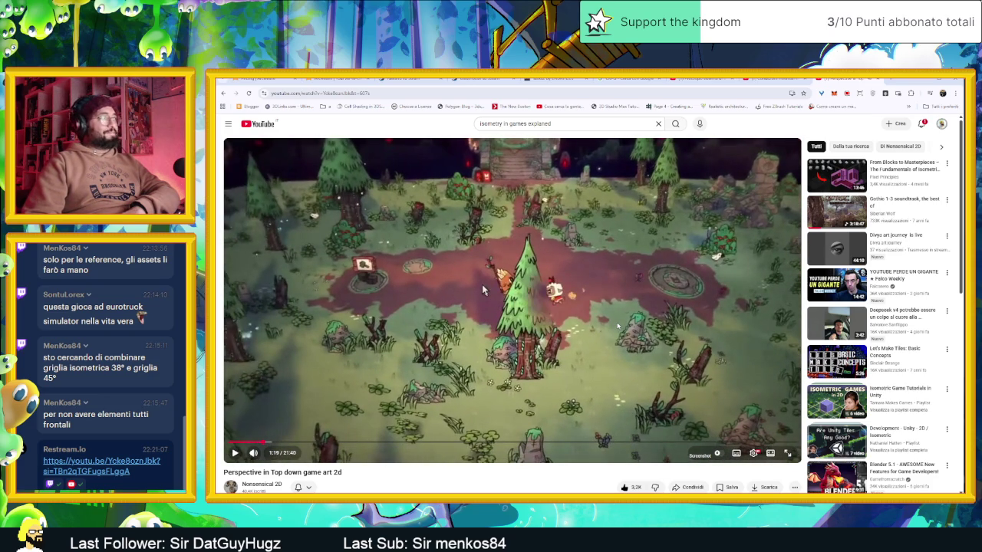
pyautogui.click(482, 284)
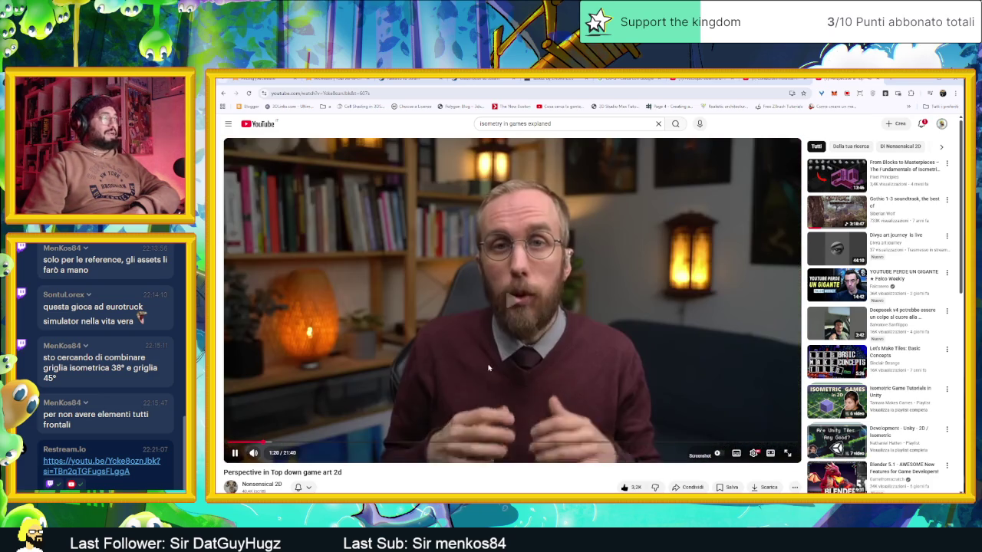
pyautogui.click(489, 366)
# - Jump ahead to the red house example, pause on it, then minimize the browser
pyautogui.moveTo(268, 443); pyautogui.dragTo(277, 441)
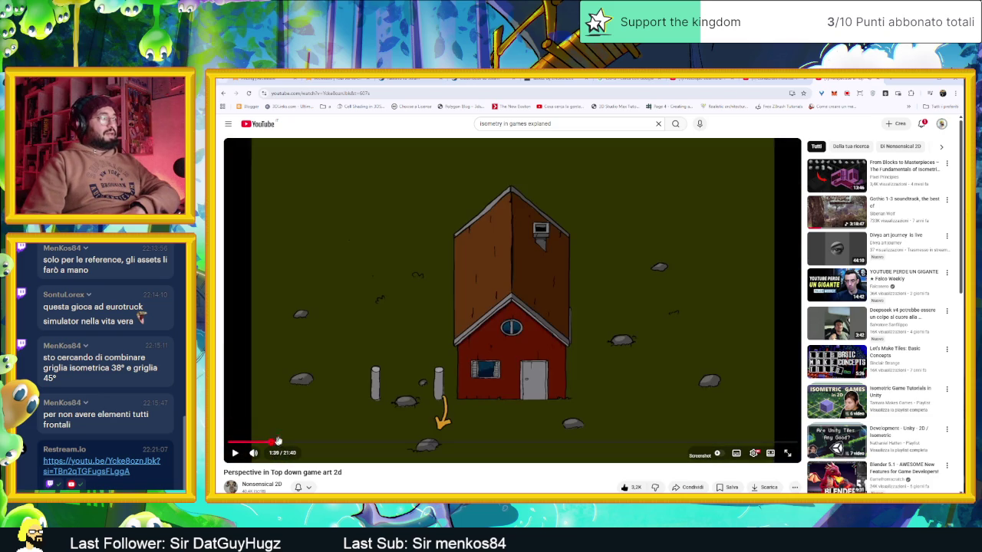
pyautogui.click(451, 390)
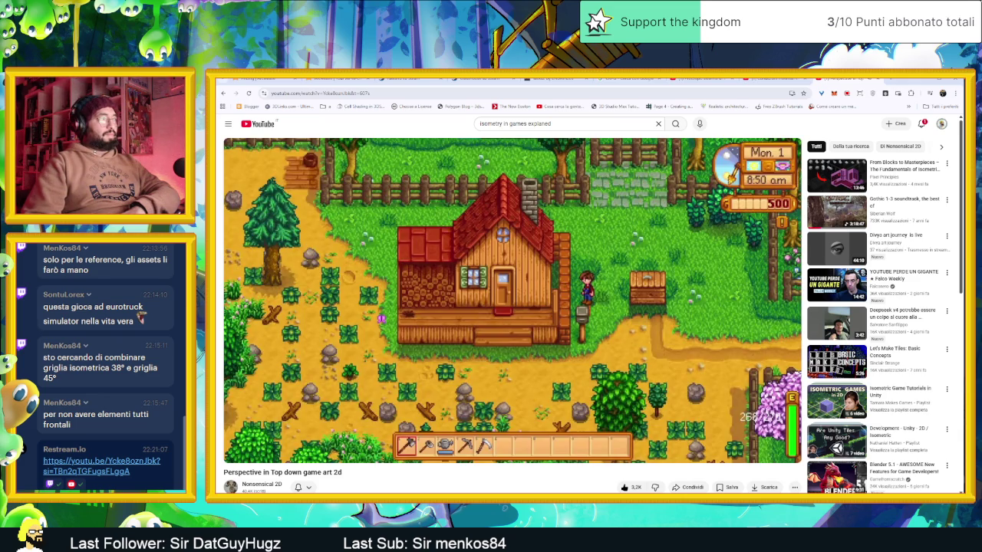
pyautogui.click(615, 328)
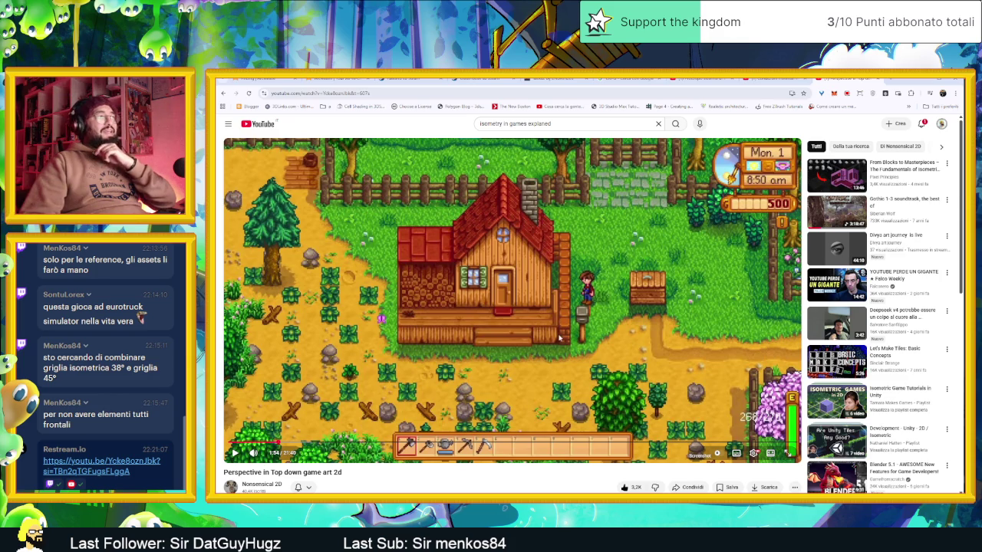
pyautogui.click(923, 80)
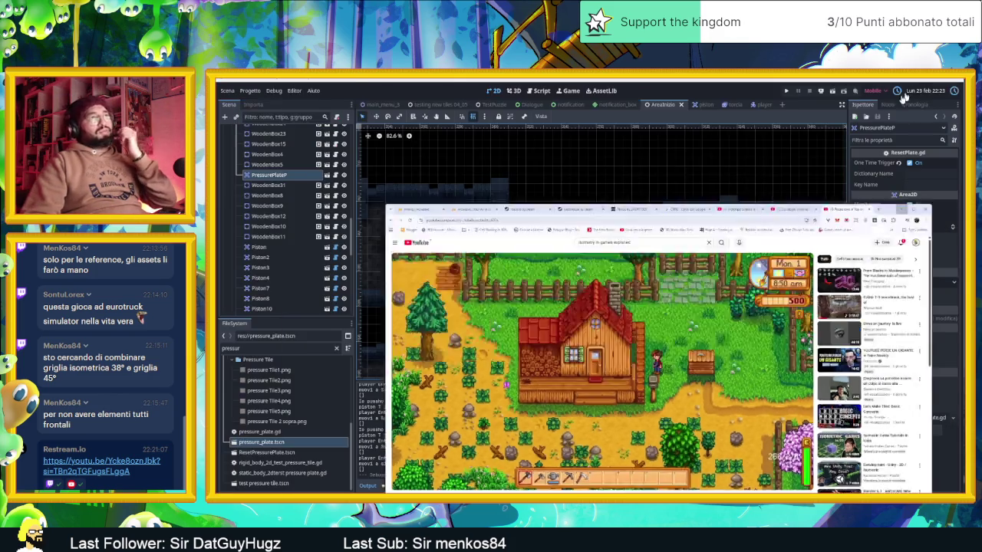
# - Zoom and pan across the level's pressure plates, pistons and player block, then save the scene
pyautogui.scroll(3, 666, 279)
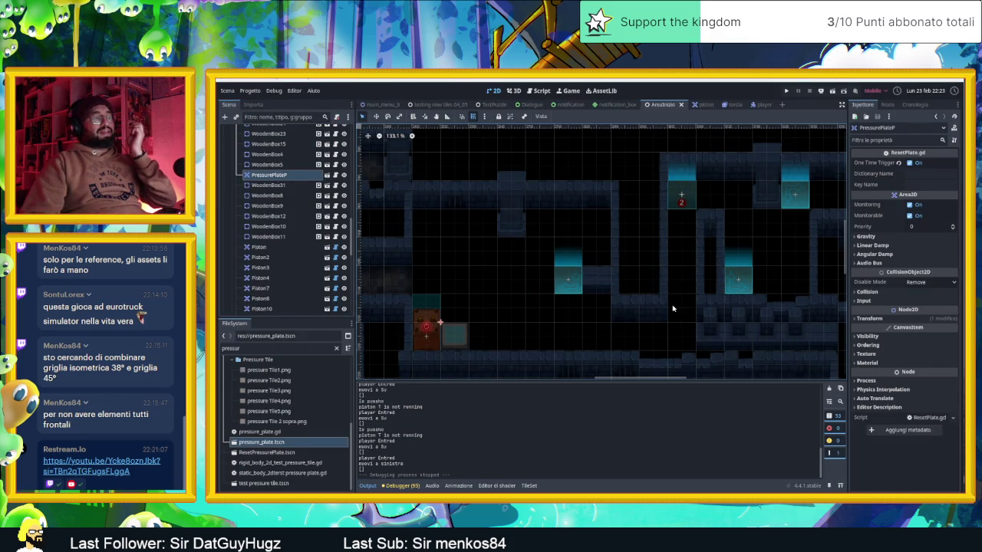
pyautogui.hscroll(-5, 606, 290)
pyautogui.scroll(-2, 621, 288)
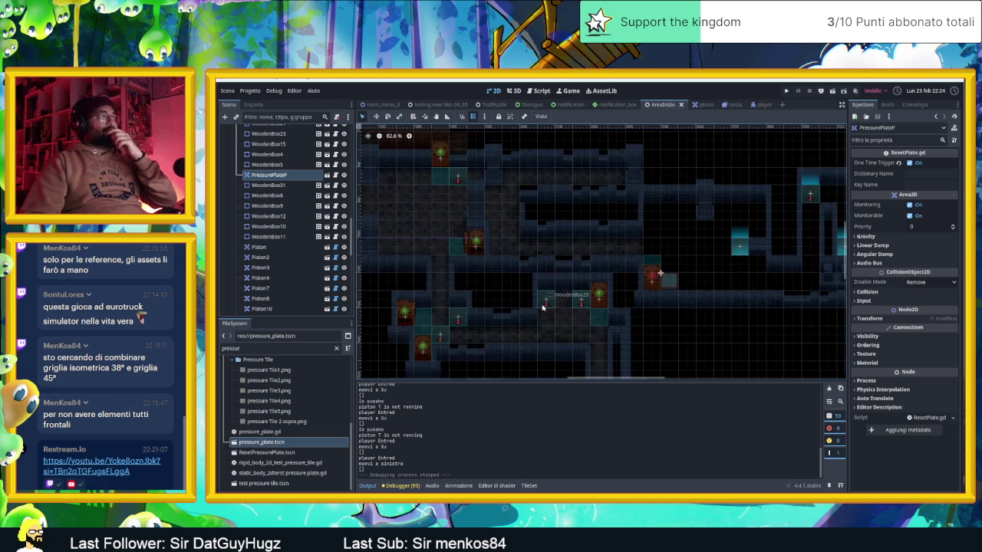
pyautogui.hscroll(-5, 644, 289)
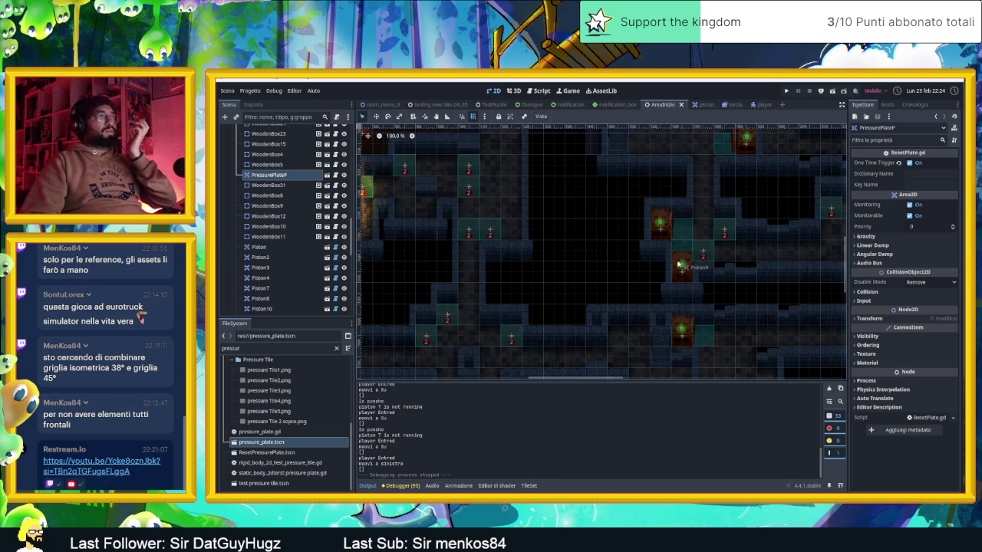
pyautogui.scroll(6, 685, 263)
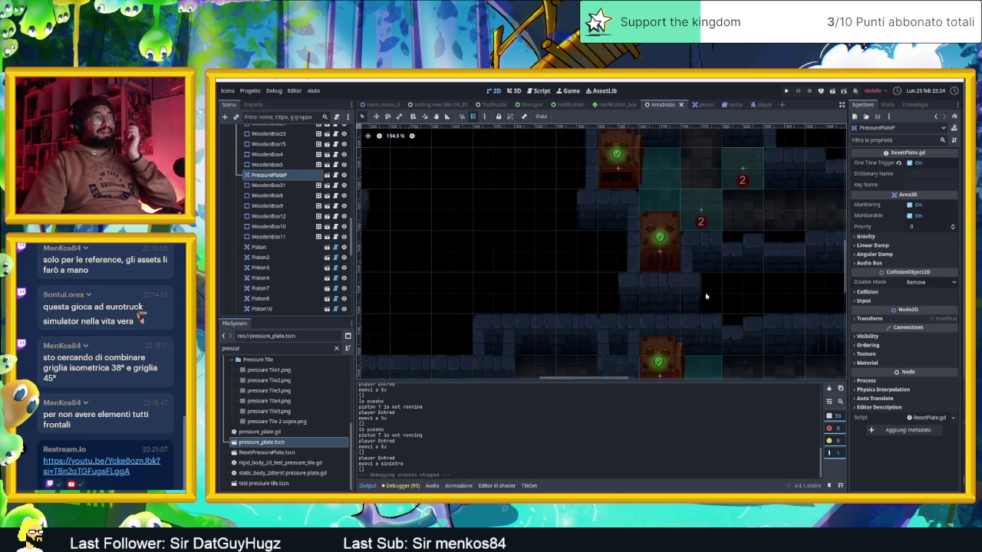
pyautogui.scroll(-1, 625, 261)
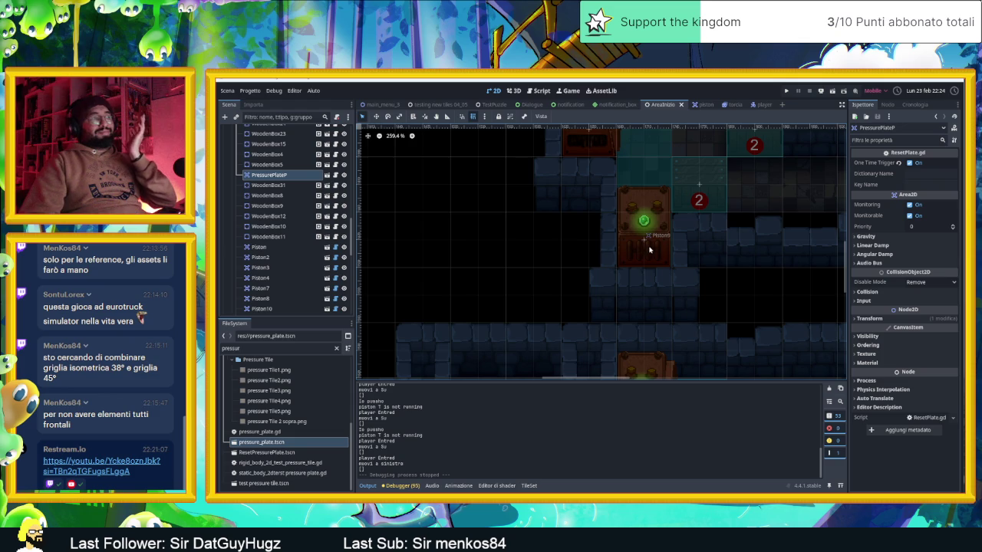
pyautogui.scroll(-5, 577, 266)
pyautogui.moveTo(550, 266); pyautogui.dragTo(728, 267)
pyautogui.scroll(-4, 603, 270)
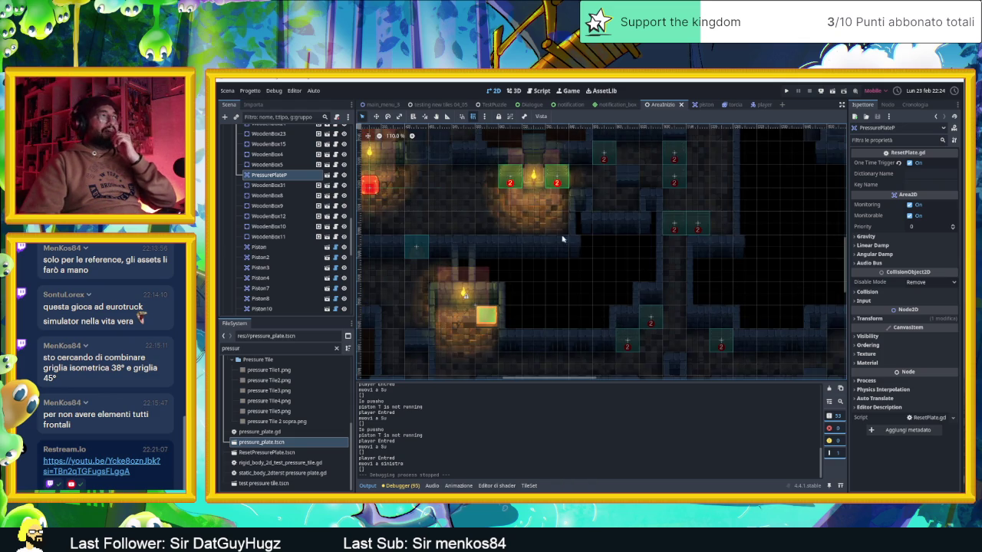
pyautogui.scroll(15, 488, 242)
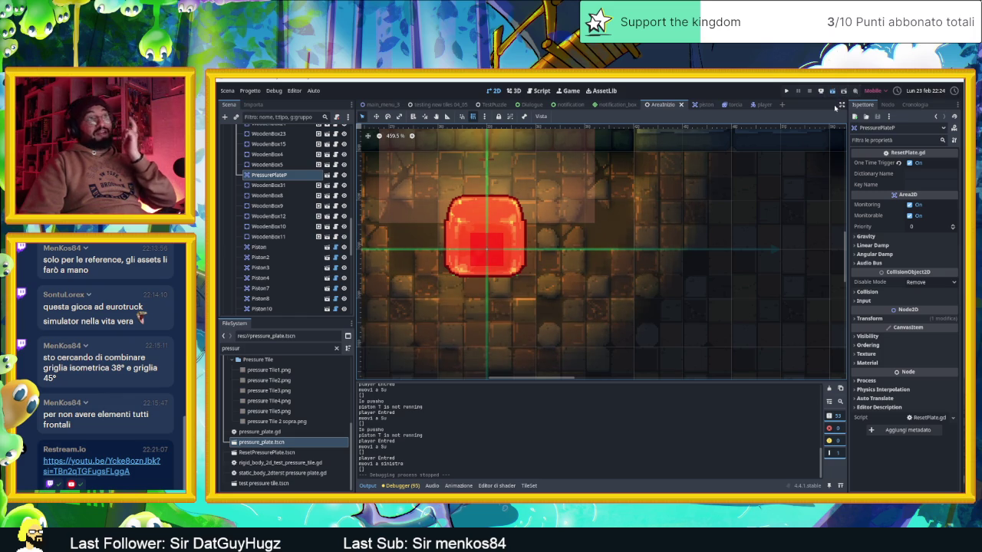
pyautogui.hotkey('ctrl', 's')
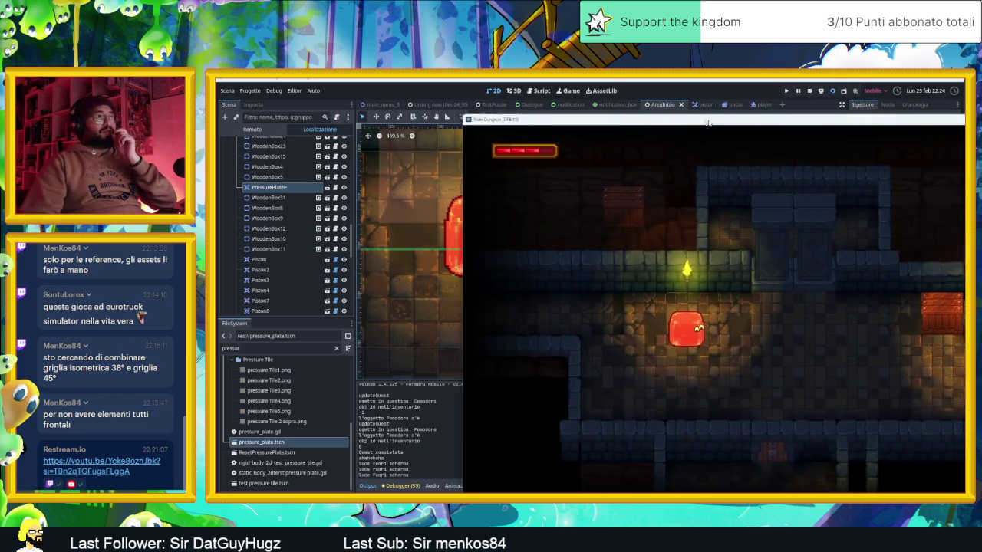
# - Slide the slime right, left, up and down around the first room, ending at the right crate
pyautogui.press('Right')
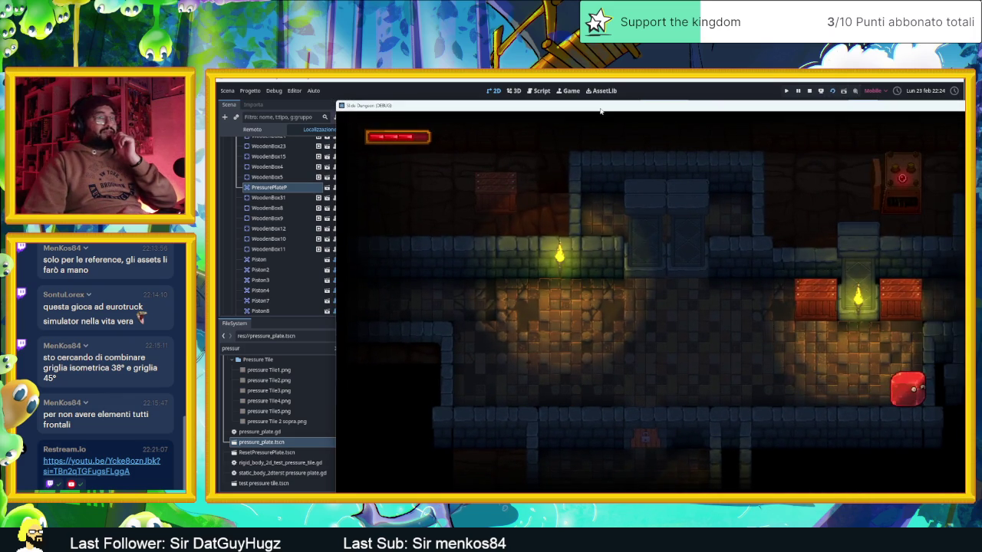
pyautogui.press('Left')
pyautogui.press('Up')
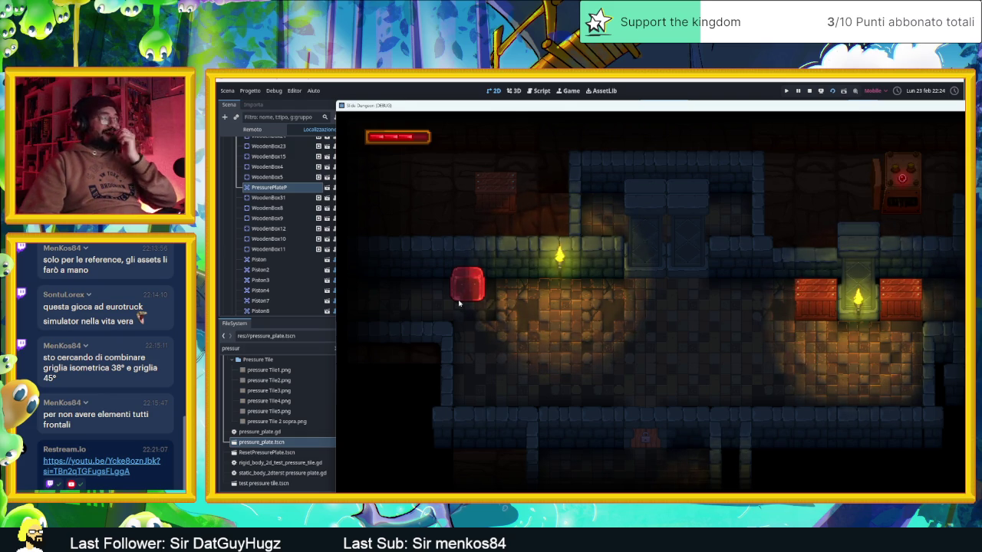
pyautogui.press('Down')
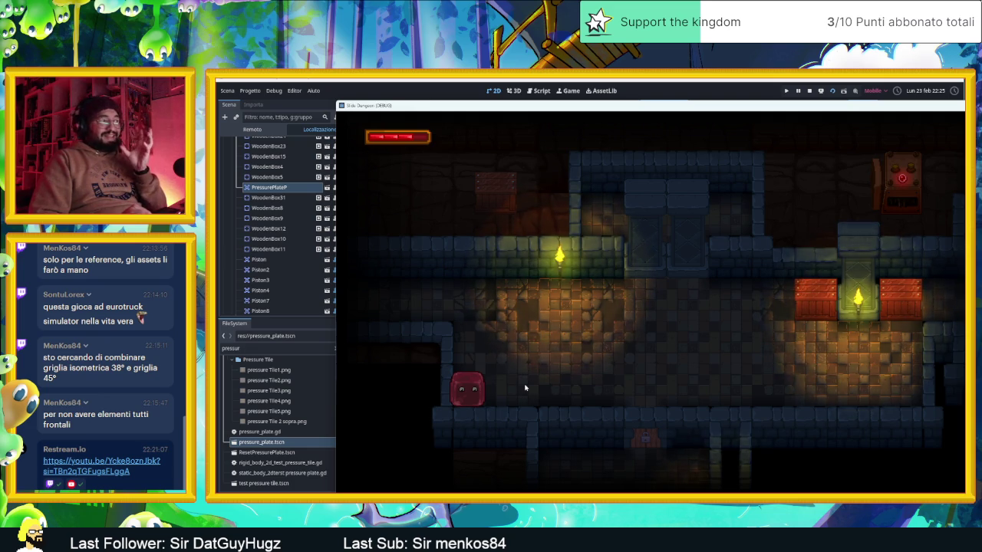
pyautogui.press('Right')
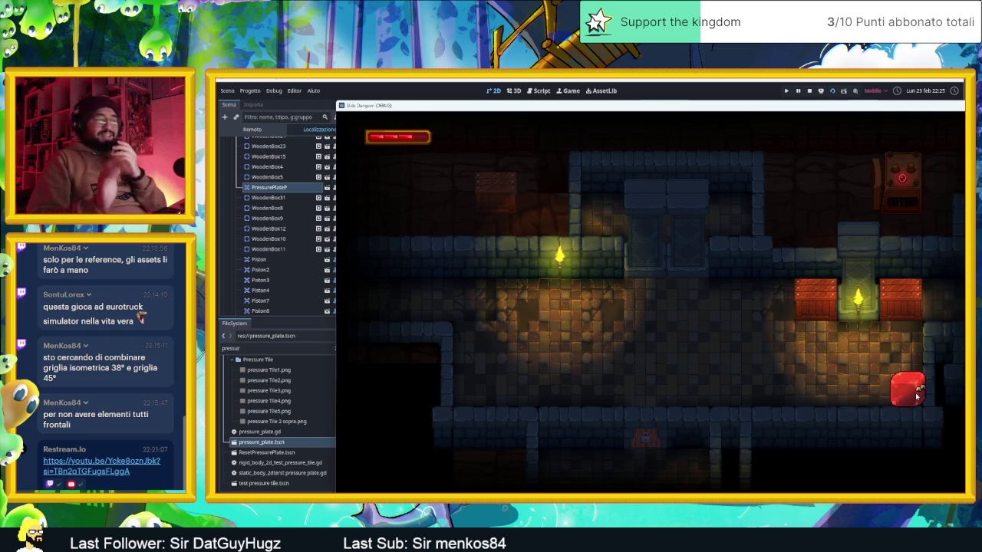
pyautogui.press('Left')
pyautogui.press('Up')
pyautogui.press('Down')
pyautogui.press('Right')
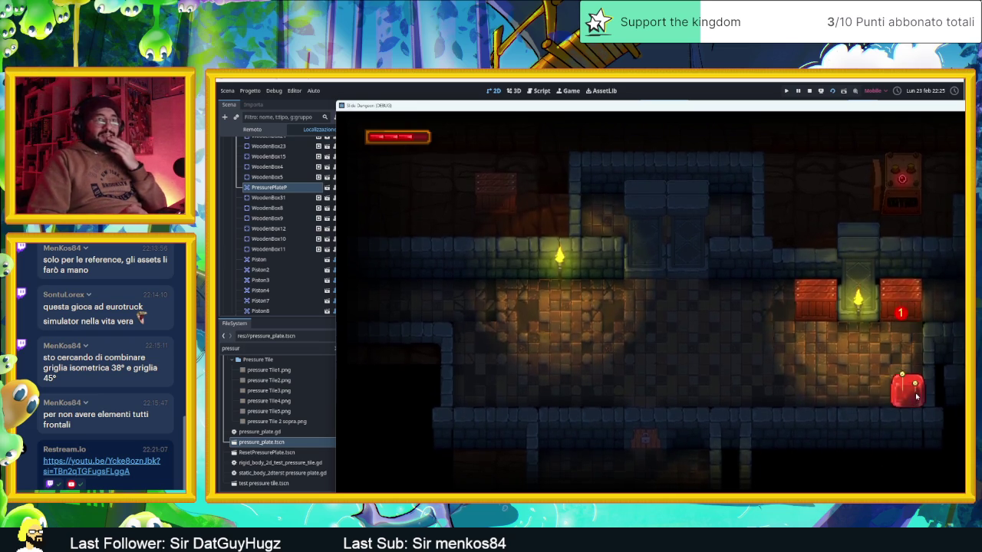
pyautogui.press('Up')
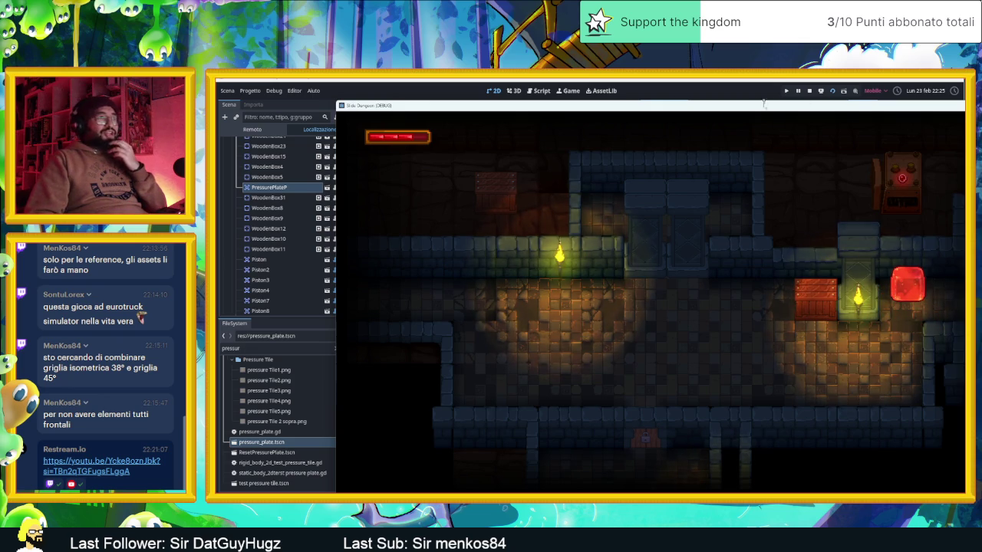
# - Move the game window over the editor and slide the slime through the first room into the next
pyautogui.moveTo(763, 103); pyautogui.dragTo(670, 86)
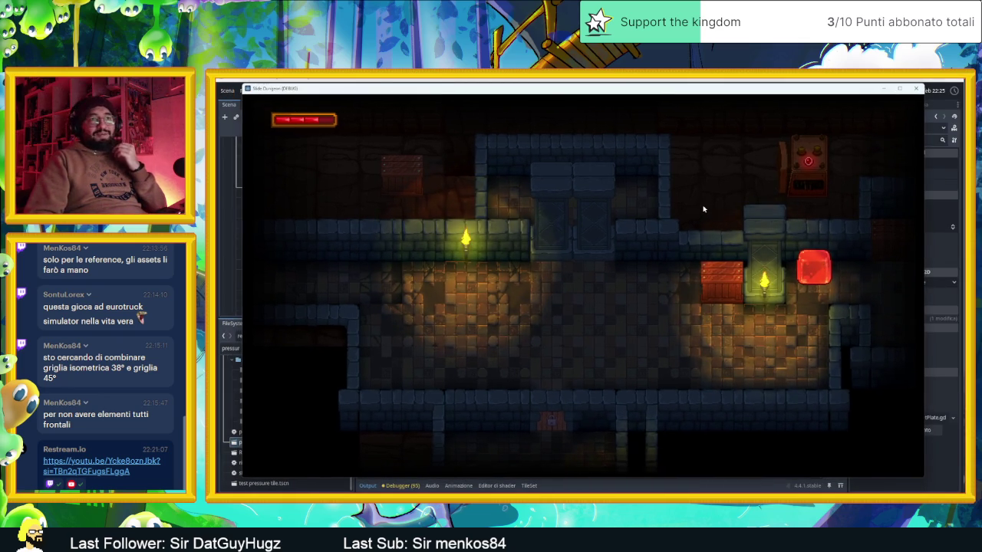
pyautogui.press('Down')
pyautogui.press('Up')
pyautogui.press('Right')
pyautogui.press('Left')
pyautogui.press('Right')
pyautogui.press('Up')
pyautogui.press('Down')
pyautogui.press('Up')
pyautogui.press('Down')
pyautogui.press('Up')
pyautogui.press('Down')
pyautogui.press('Right')
pyautogui.press('Left')
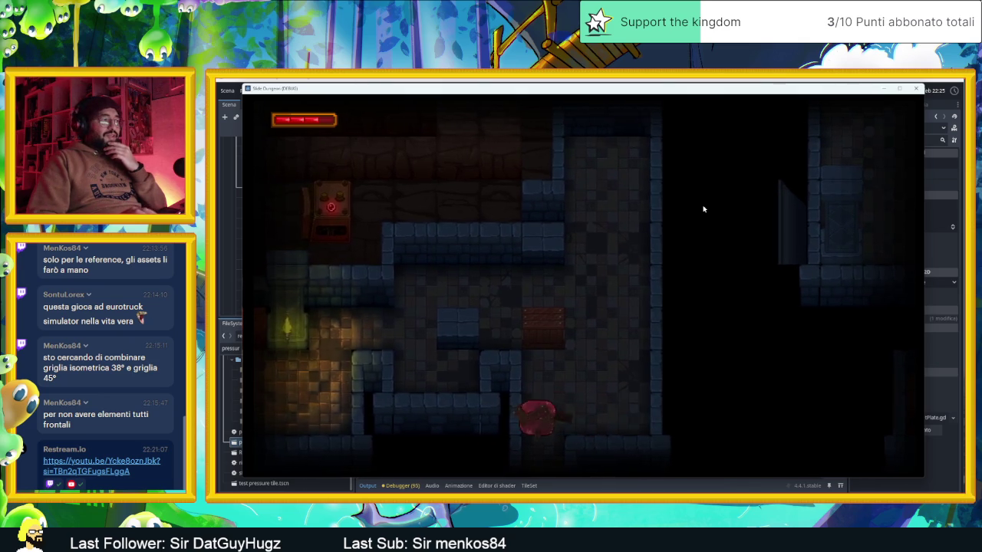
pyautogui.press('Down')
# - Slide the slime around the following room, through the upper corridor and onward to the next room
pyautogui.press('Right')
pyautogui.press('Down')
pyautogui.press('Down')
pyautogui.press('Up')
pyautogui.press('Right')
pyautogui.press('Up')
pyautogui.press('Right')
pyautogui.press('Down')
pyautogui.press('Down')
pyautogui.press('Up')
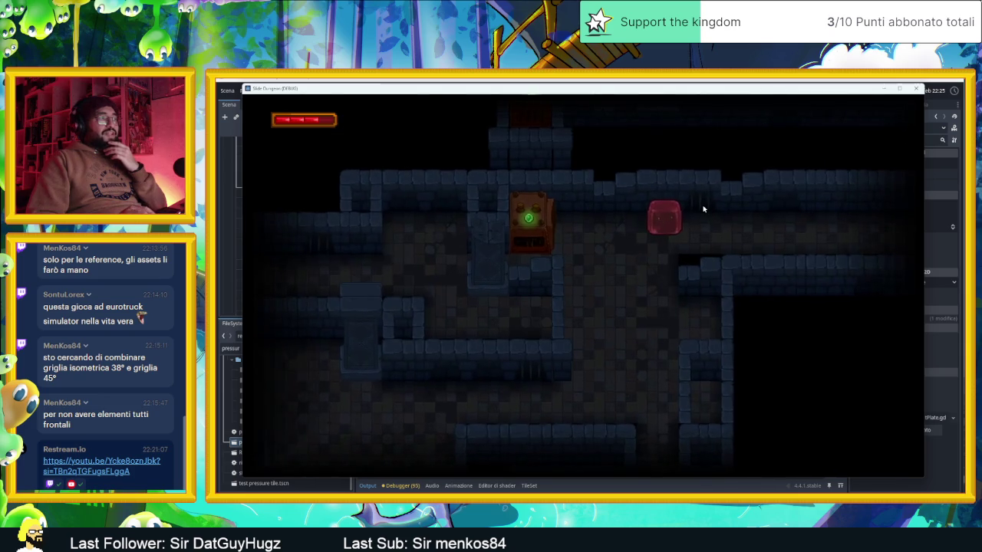
pyautogui.press('Down')
pyautogui.press('Down')
# - Guide the slime along the corridors onto the pressure plate, then down into the next room
pyautogui.press('Right')
pyautogui.press('Left')
pyautogui.press('Up')
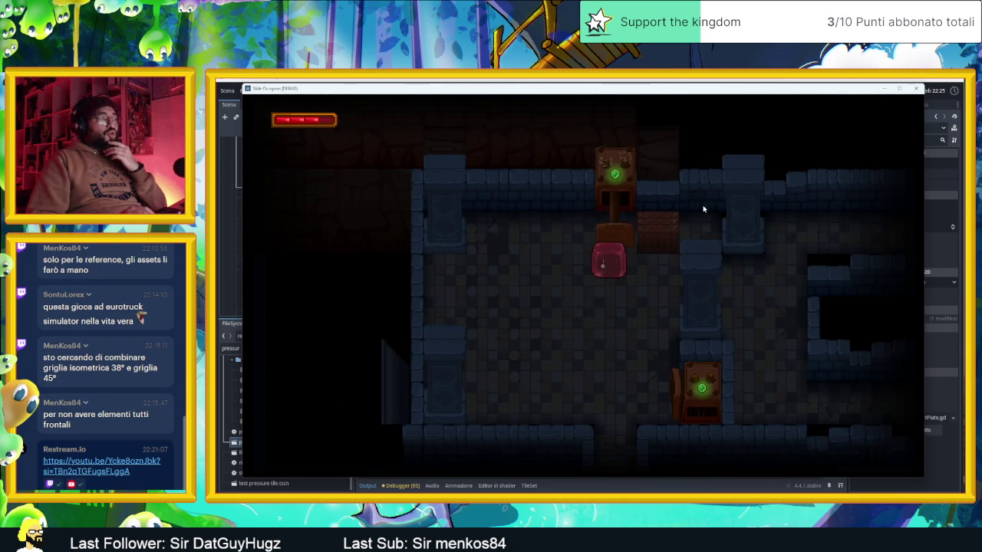
pyautogui.press('Right')
pyautogui.press('Down')
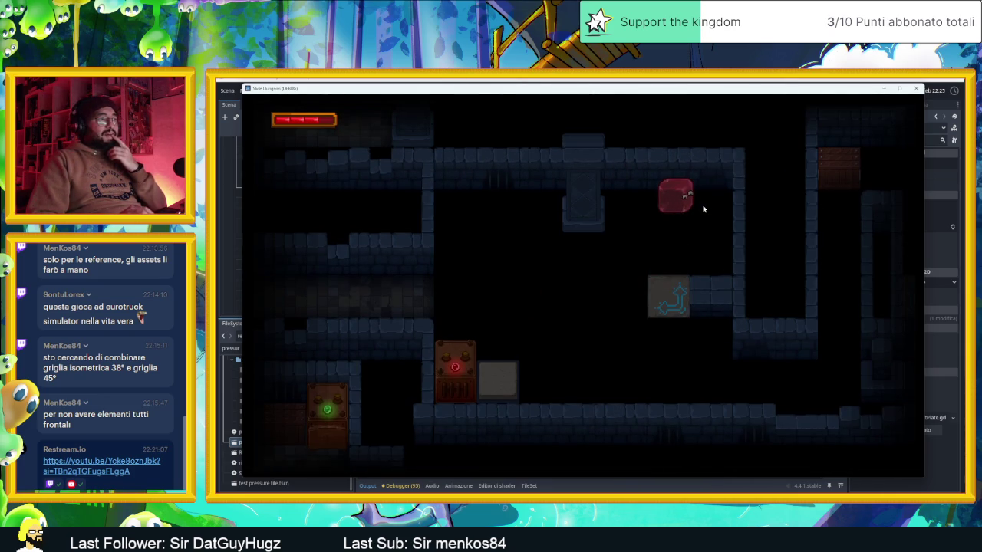
pyautogui.press('Left')
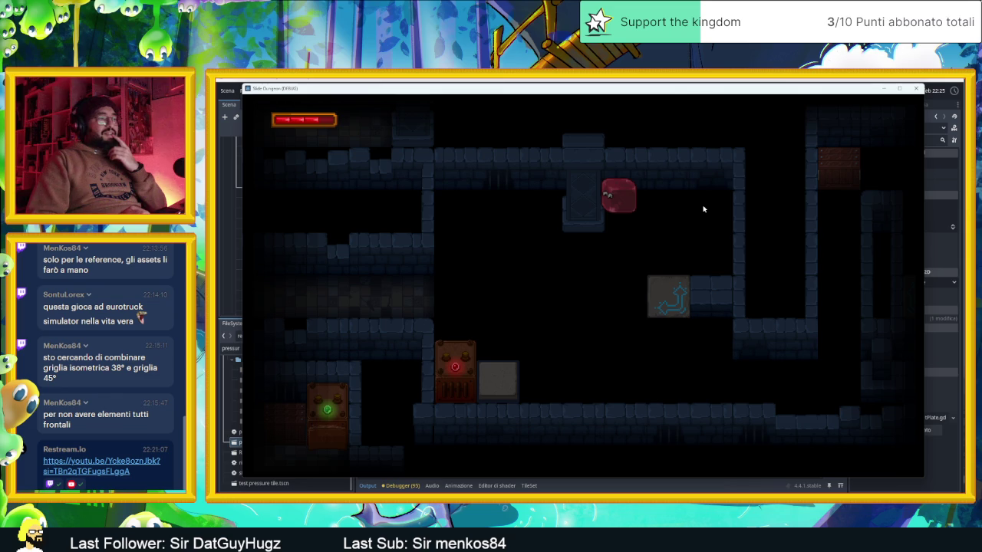
pyautogui.press('Down')
pyautogui.press('Right')
pyautogui.press('Left')
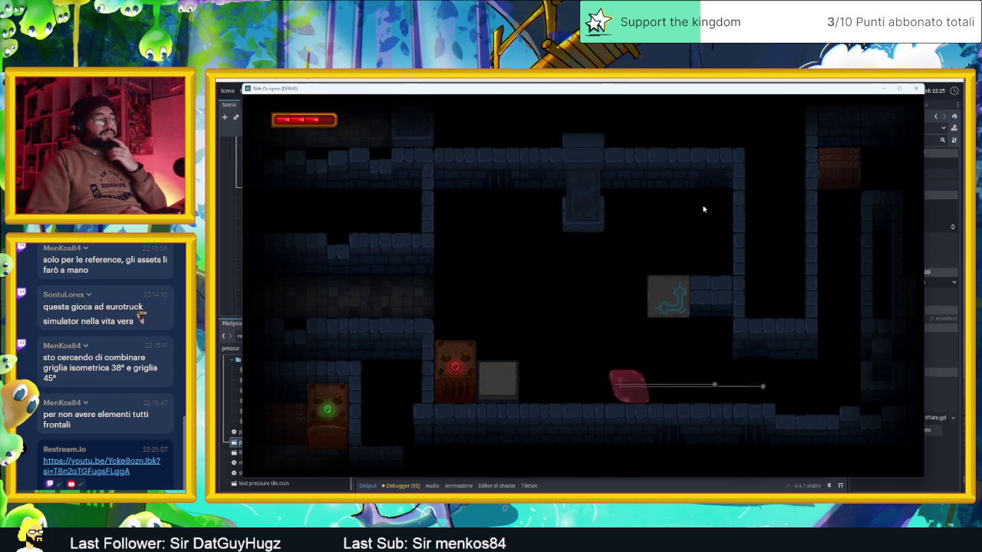
pyautogui.press('Up')
pyautogui.press('Left')
pyautogui.press('Down')
pyautogui.press('Left')
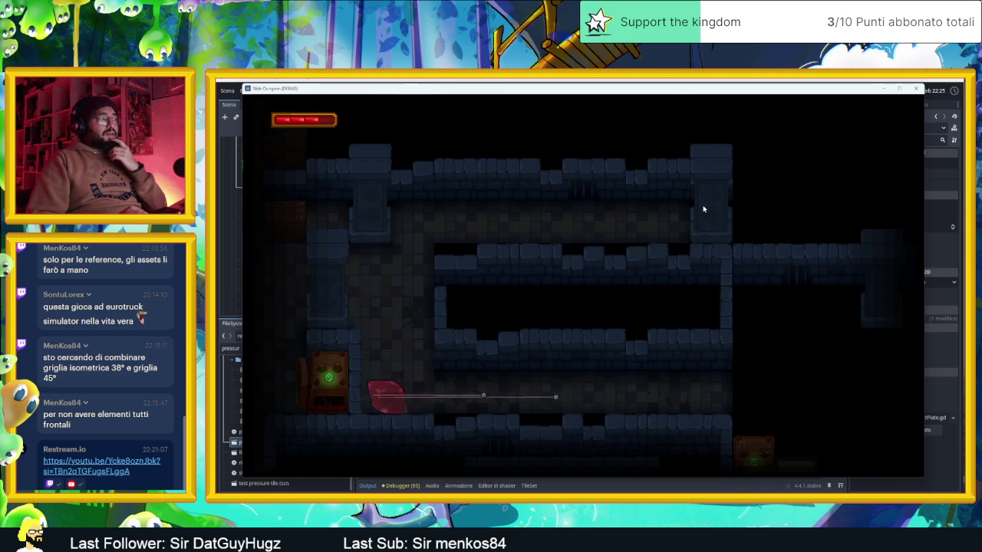
pyautogui.press('Up')
pyautogui.press('Right')
pyautogui.press('Left')
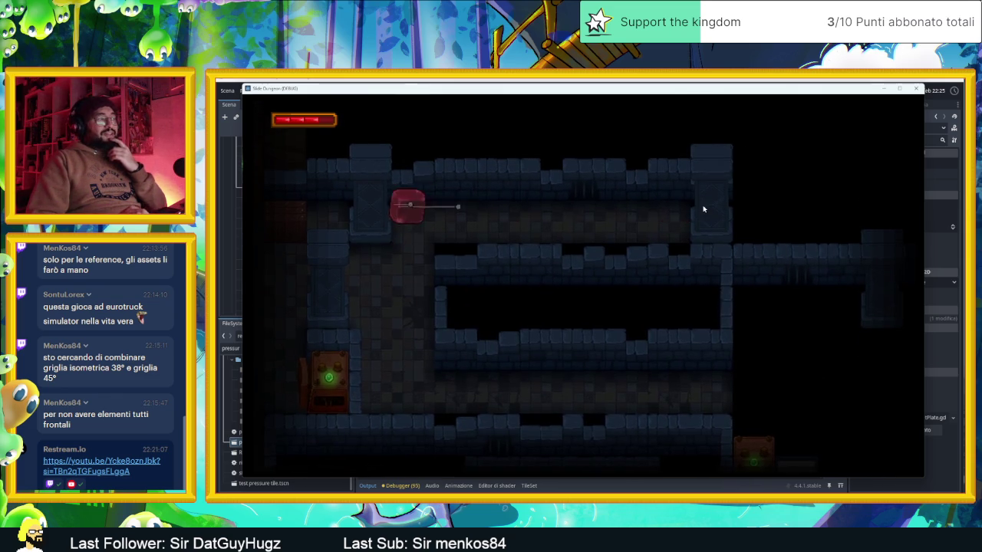
pyautogui.press('Down')
# - Slide the slime up and down the shaft onto the counter tile, smashing the crate to reveal an arrow tile
pyautogui.press('Right')
pyautogui.press('Up')
pyautogui.press('Left')
pyautogui.press('Down')
pyautogui.press('Right')
pyautogui.press('Up')
pyautogui.press('Down')
pyautogui.press('Up')
pyautogui.press('Down')
pyautogui.press('Up')
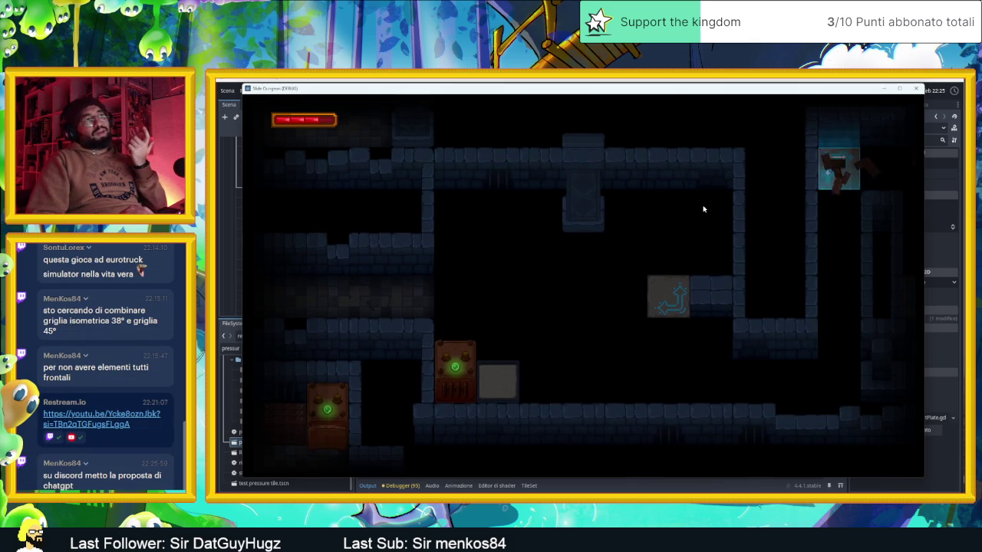
pyautogui.click(913, 91)
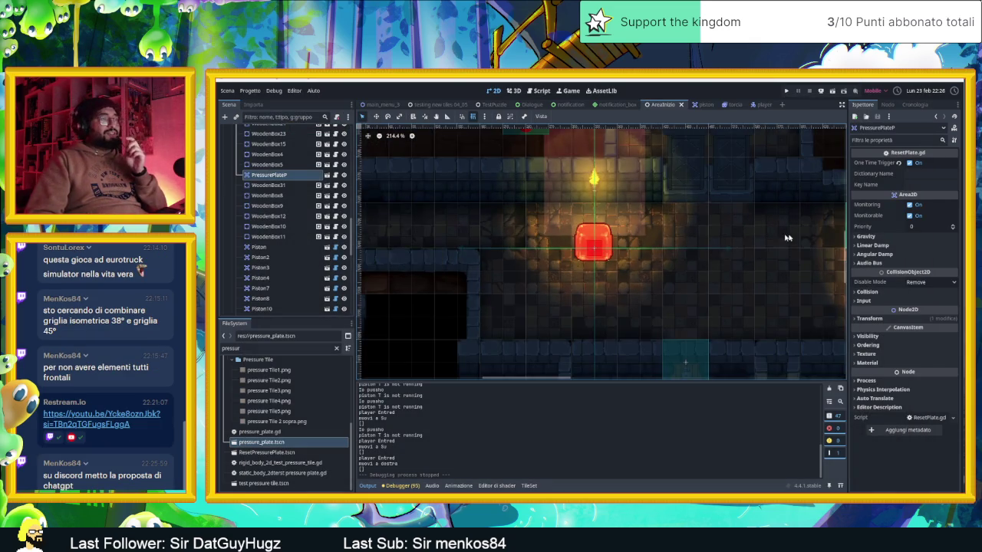
pyautogui.moveTo(786, 238); pyautogui.dragTo(651, 263)
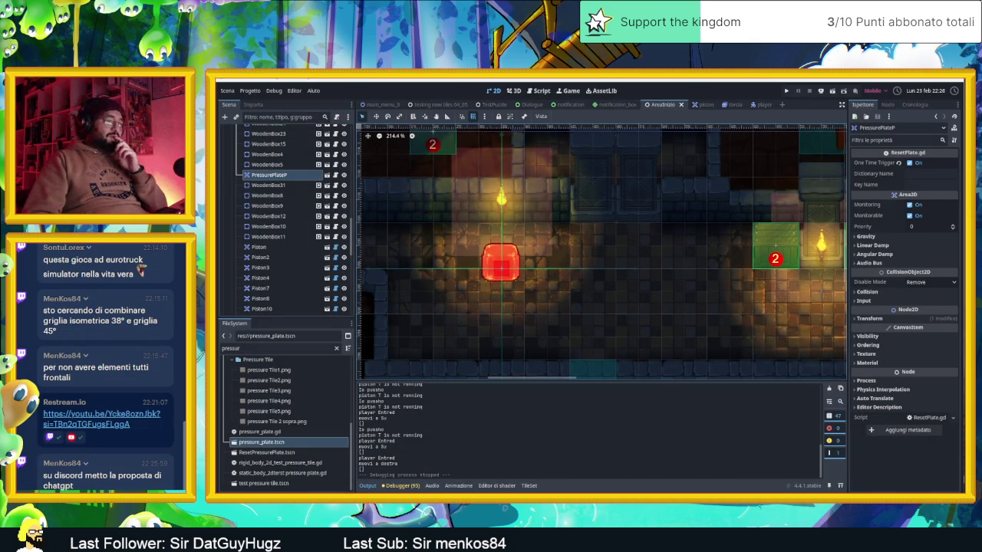
pyautogui.hotkey('alt', 'Tab')
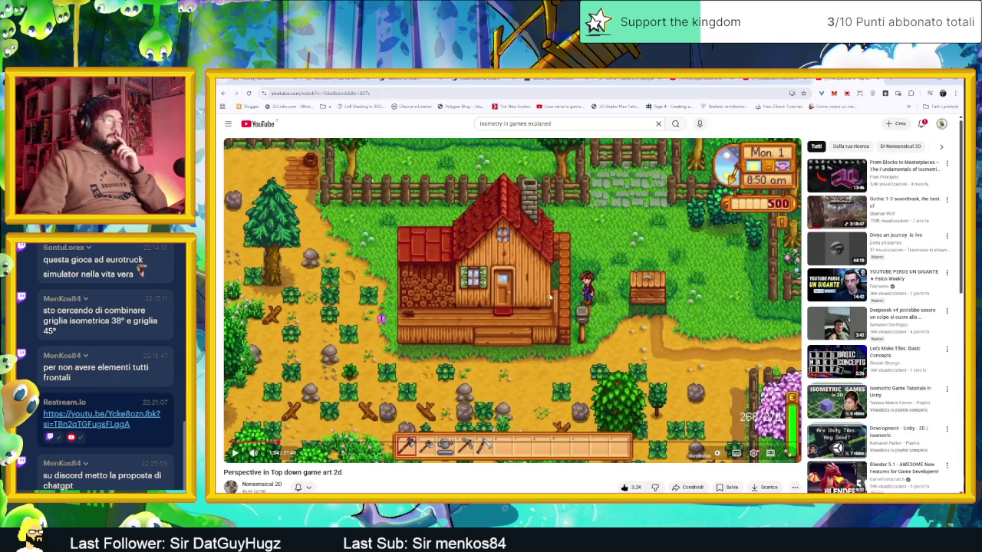
pyautogui.moveTo(284, 443); pyautogui.dragTo(297, 444)
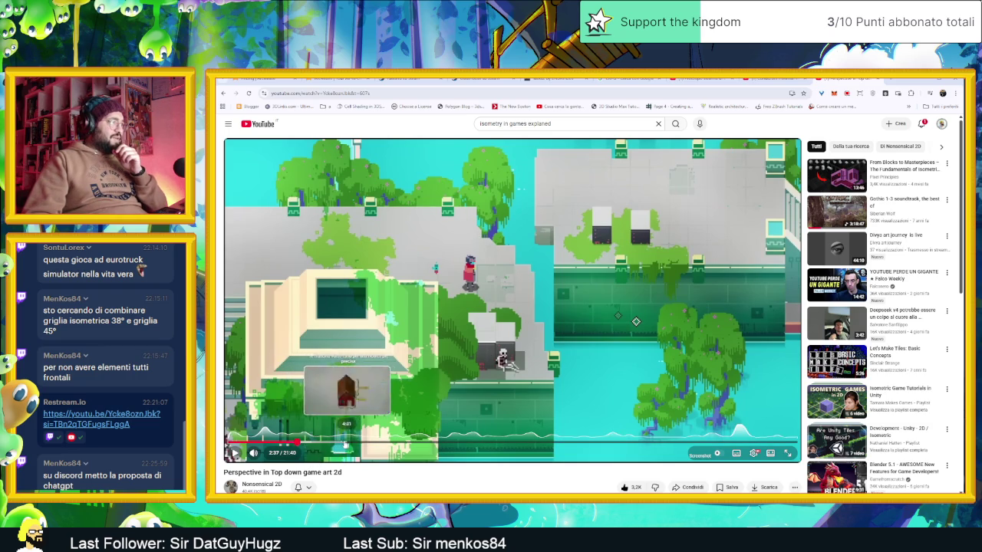
pyautogui.click(337, 444)
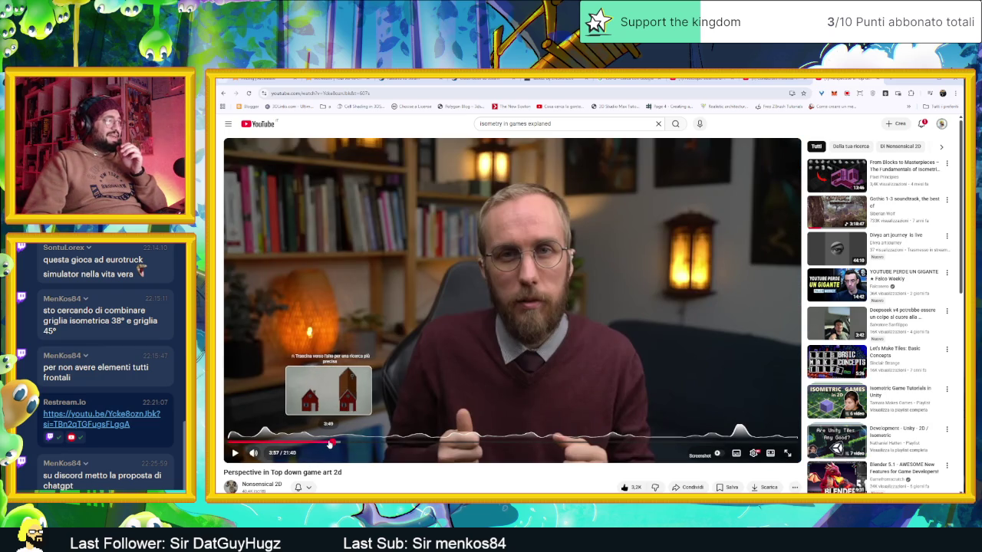
pyautogui.click(330, 443)
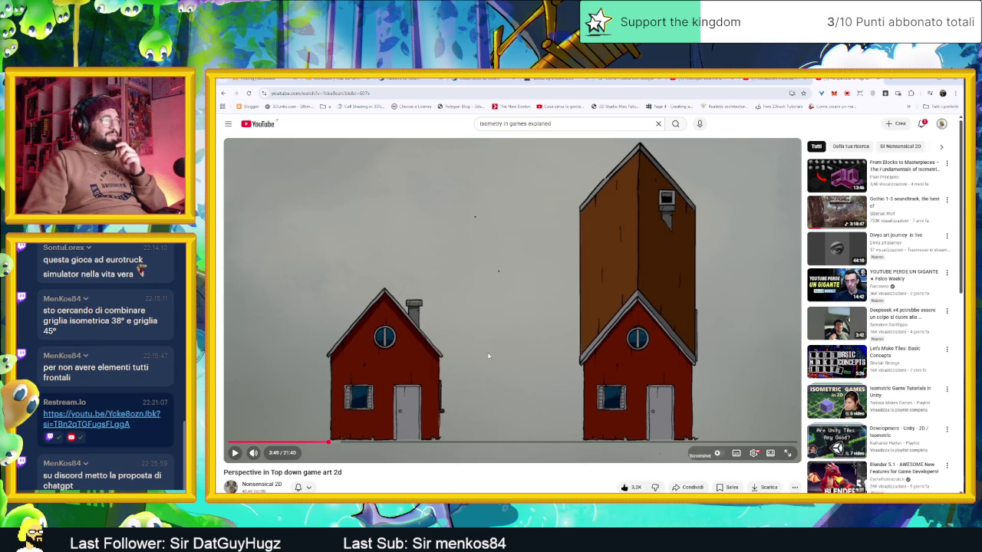
pyautogui.click(487, 352)
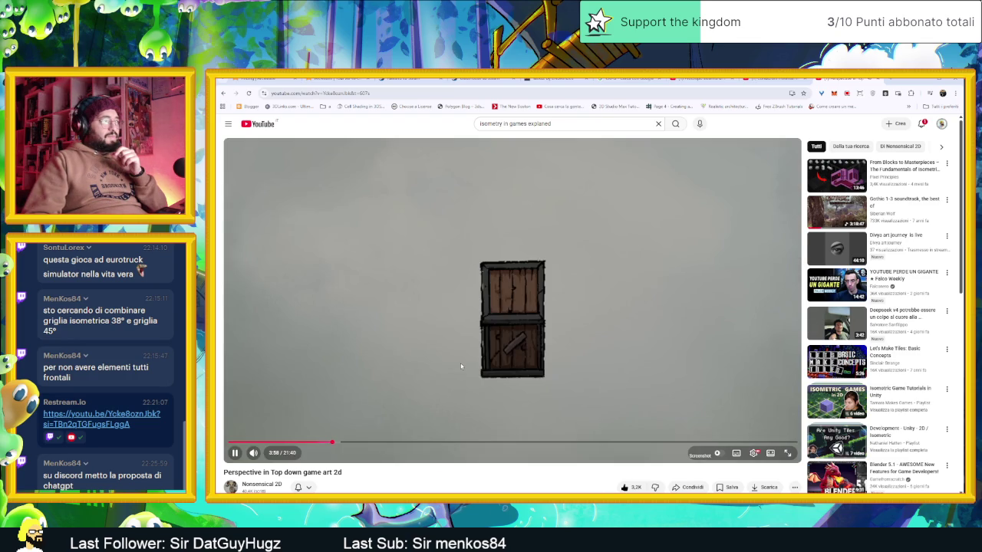
pyautogui.click(537, 347)
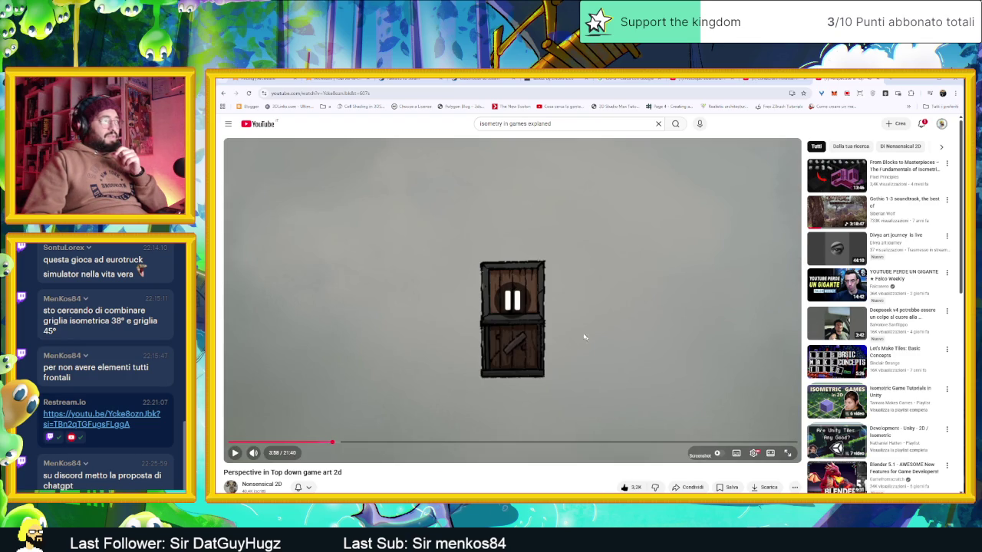
pyautogui.click(590, 332)
pyautogui.click(336, 444)
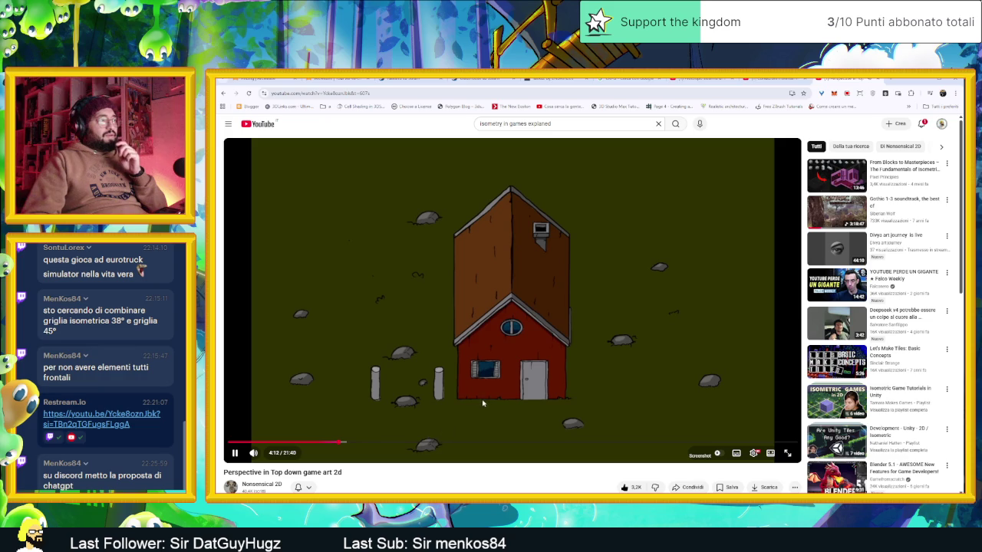
pyautogui.click(489, 404)
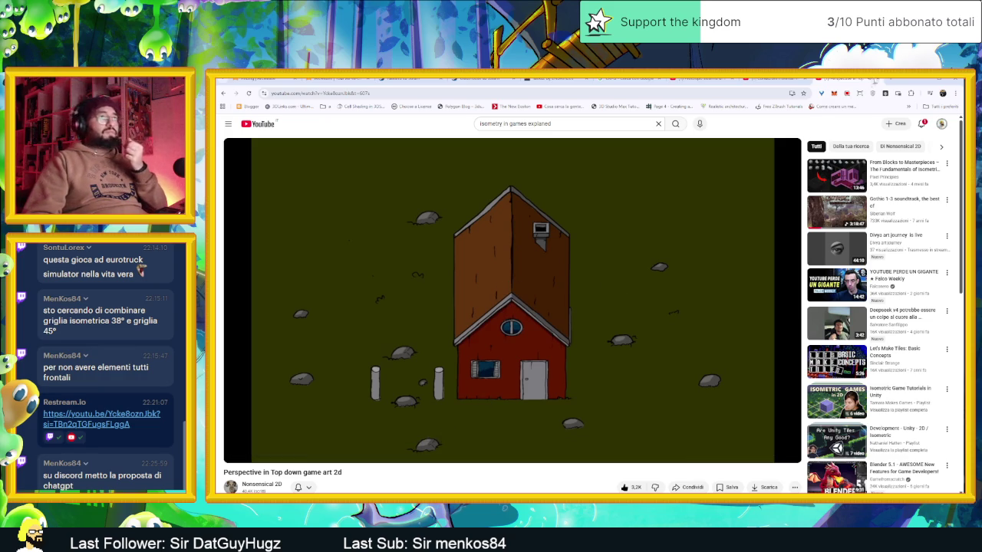
pyautogui.click(924, 81)
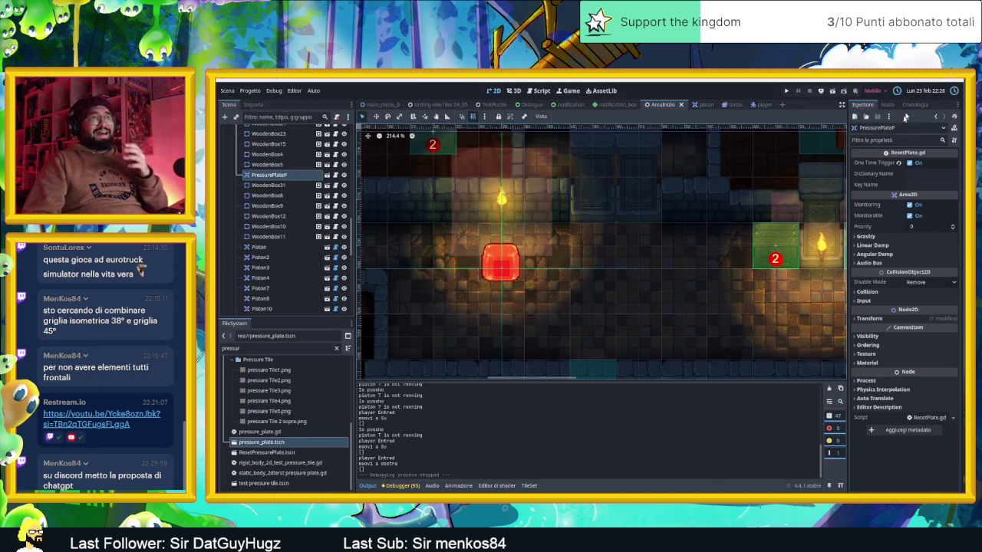
pyautogui.hotkey('alt', 'Tab')
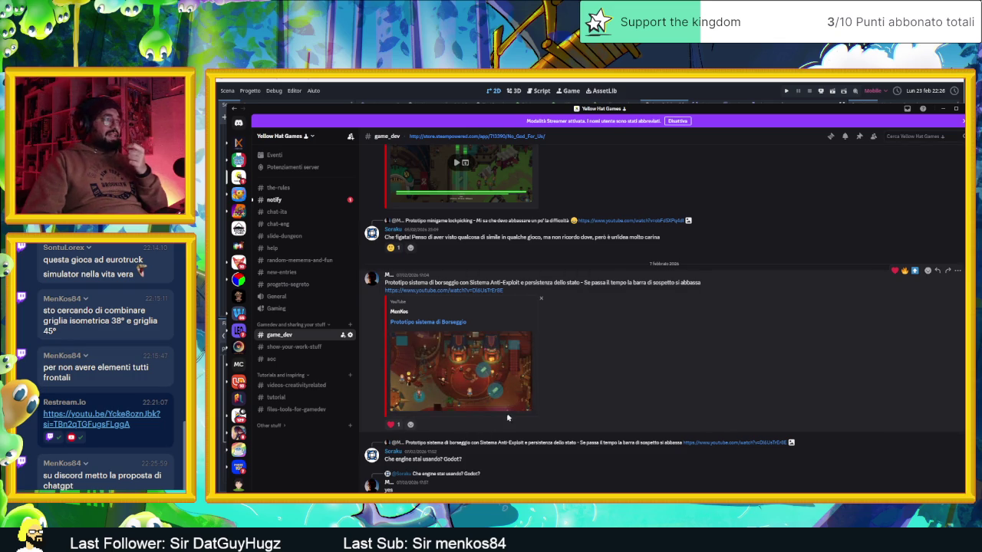
pyautogui.click(523, 407)
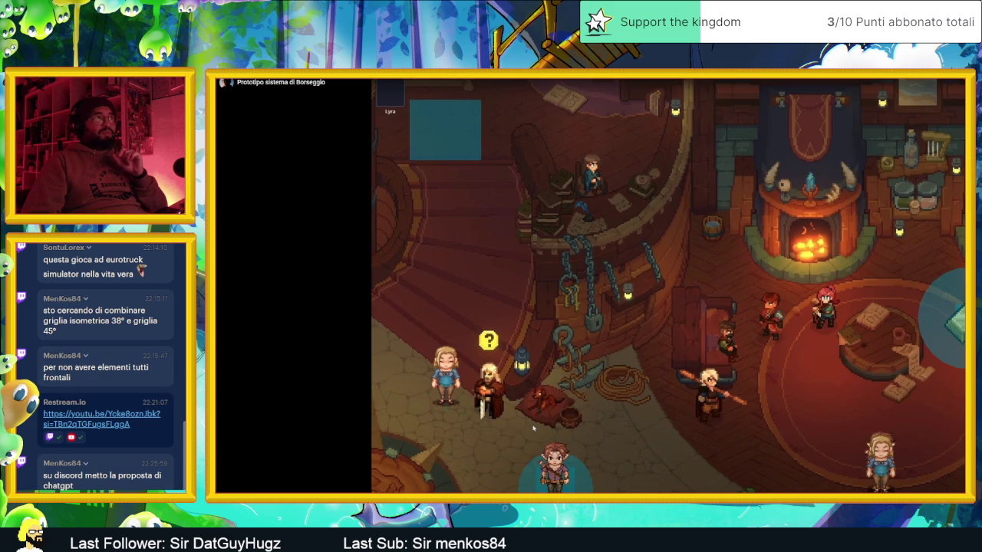
pyautogui.press('Escape')
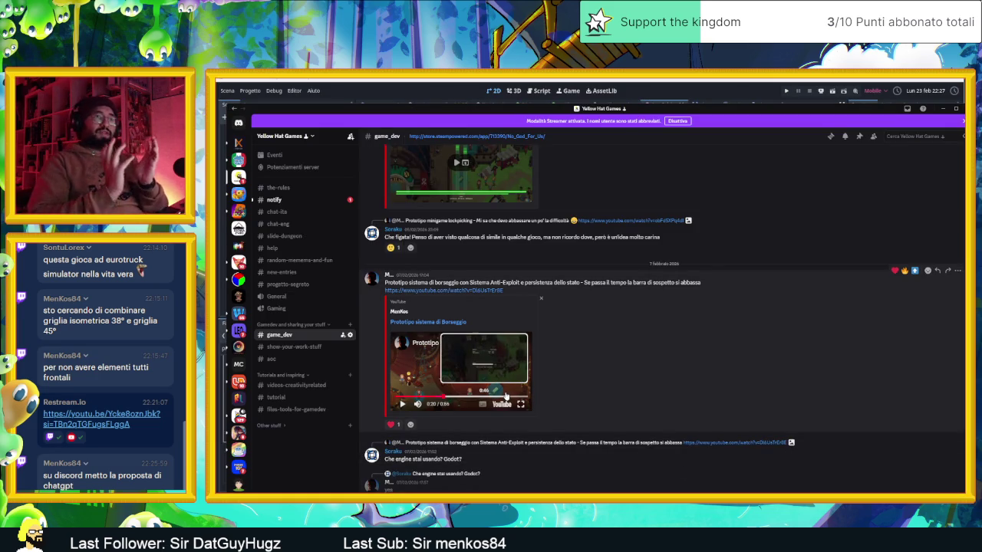
pyautogui.click(942, 108)
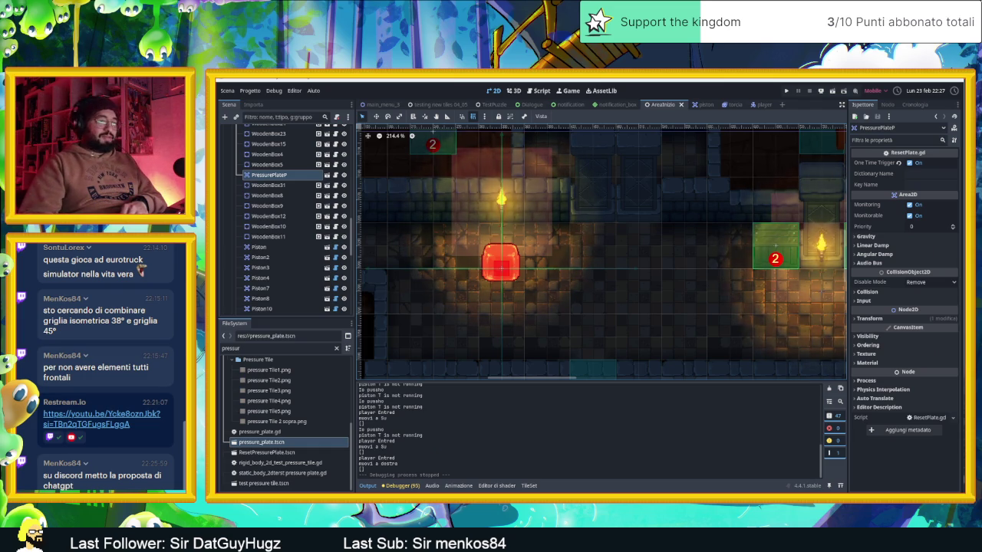
pyautogui.hotkey('alt', 'Tab')
# - Hide Discord, zoom the 2D view out over the whole dungeon, and select CameraNodeContainer in the Scene tree
pyautogui.scroll(15, 547, 325)
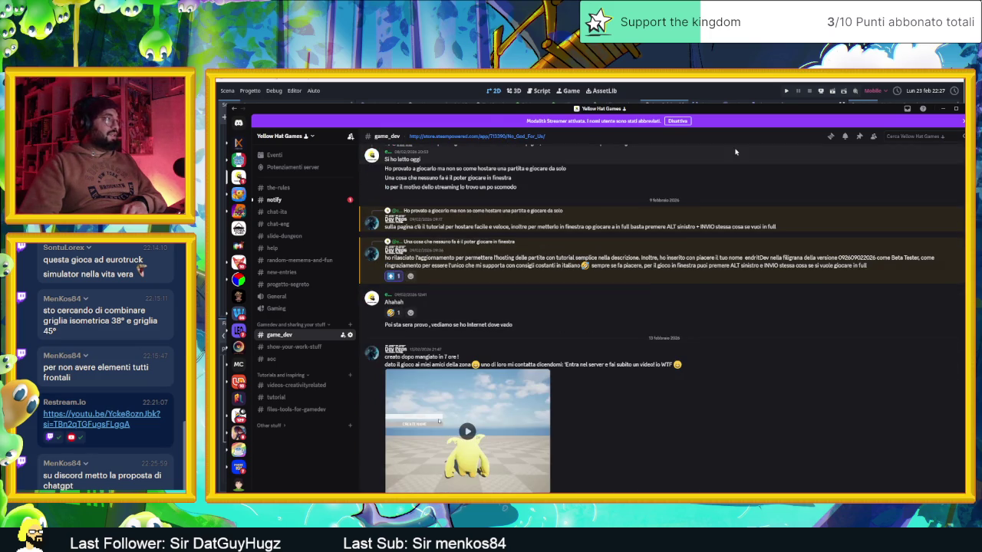
pyautogui.click(943, 108)
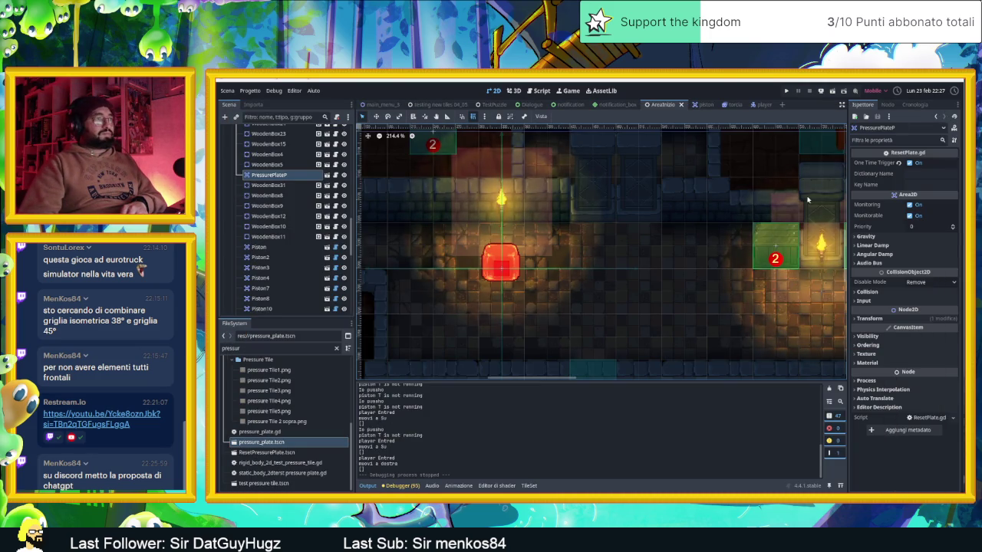
pyautogui.moveTo(745, 201); pyautogui.dragTo(698, 201)
pyautogui.scroll(-6, 698, 201)
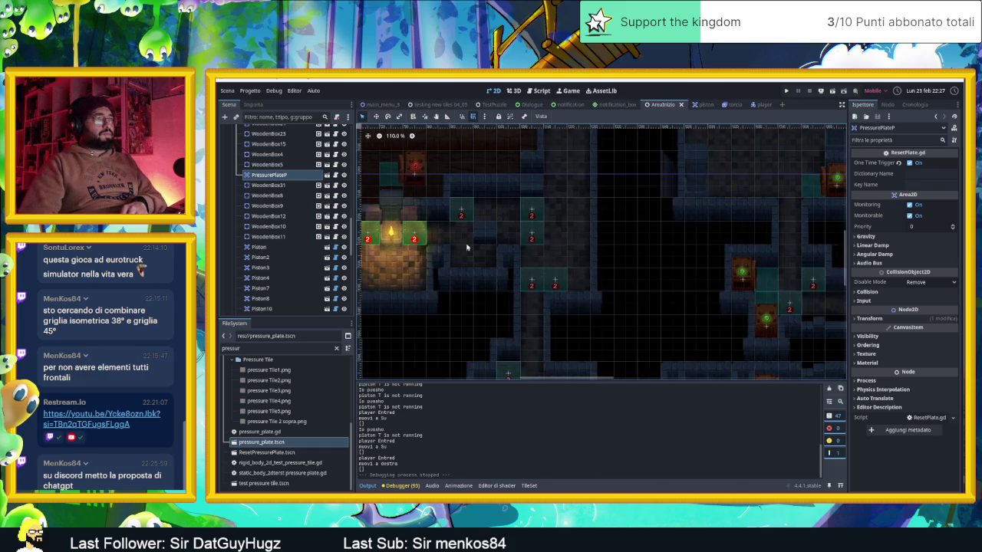
pyautogui.hscroll(6, 609, 251)
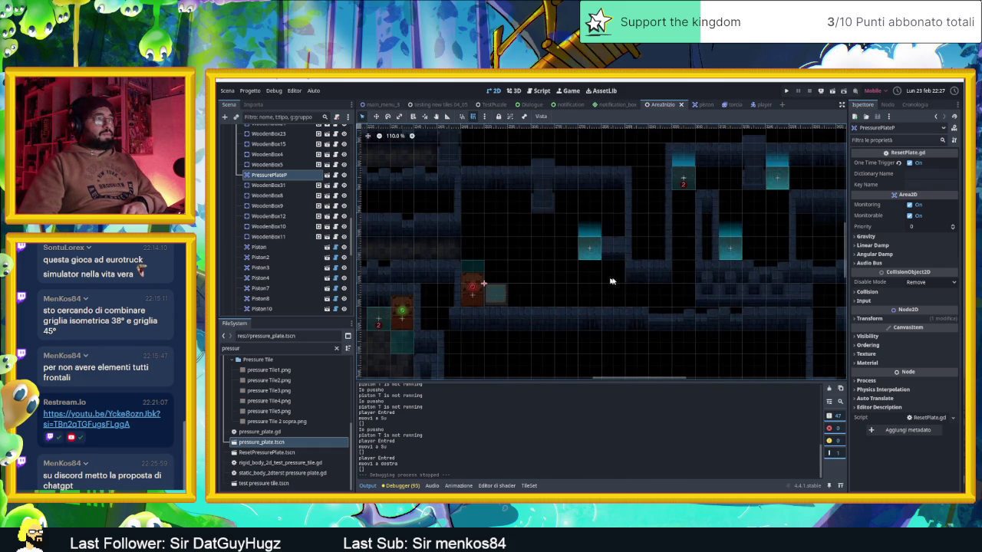
pyautogui.scroll(1, 610, 251)
pyautogui.hscroll(-1, 609, 252)
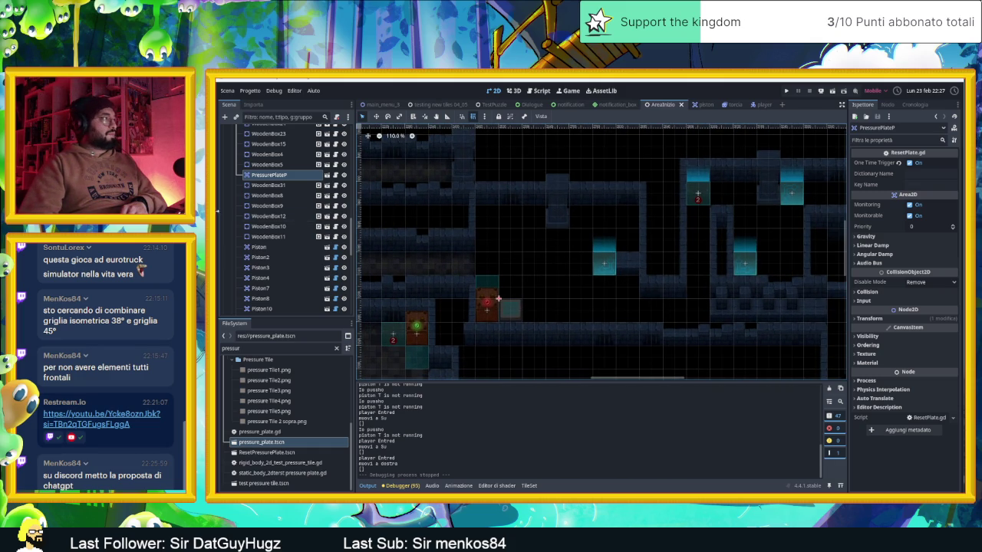
pyautogui.scroll(3, 265, 196)
pyautogui.scroll(4, 265, 198)
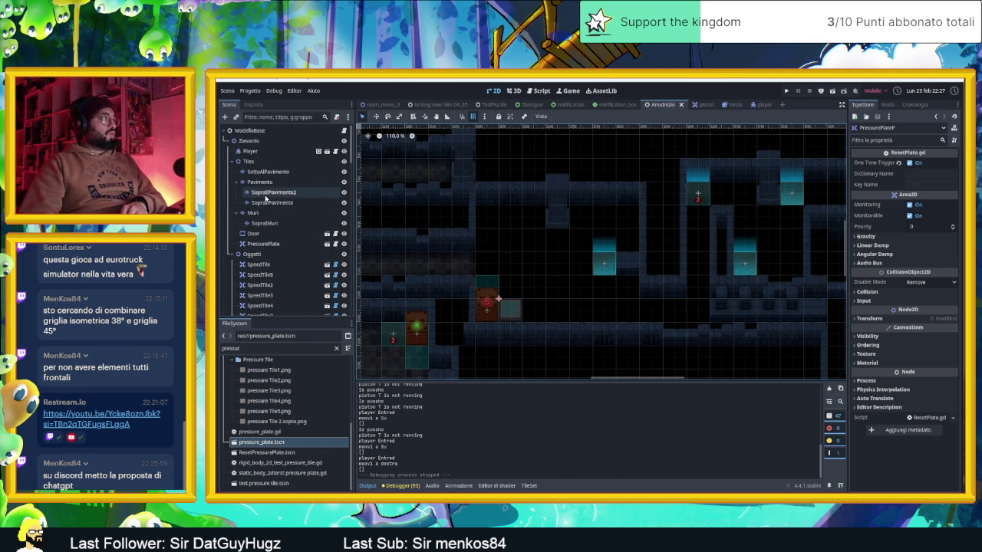
pyautogui.scroll(8, 267, 197)
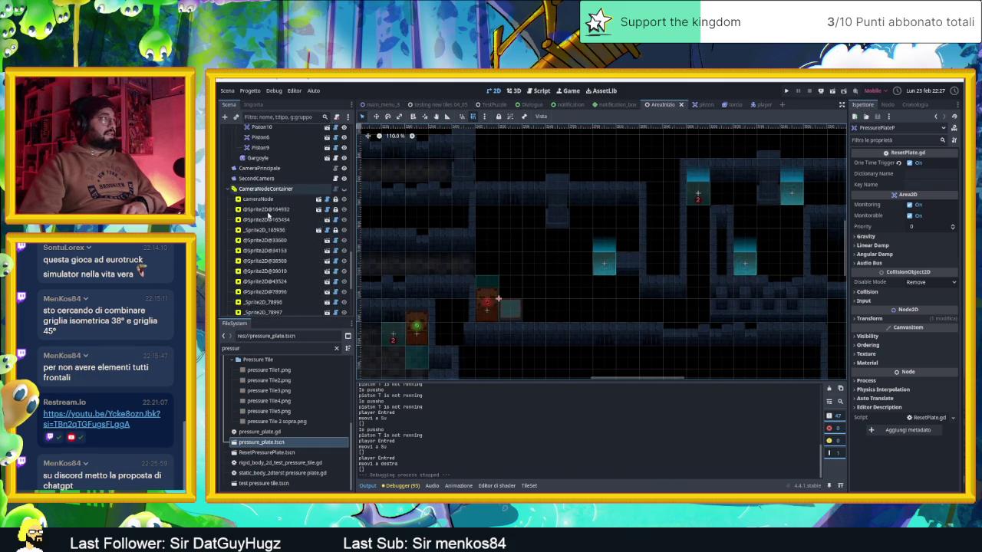
pyautogui.click(270, 196)
pyautogui.scroll(-5, 734, 249)
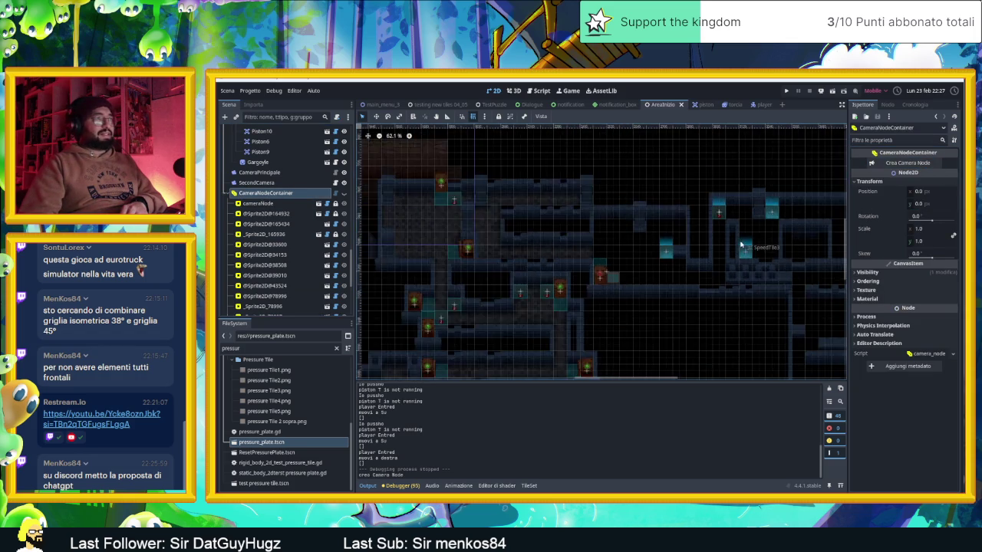
# - Create a new camera-node region, drag it down over the right-hand room, then save and playtest
pyautogui.scroll(-2, 734, 249)
pyautogui.moveTo(438, 153)
pyautogui.mouseDown()
pyautogui.moveTo(460, 186)
pyautogui.moveTo(524, 218)
pyautogui.moveTo(780, 262)
pyautogui.mouseUp()
pyautogui.click(344, 193)
pyautogui.scroll(6, 780, 262)
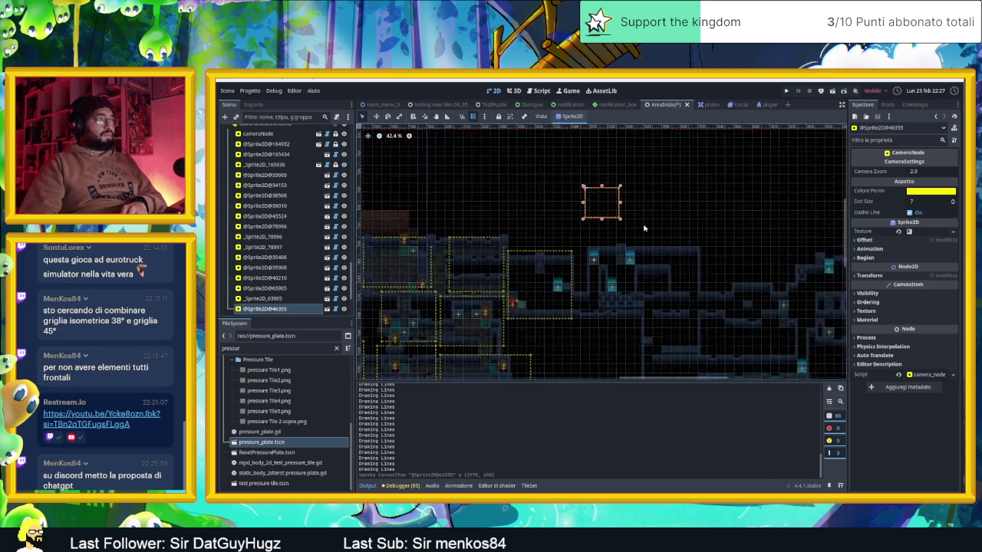
pyautogui.moveTo(601, 212)
pyautogui.mouseDown()
pyautogui.moveTo(588, 276)
pyautogui.moveTo(642, 362)
pyautogui.mouseUp()
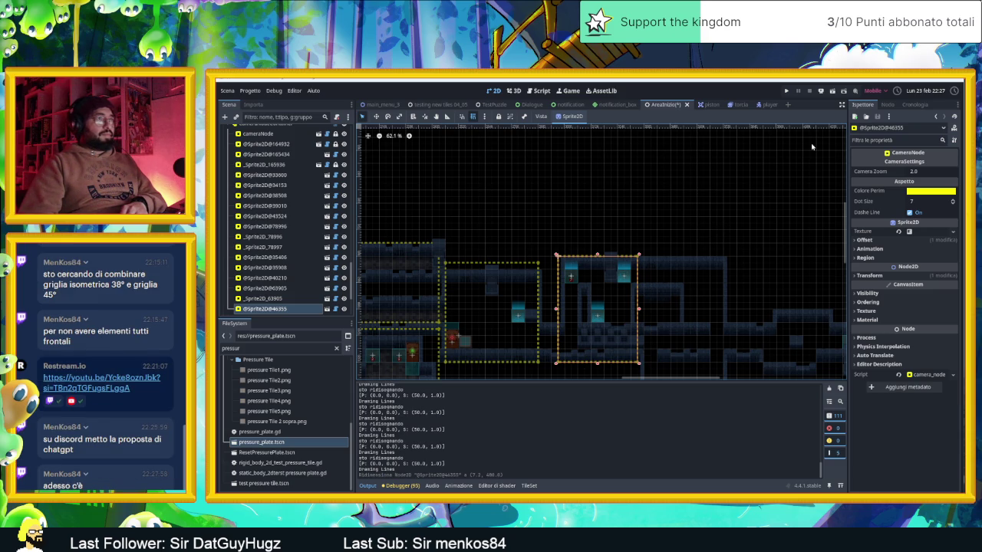
pyautogui.hotkey('ctrl', 's')
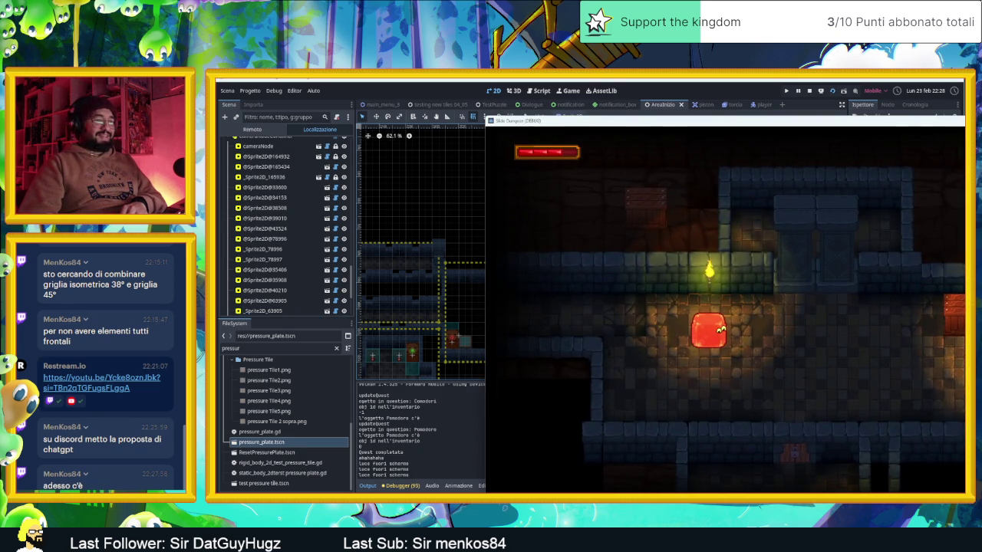
# - Switch to Discord, close the running game, and enlarge the isometric village reference image
pyautogui.hotkey('alt', 'Tab')
pyautogui.hotkey('alt', 'Tab')
pyautogui.hotkey('alt', 'Tab')
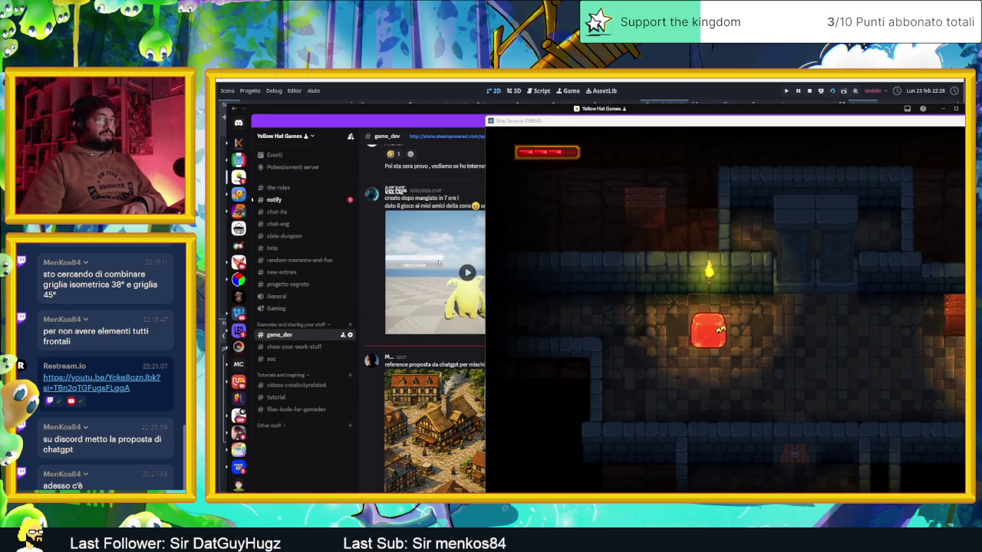
pyautogui.hotkey('alt', 'F4')
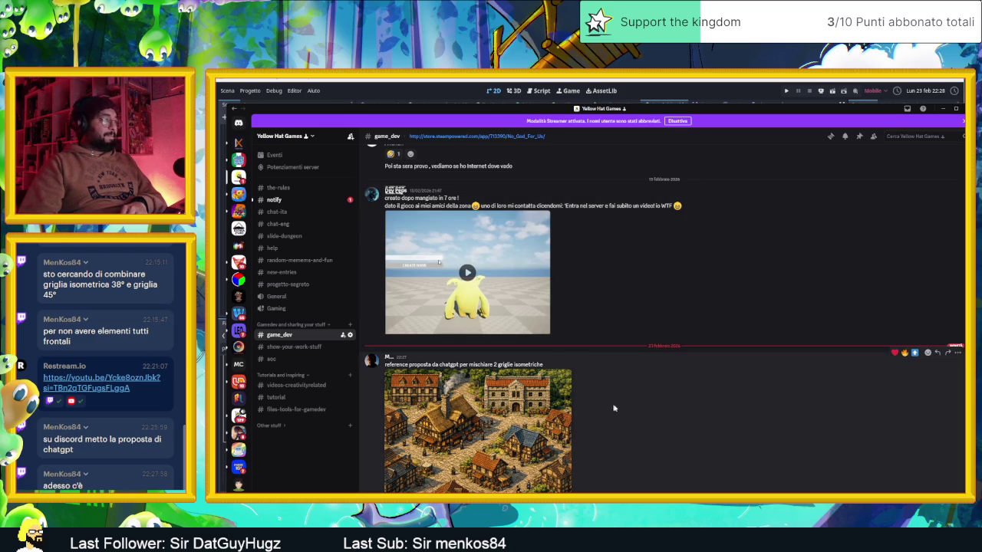
pyautogui.click(532, 436)
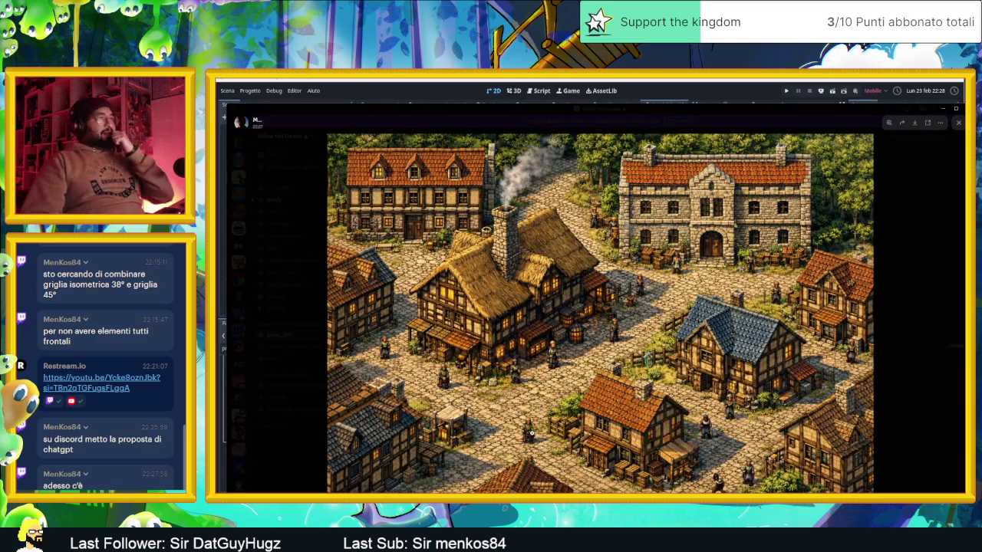
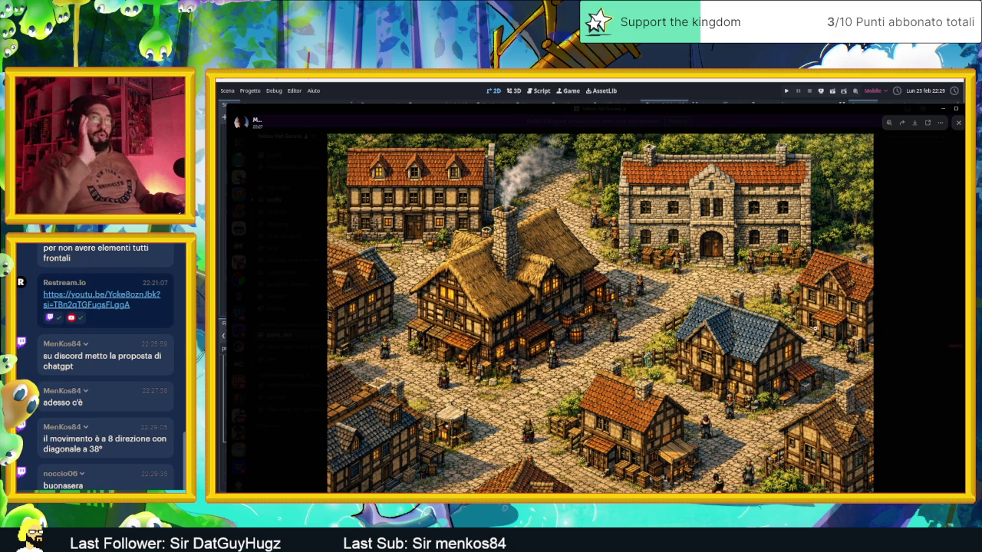
# - Zoom into and close the isometric village reference image, then minimize Discord
pyautogui.click(835, 244)
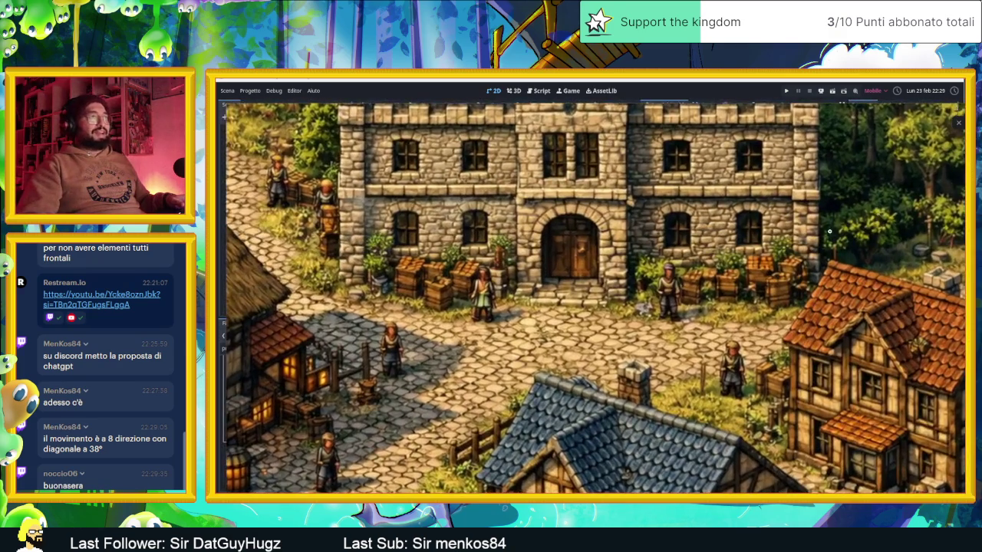
pyautogui.click(898, 217)
pyautogui.click(899, 211)
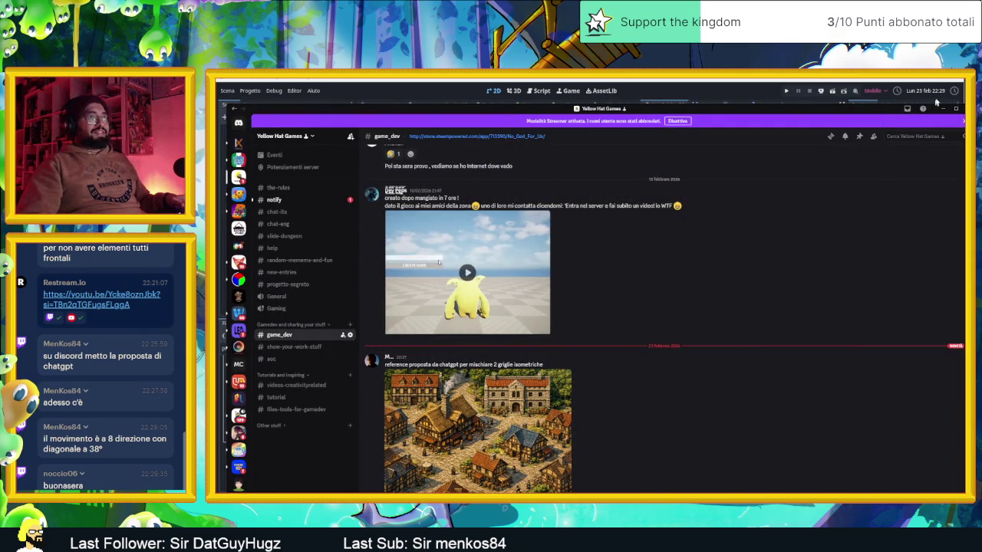
pyautogui.click(942, 109)
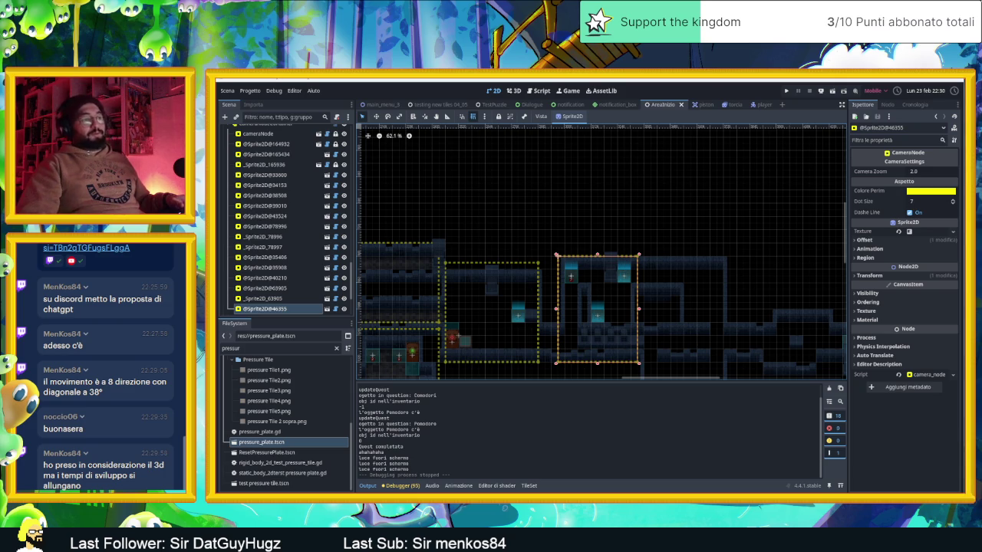
# - Switch to Chrome's 'Perspective in Top down game art 2d' video and open a new Google tab
pyautogui.hotkey('alt', 'Tab')
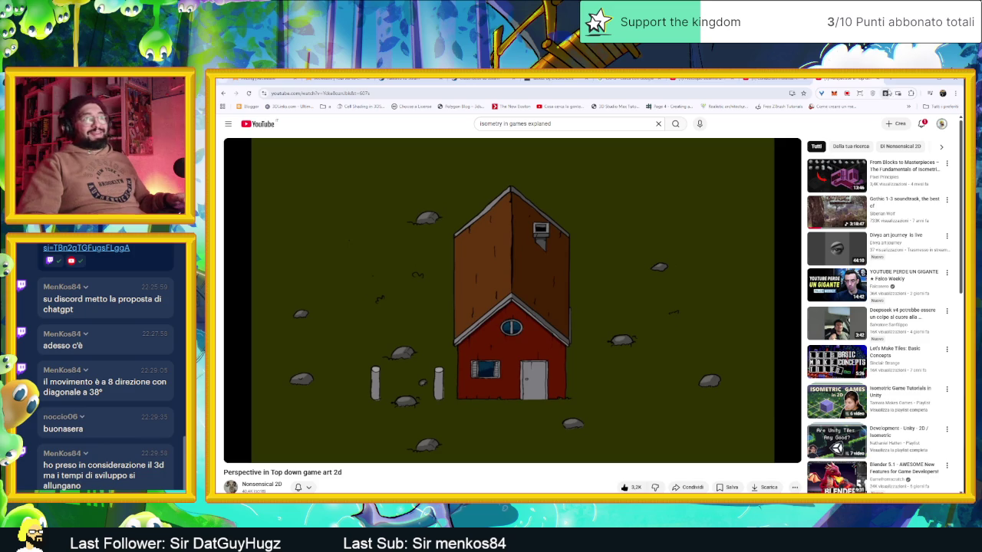
pyautogui.click(890, 80)
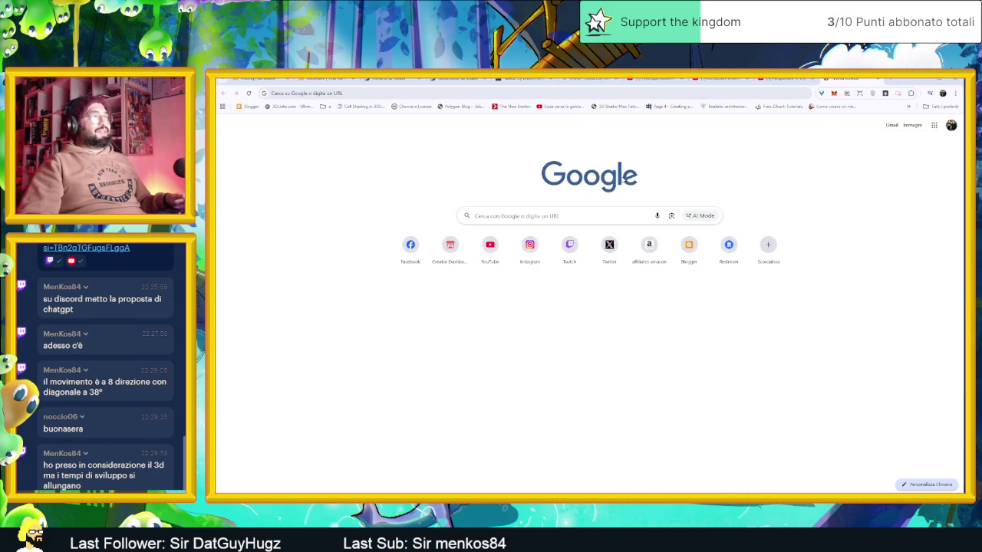
# - Search Google for 'catquest' to reach Cat Quest's Steam store page
pyautogui.click(281, 92)
pyautogui.write('catquest')
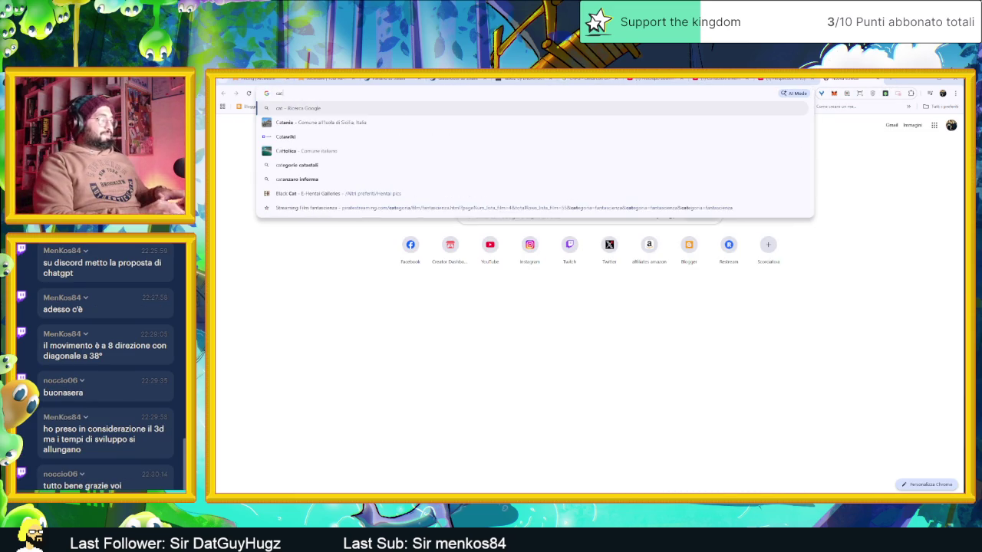
pyautogui.press('Return')
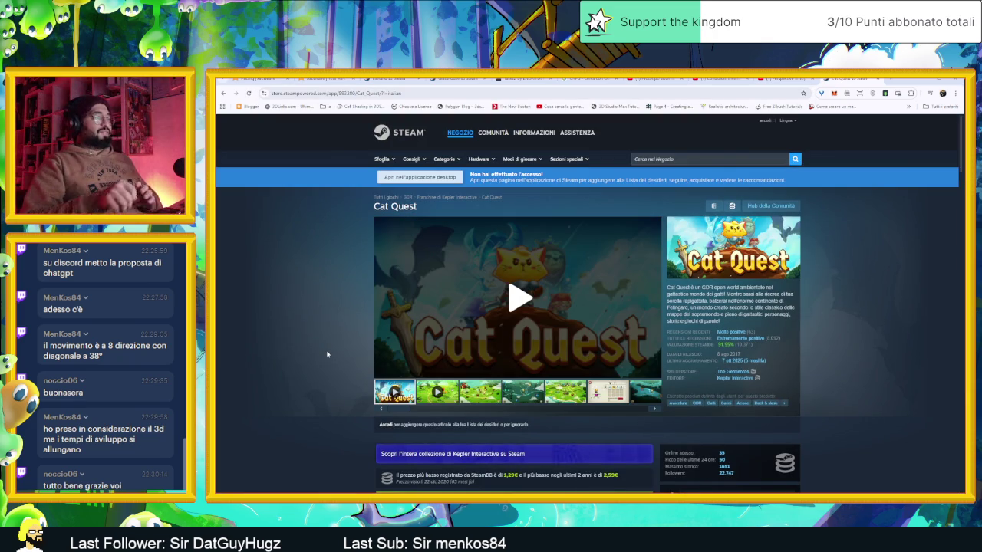
# - Play the Cat Quest trailer, skip ahead to the spells part, pause, then minimize Chrome
pyautogui.click(520, 298)
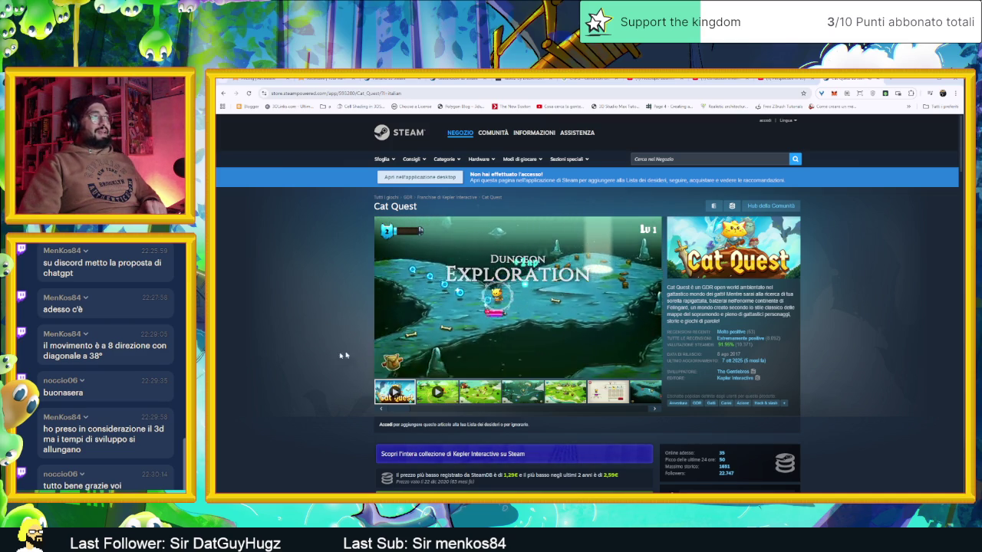
pyautogui.click(611, 309)
pyautogui.click(611, 308)
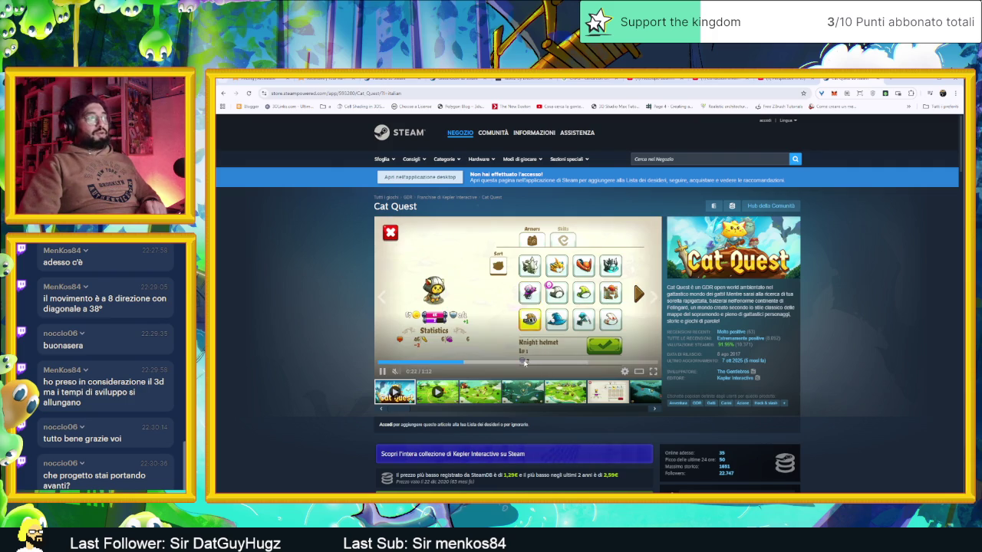
pyautogui.click(525, 364)
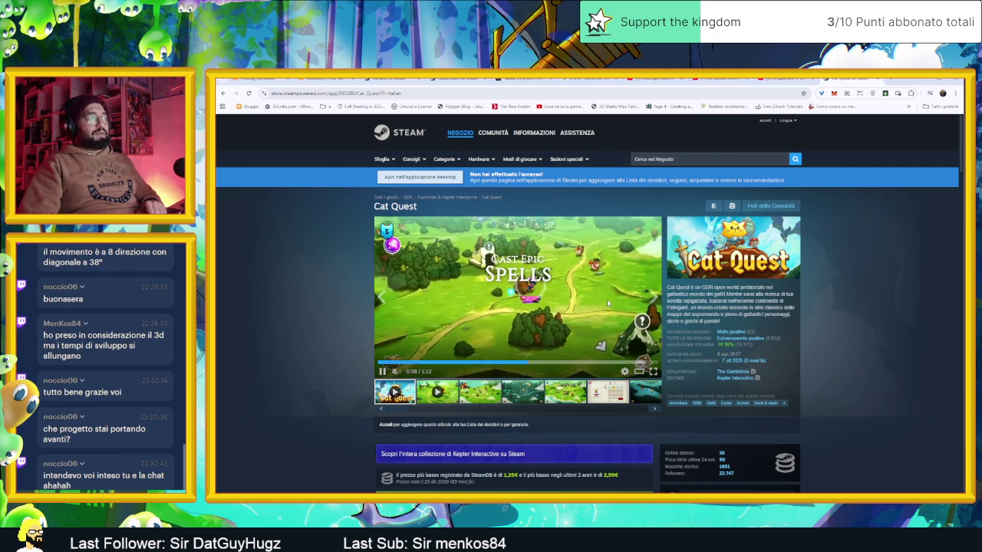
pyautogui.click(607, 303)
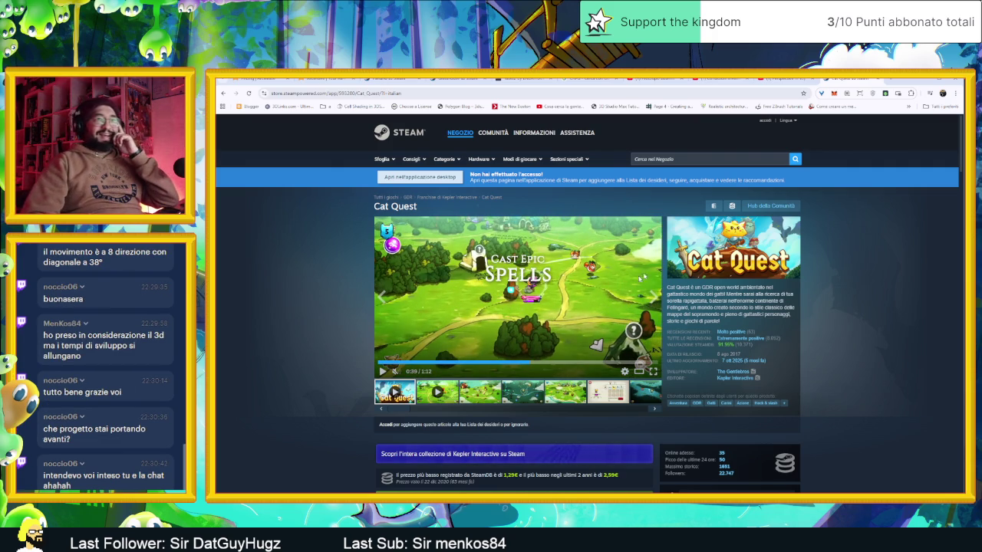
pyautogui.click(923, 81)
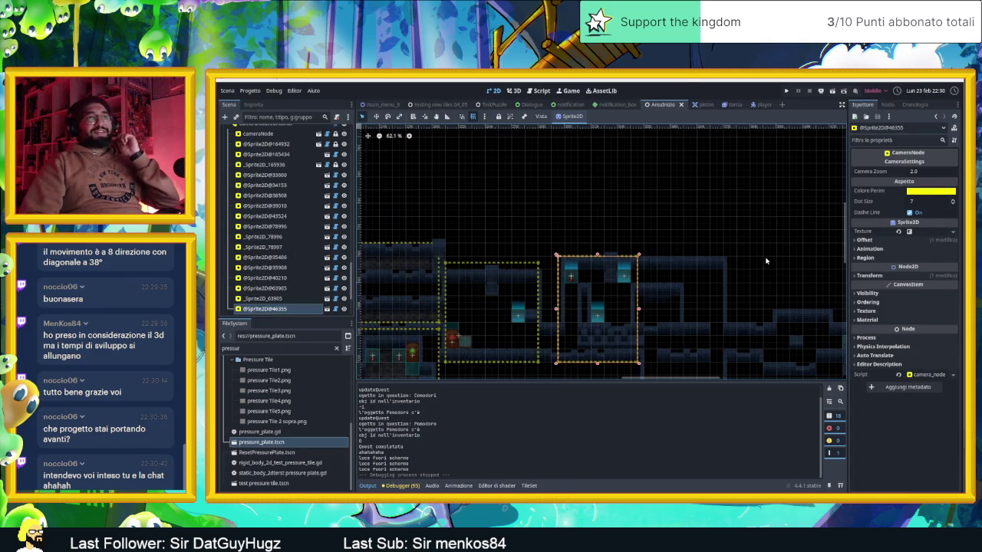
# - Zoom the tile map out to 42.4%, pan across the level, then save and launch the game
pyautogui.scroll(-2, 716, 266)
pyautogui.moveTo(650, 285); pyautogui.dragTo(728, 237)
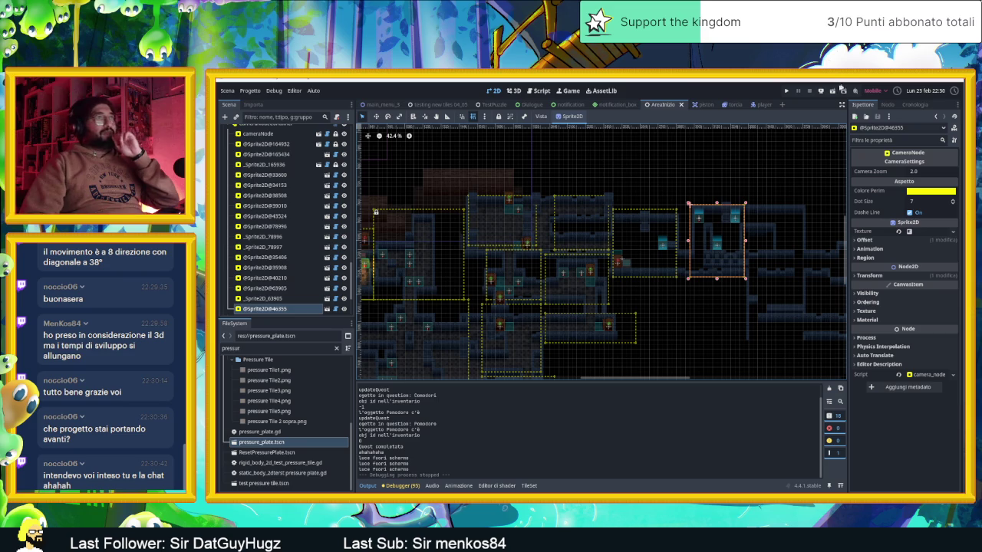
pyautogui.hotkey('ctrl', 's')
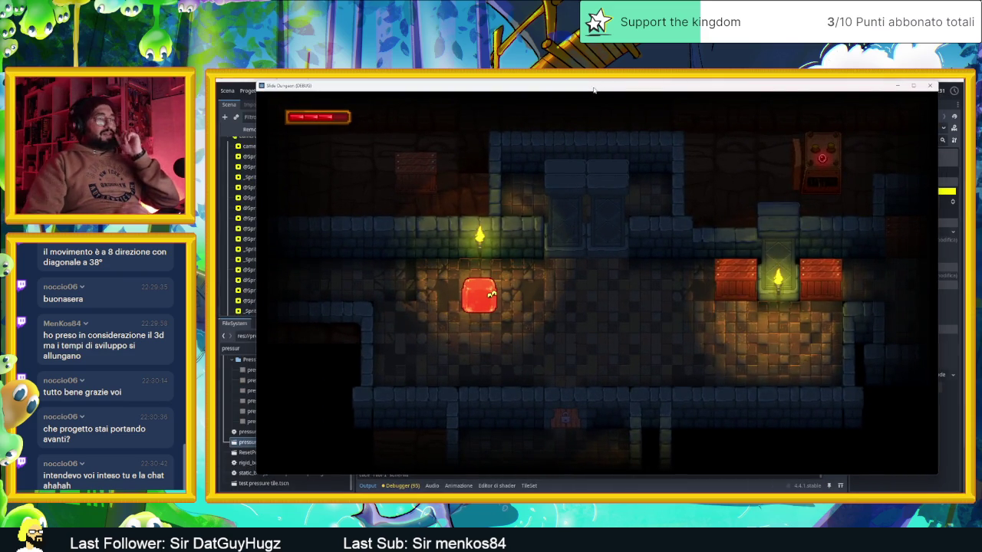
# - Slide the slime around the first room and up to smash the crate
pyautogui.press('Down')
pyautogui.press('Right')
pyautogui.press('Left')
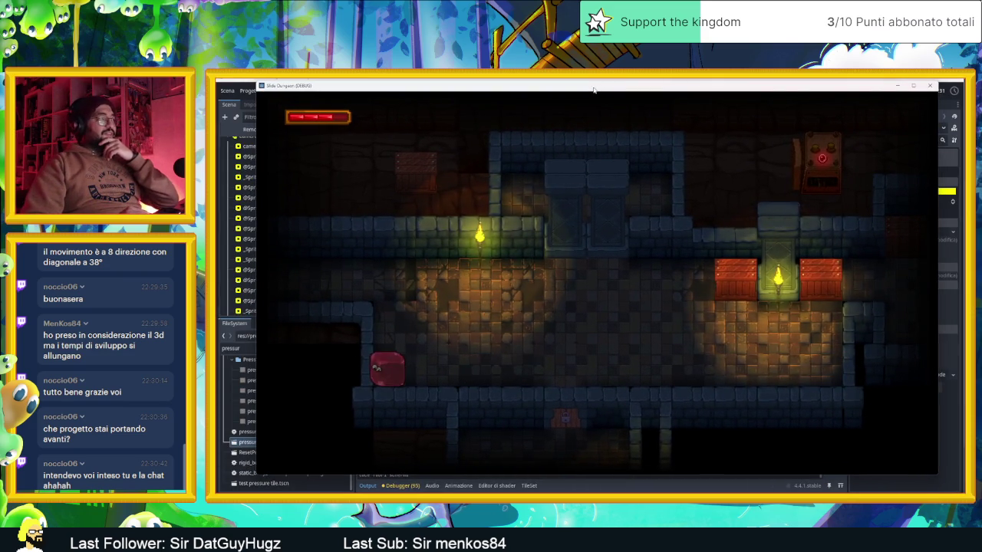
pyautogui.press('Right')
pyautogui.press('Up')
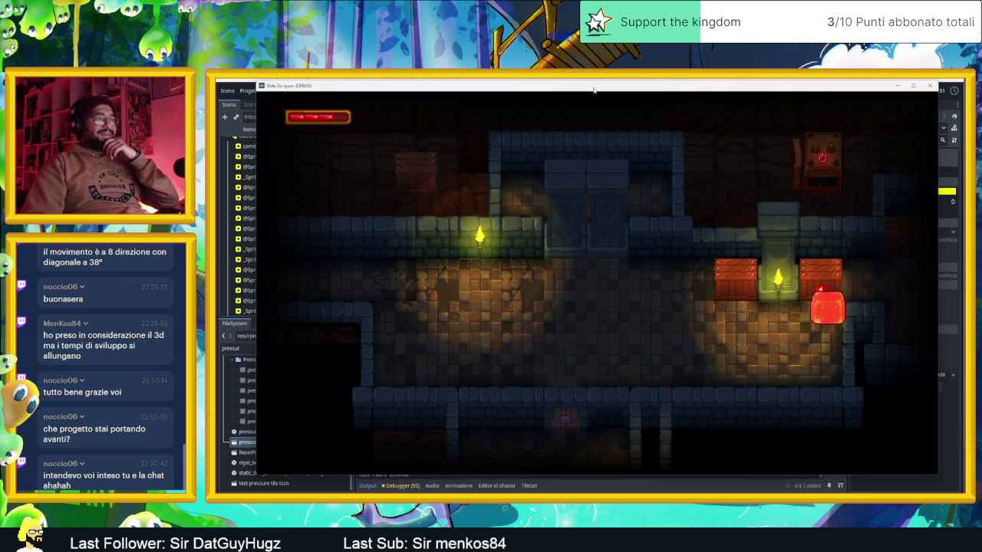
# - Enter the next room and slam the slime down repeatedly to break the crates
pyautogui.press('Down')
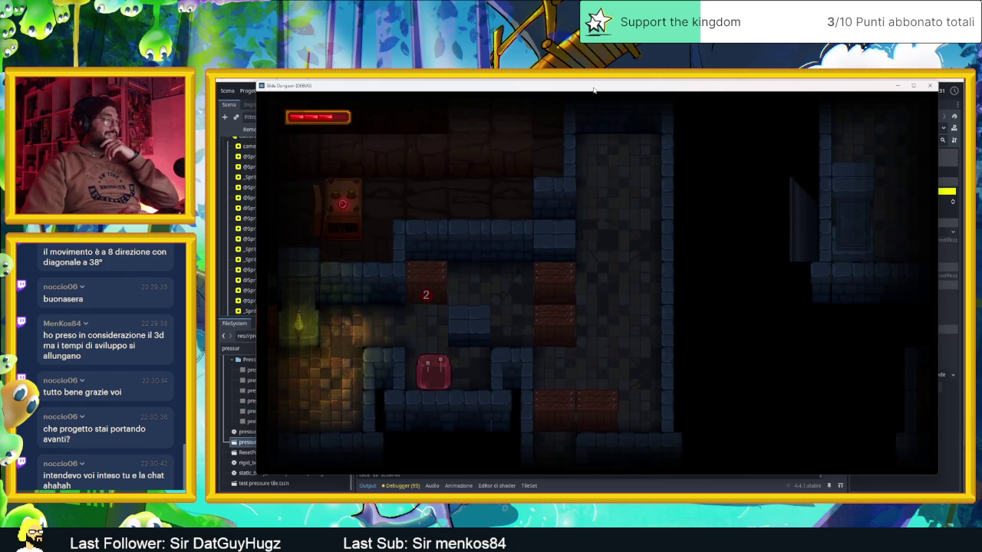
pyautogui.press('Up')
pyautogui.press('Right')
pyautogui.press('Left')
pyautogui.press('Right')
pyautogui.press('Up')
pyautogui.press('Left')
pyautogui.press('Down')
pyautogui.press('Up')
pyautogui.press('Down')
pyautogui.press('Up')
pyautogui.press('Down')
pyautogui.press('Up')
# - Slide the slime around the room into the bottom-right corner
pyautogui.press('Right')
pyautogui.press('Left')
pyautogui.press('Down')
pyautogui.press('Right')
pyautogui.press('Up')
pyautogui.press('Left')
pyautogui.press('Down')
pyautogui.press('Right')
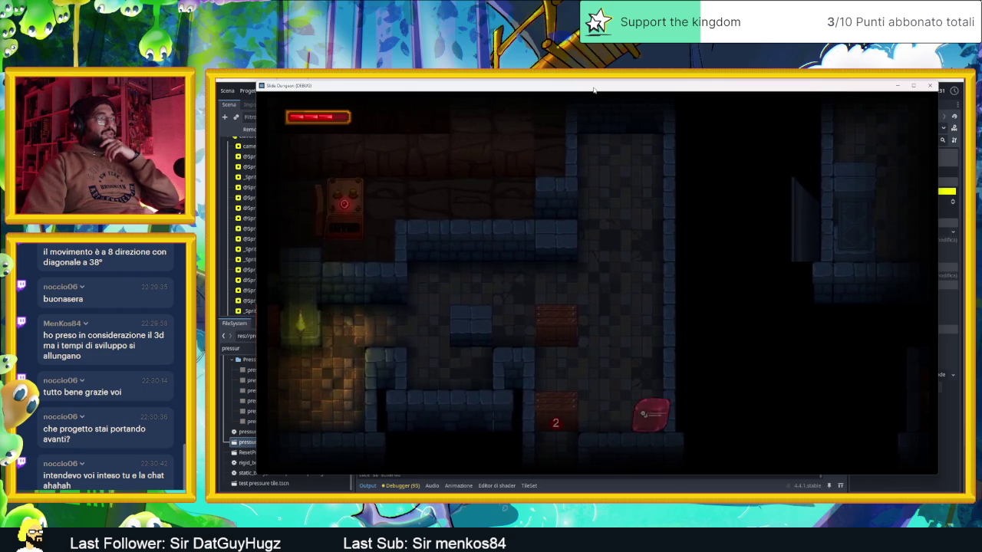
# - Break the crate marked 1 and slide out into the wider dungeon area
pyautogui.press('Down')
pyautogui.press('Right')
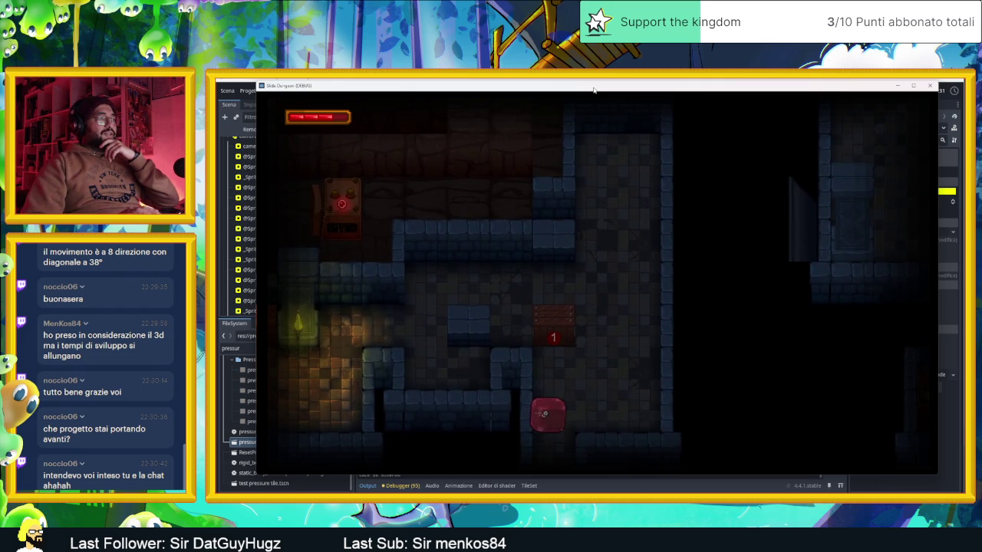
pyautogui.press('Up')
pyautogui.press('Right')
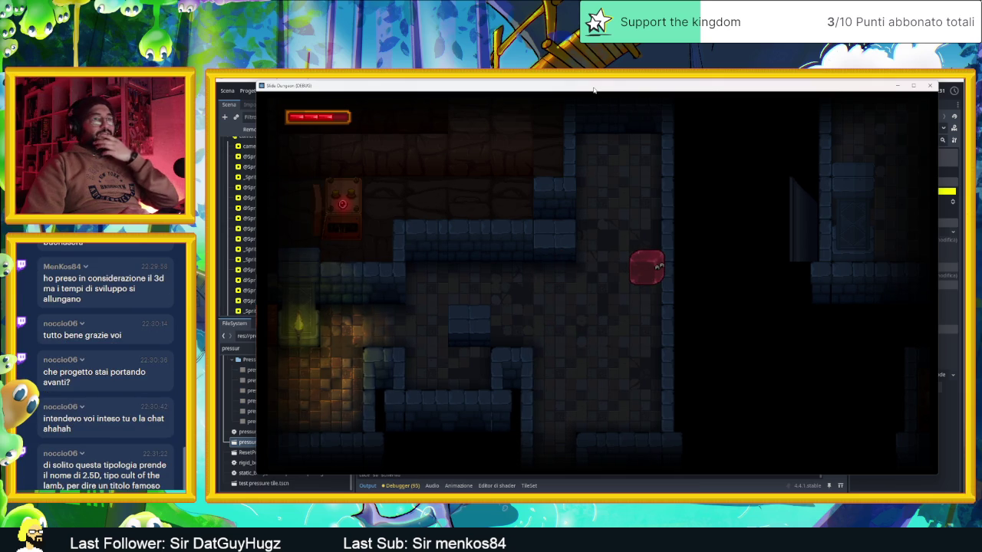
pyautogui.press('Down')
pyautogui.press('Left')
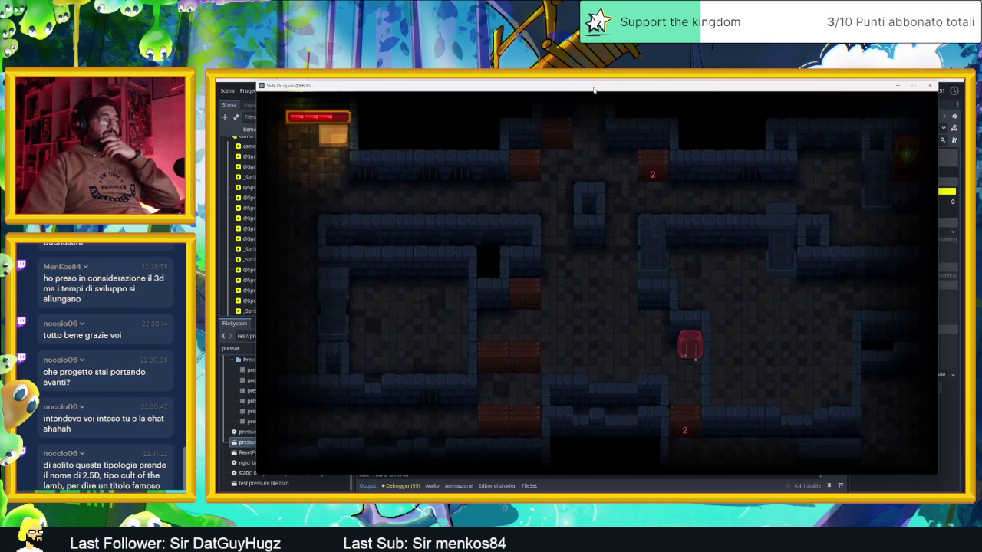
# - Slide the slime into the machine room and under the green machine
pyautogui.press('Down')
pyautogui.press('Right')
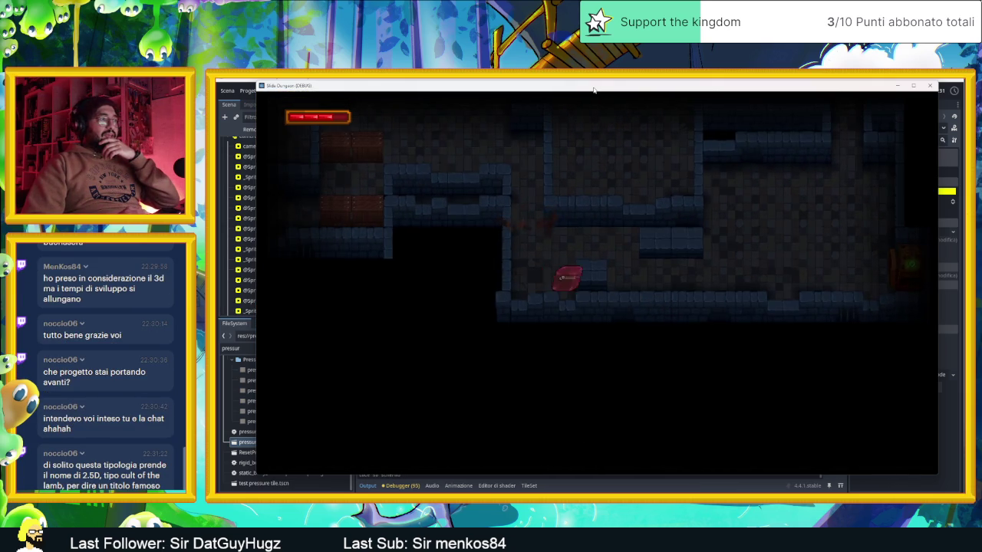
pyautogui.press('Left')
pyautogui.press('Left')
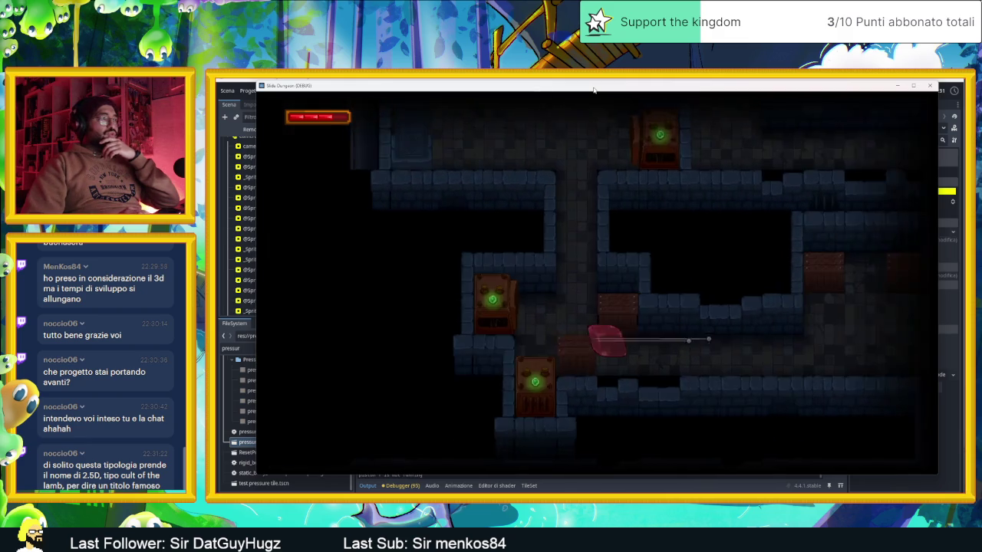
pyautogui.press('Up')
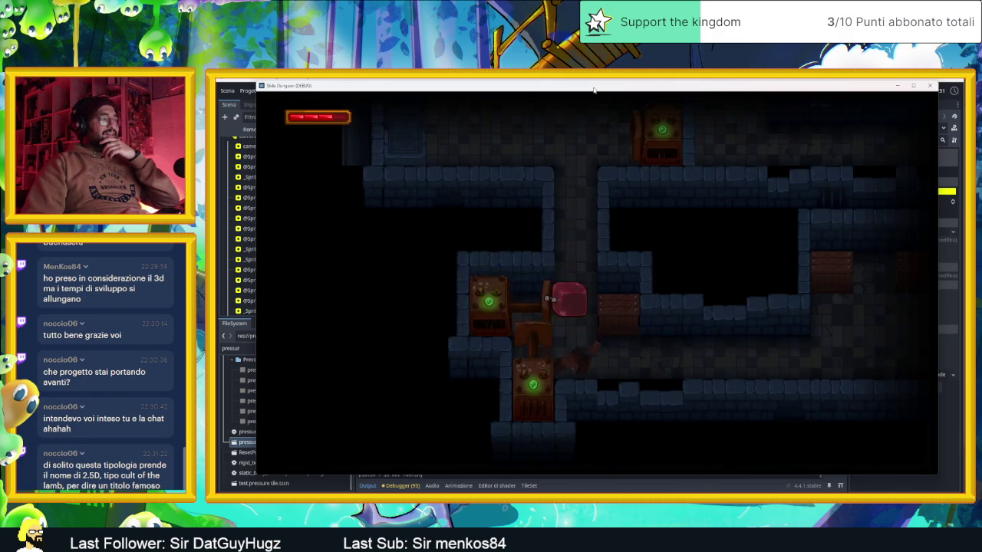
# - Navigate the bottom corridor past the pillar and plate to the lower machine and next room
pyautogui.press('Down')
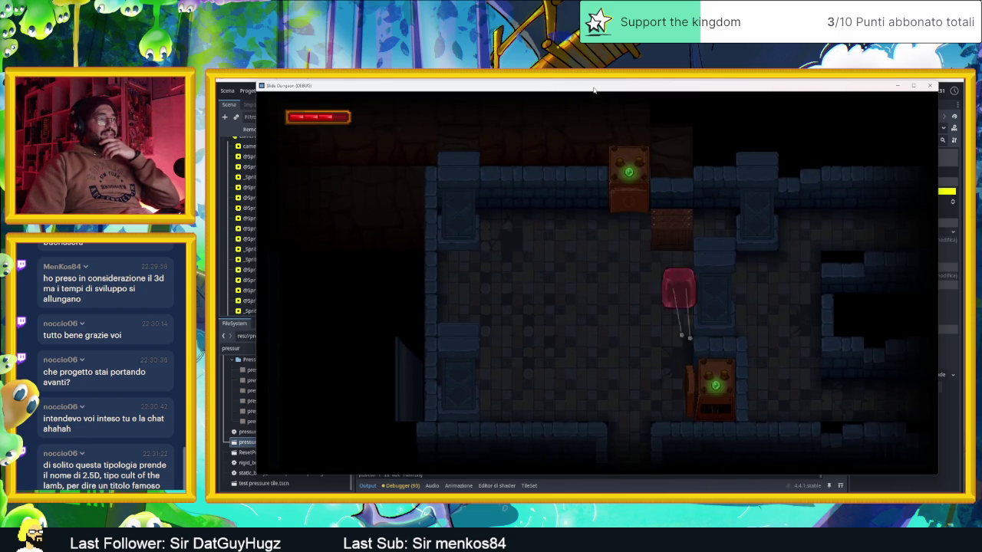
pyautogui.press('Left')
pyautogui.press('Up')
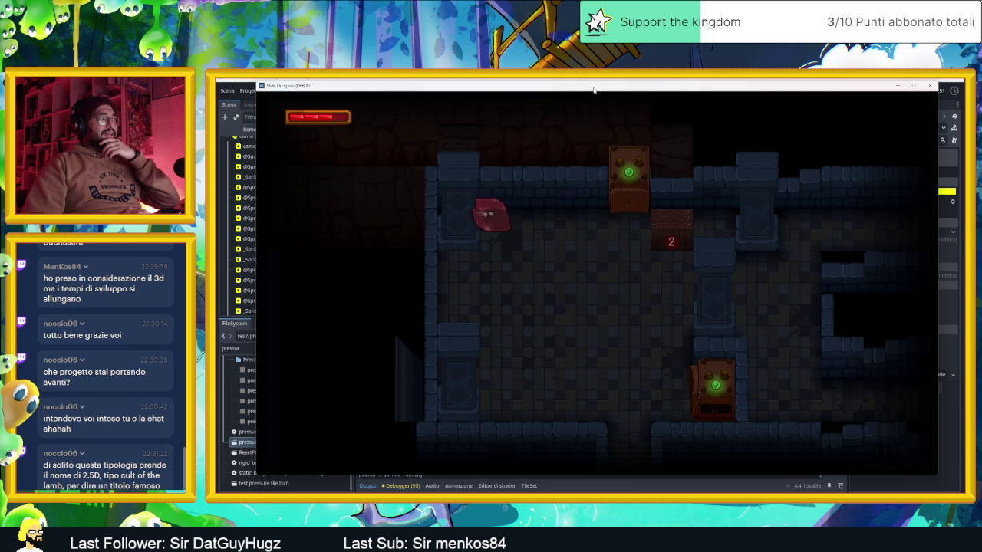
pyautogui.press('Left')
pyautogui.press('Down')
pyautogui.press('Right')
pyautogui.press('Up')
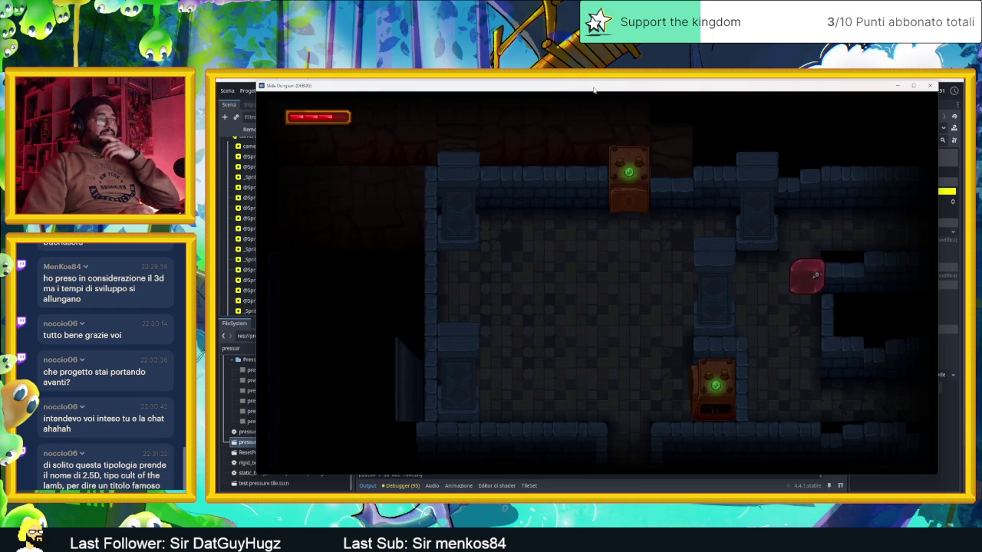
pyautogui.press('Down')
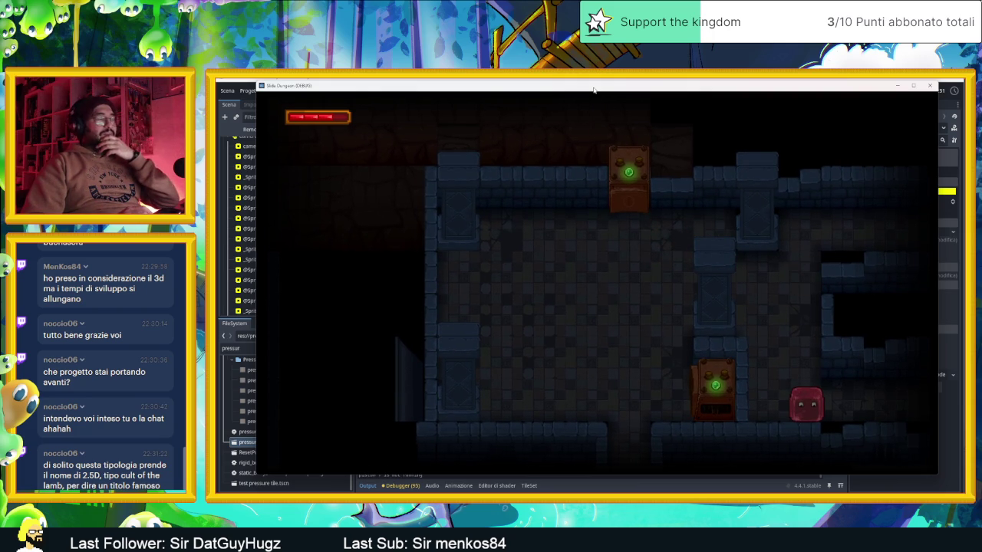
pyautogui.press('Left')
pyautogui.press('Down')
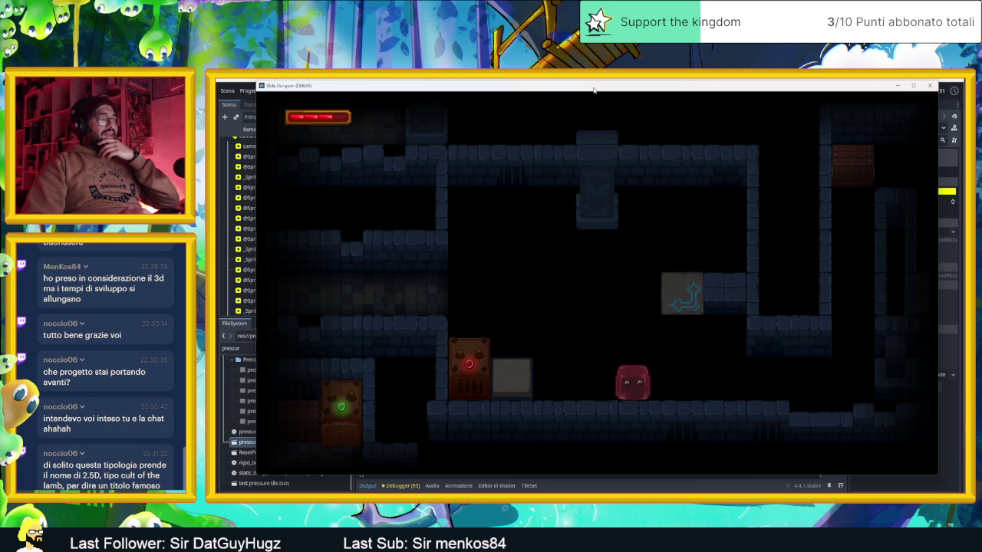
# - Slide the slime through the upper-right, upper-left and lower machines of the next room
pyautogui.press('Up')
pyautogui.press('Right')
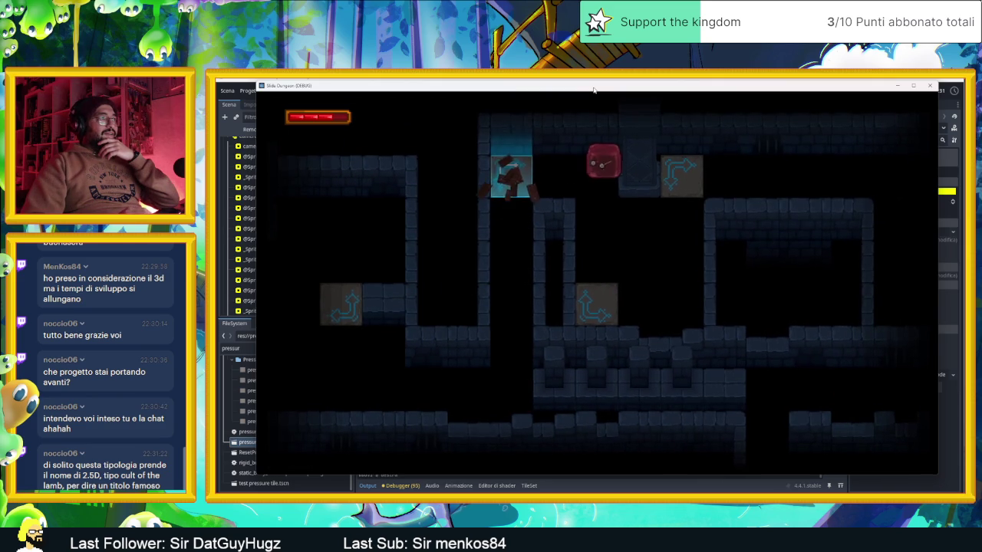
pyautogui.press('Down')
pyautogui.press('Up')
pyautogui.press('Down')
pyautogui.press('Left')
pyautogui.press('Down')
pyautogui.press('Up')
pyautogui.press('Down')
pyautogui.press('Up')
pyautogui.press('Left')
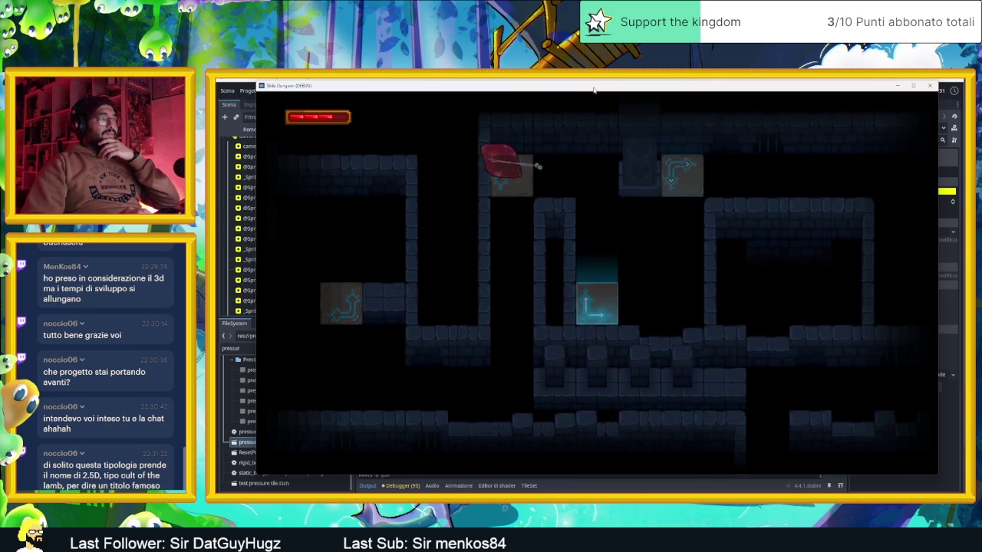
pyautogui.press('Down')
# - Climb to the top ledge and slide into the machines of the following room
pyautogui.press('Up')
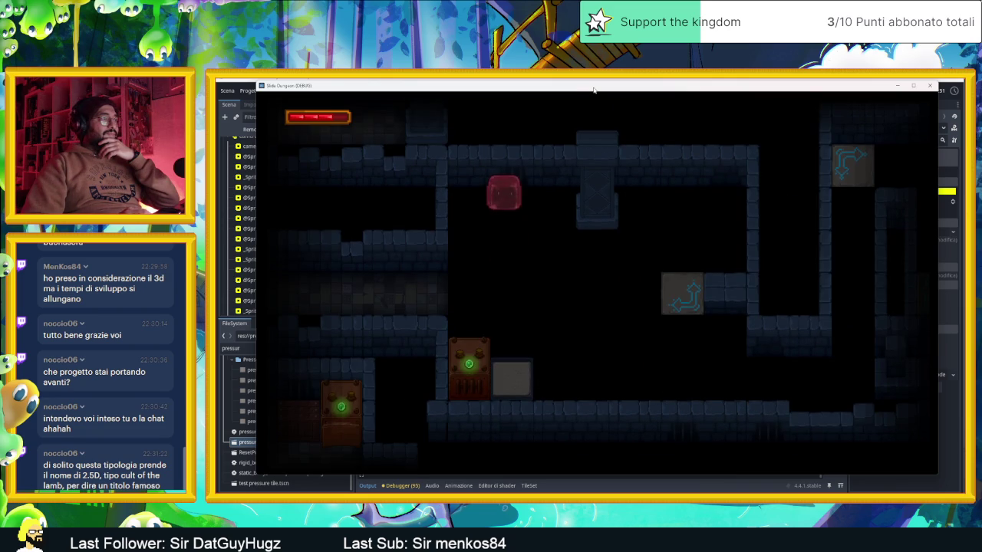
pyautogui.press('Left')
pyautogui.press('Down')
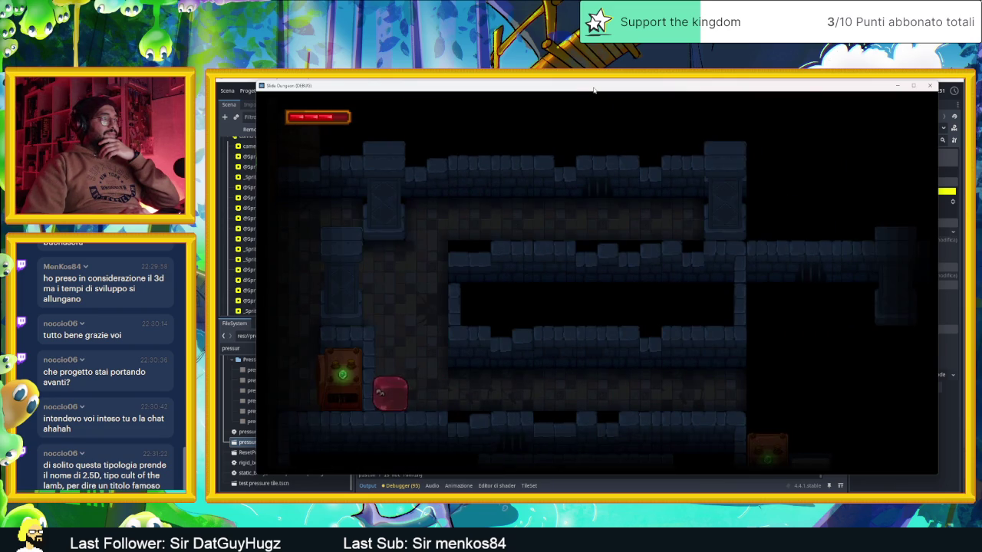
pyautogui.press('Up')
pyautogui.press('Down')
pyautogui.press('Right')
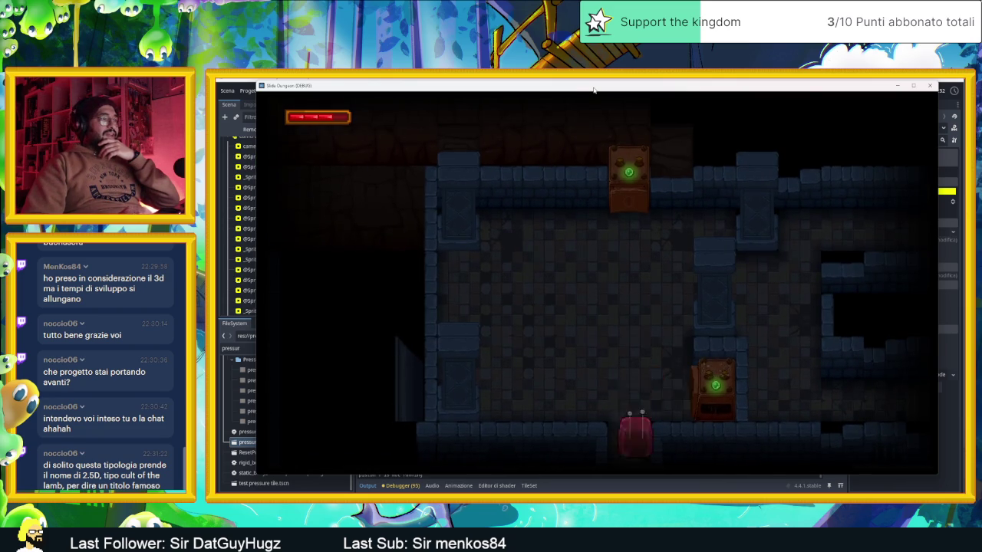
pyautogui.press('Right')
pyautogui.press('Up')
# - Move the slime on through several more rooms
pyautogui.press('Down')
pyautogui.press('Up')
pyautogui.press('Down')
pyautogui.press('Up')
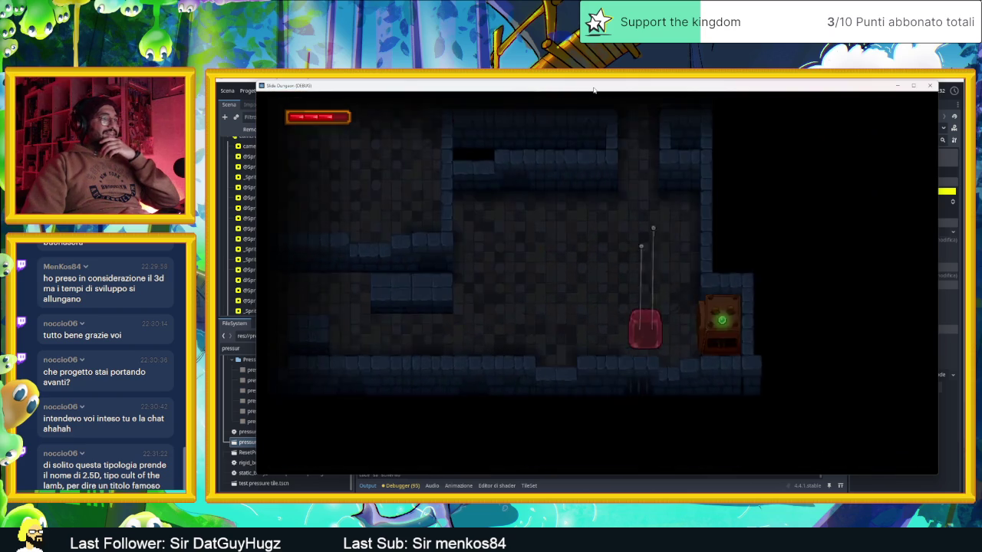
pyautogui.press('Right')
pyautogui.press('Up')
pyautogui.press('Left')
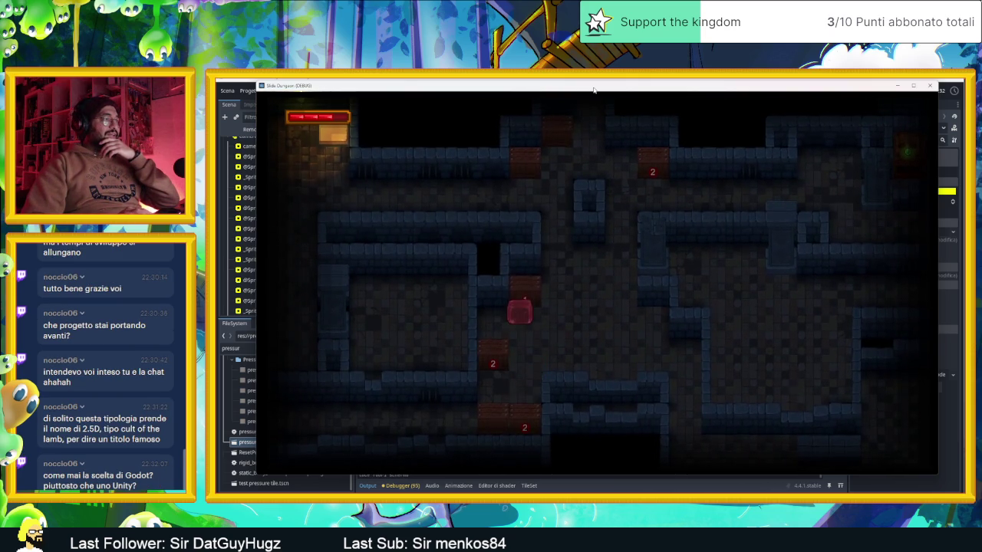
# - Break the 1 and 2 blocks with the slime
pyautogui.press('Up')
pyautogui.press('Right')
pyautogui.press('Left')
pyautogui.press('Up')
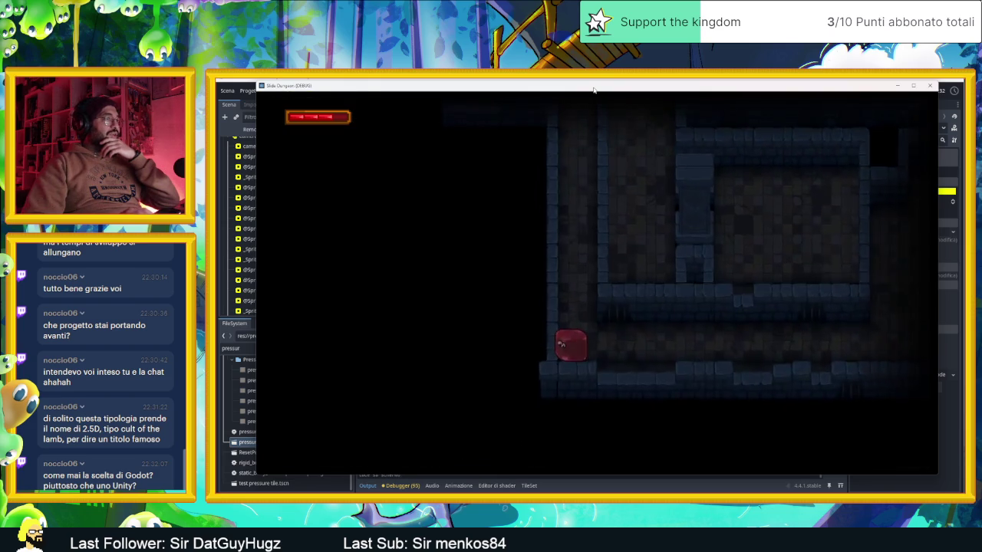
# - Leave the dark room and slide through the lit corridors into a darker room
pyautogui.press('Up')
pyautogui.press('Right')
pyautogui.press('Left')
pyautogui.press('Down')
pyautogui.press('Up')
pyautogui.press('Down')
pyautogui.press('Down')
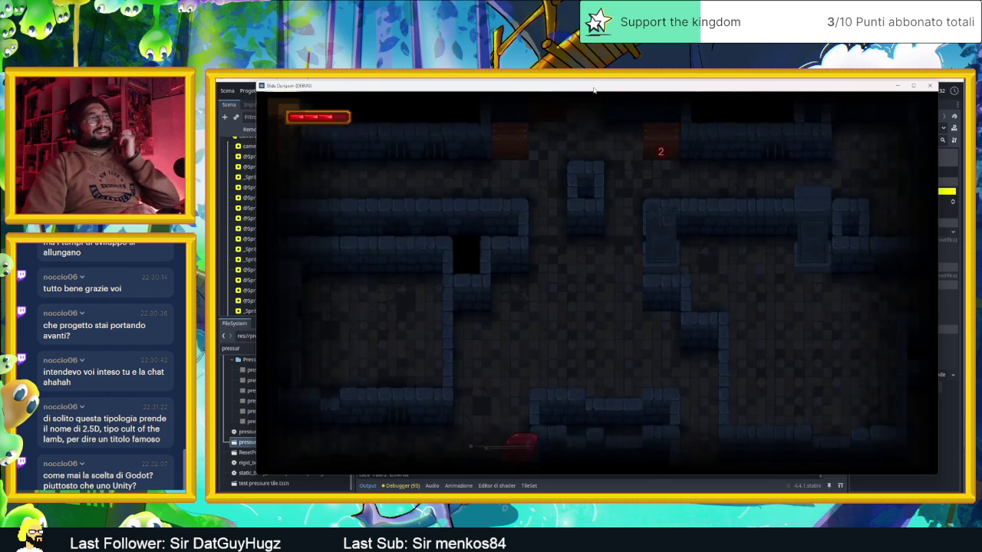
# - Slide through the new room's corridors up to the top corridor
pyautogui.press('Up')
pyautogui.press('Right')
pyautogui.press('Left')
pyautogui.press('Left')
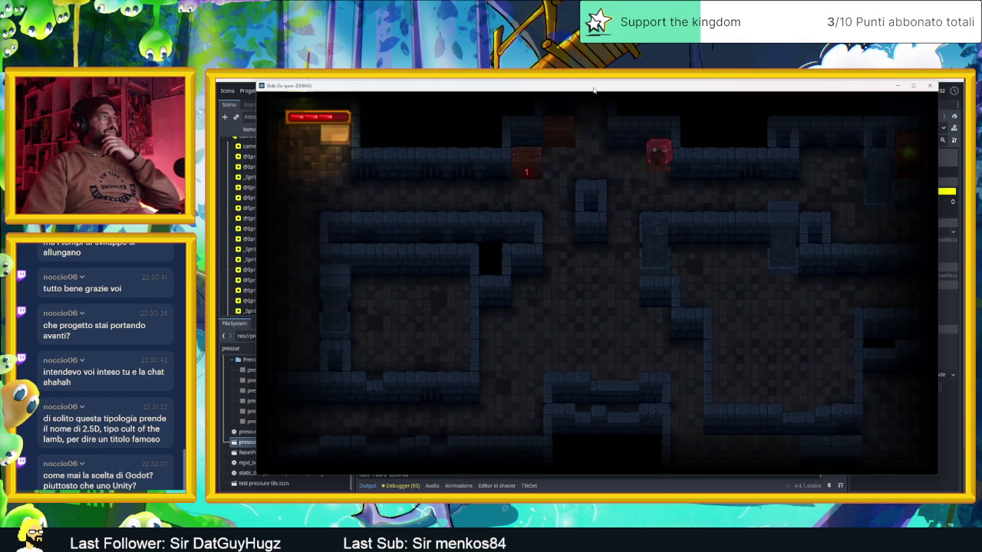
pyautogui.press('Down')
pyautogui.press('Up')
pyautogui.press('Down')
pyautogui.press('Up')
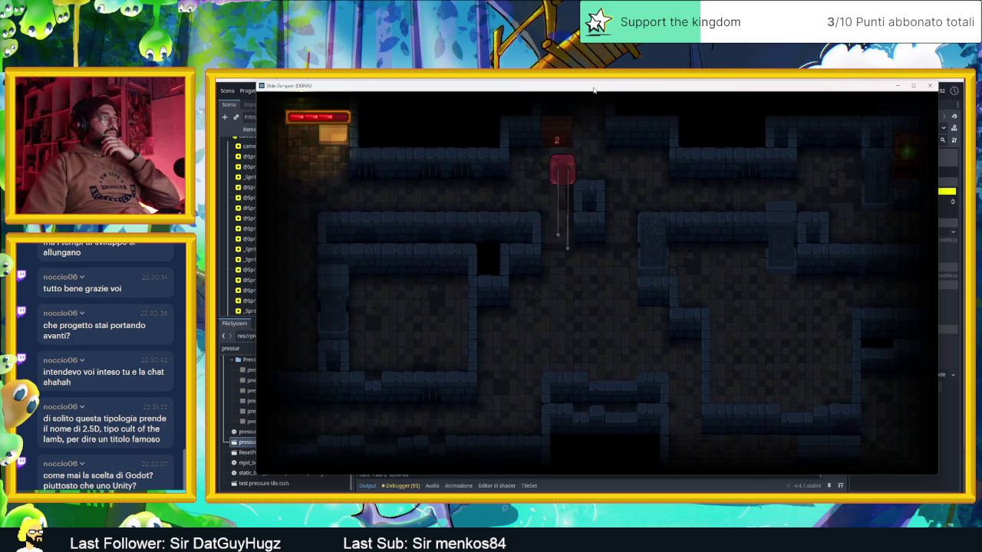
pyautogui.press('Up')
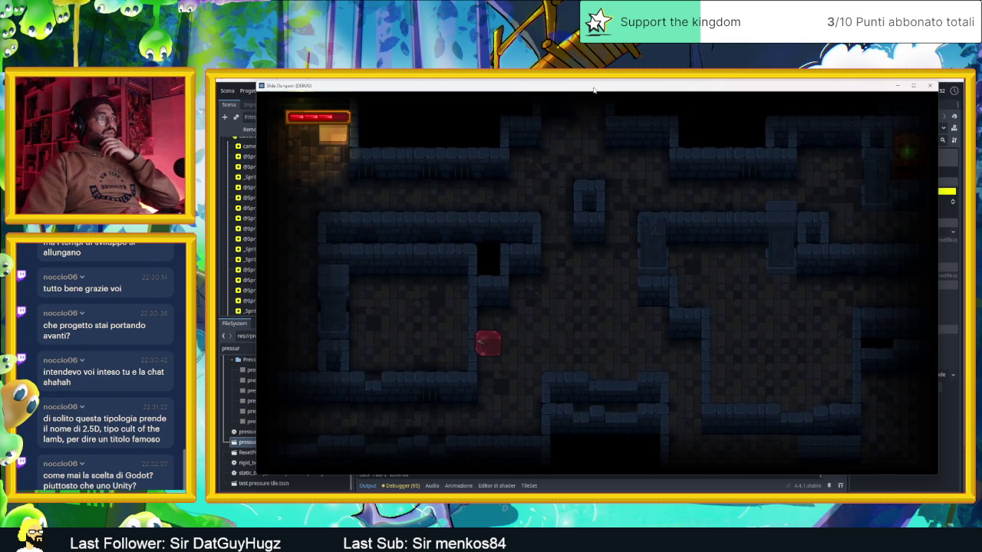
# - Drop into the pit and climb back to the top corridor beside the orange block
pyautogui.press('Down')
pyautogui.press('Left')
pyautogui.press('Up')
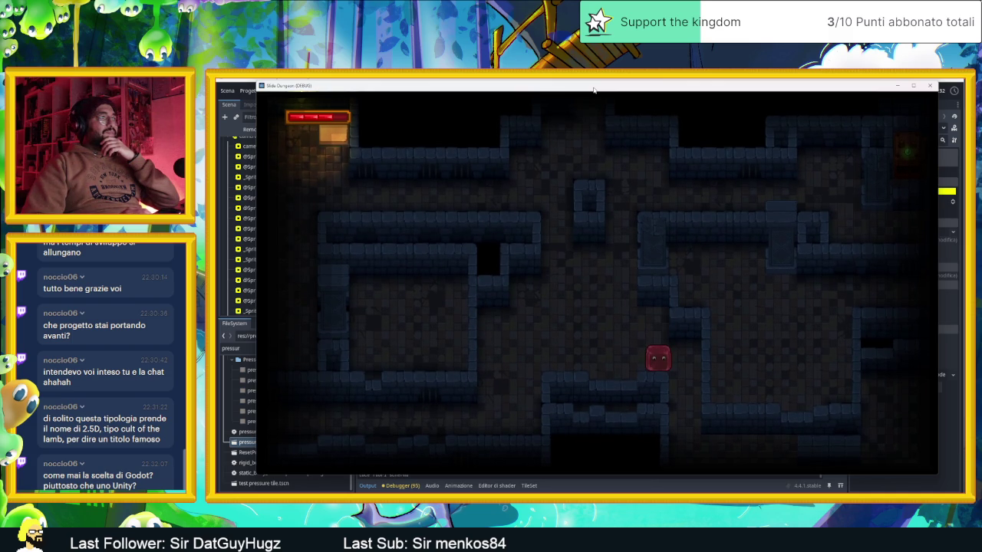
pyautogui.press('Up')
pyautogui.press('Right')
pyautogui.press('Up')
pyautogui.press('Up')
pyautogui.press('Right')
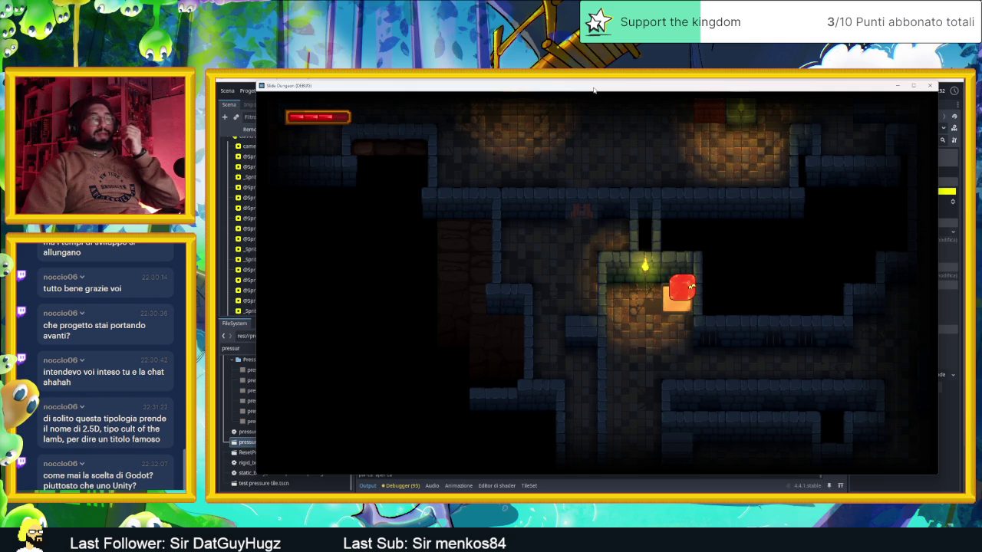
pyautogui.press('Down')
# - Slide into the next levels after respawning, then open the inventory with I
pyautogui.press('Right')
pyautogui.press('Down')
pyautogui.press('Left')
pyautogui.press('Down')
pyautogui.press('Down')
pyautogui.press('Up')
pyautogui.press('Left')
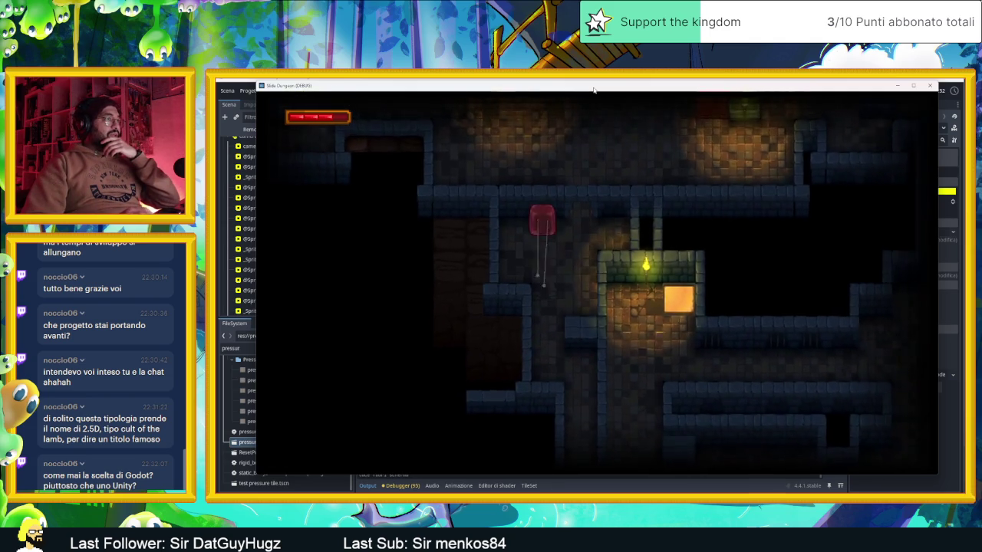
pyautogui.press('Right')
pyautogui.press('Up')
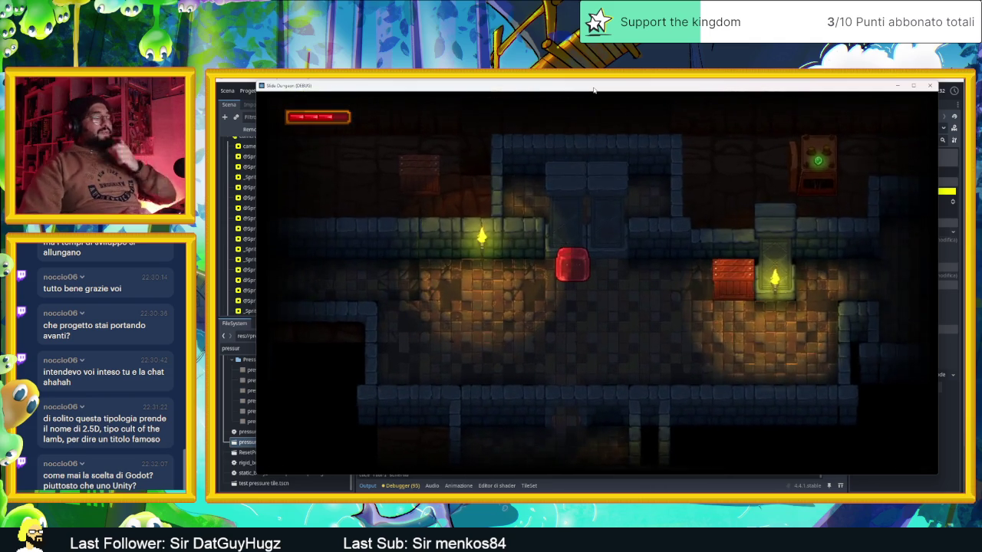
pyautogui.press('i')
pyautogui.press('Right')
pyautogui.press('Right')
# - Browse the Eye and Goat cards and check the Bestiarium page
pyautogui.press('Return')
pyautogui.press('Return')
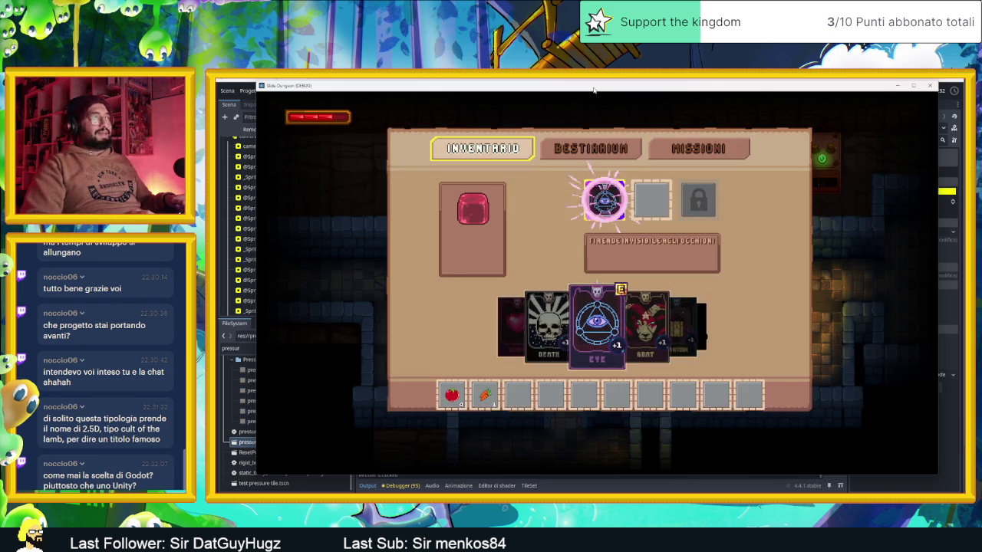
pyautogui.press('Right')
pyautogui.press('Return')
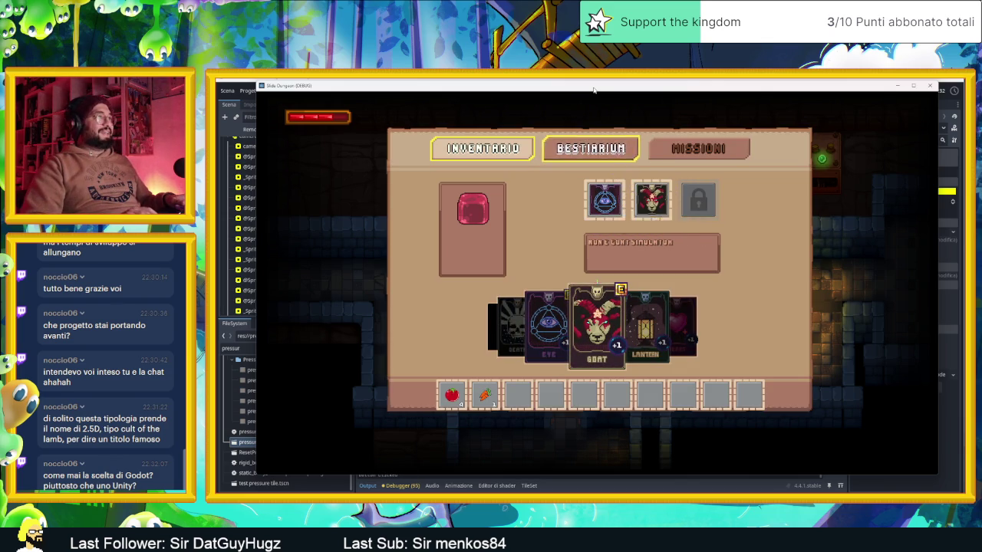
pyautogui.press('Left')
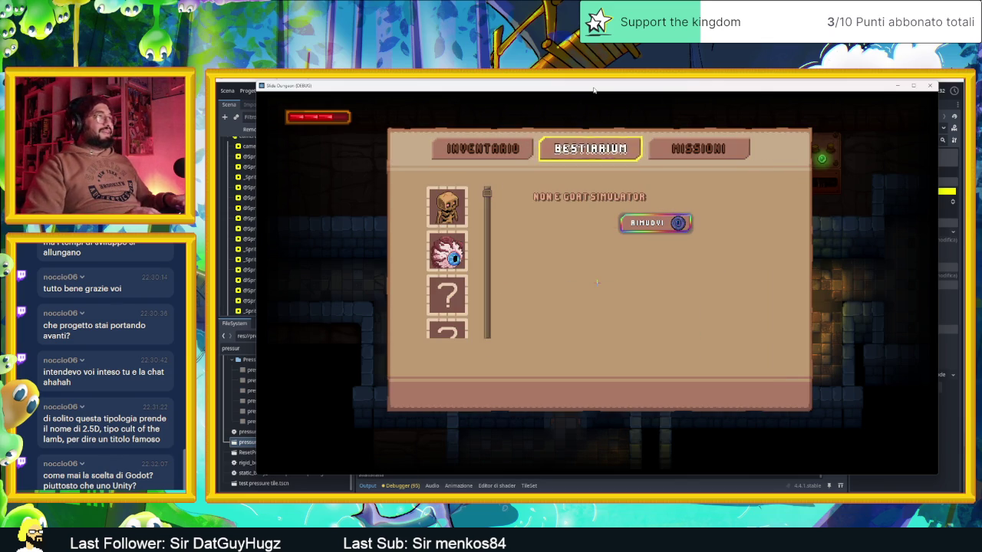
pyautogui.press('Left')
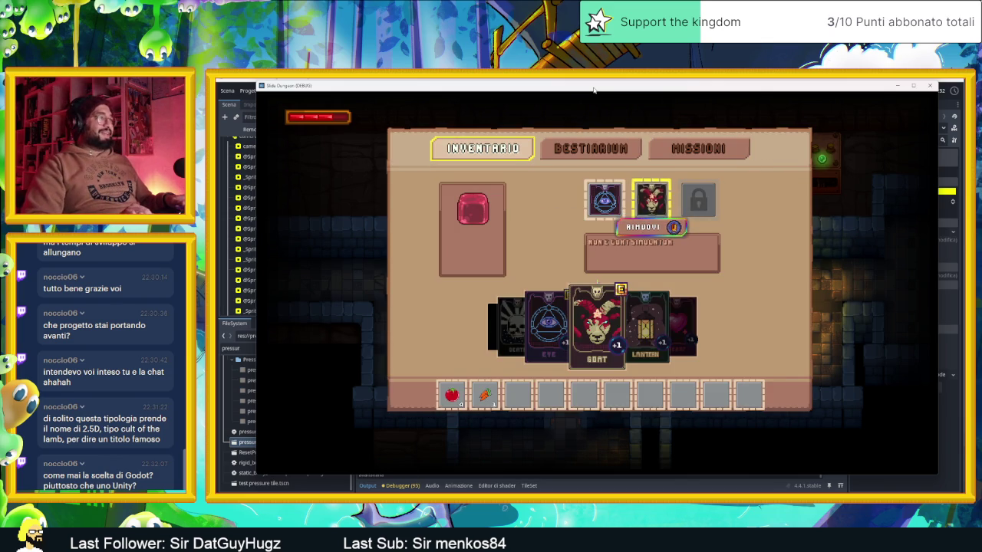
# - Equip the Heart card in the first slot, close the inventory, and resume sliding
pyautogui.press('Right')
pyautogui.press('Right')
pyautogui.press('Up')
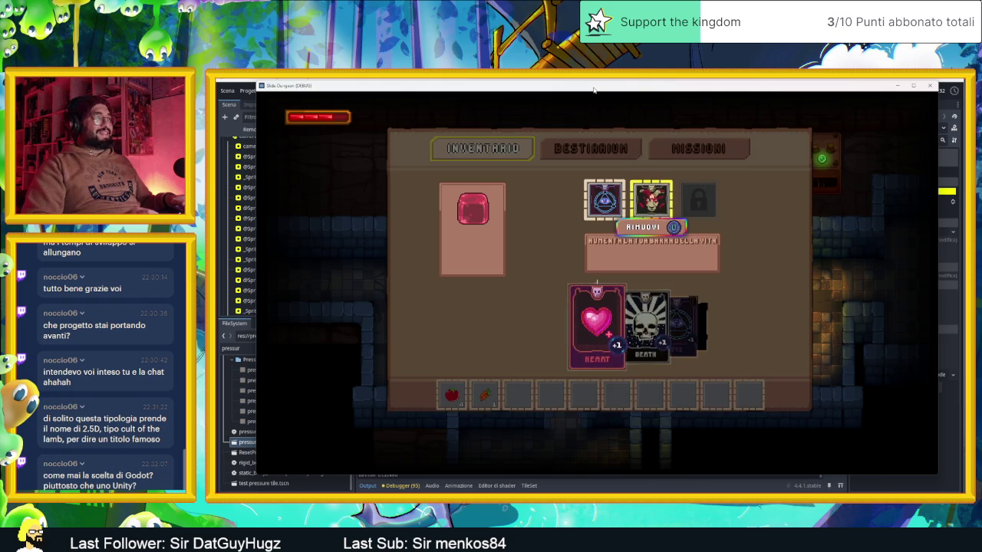
pyautogui.press('Return')
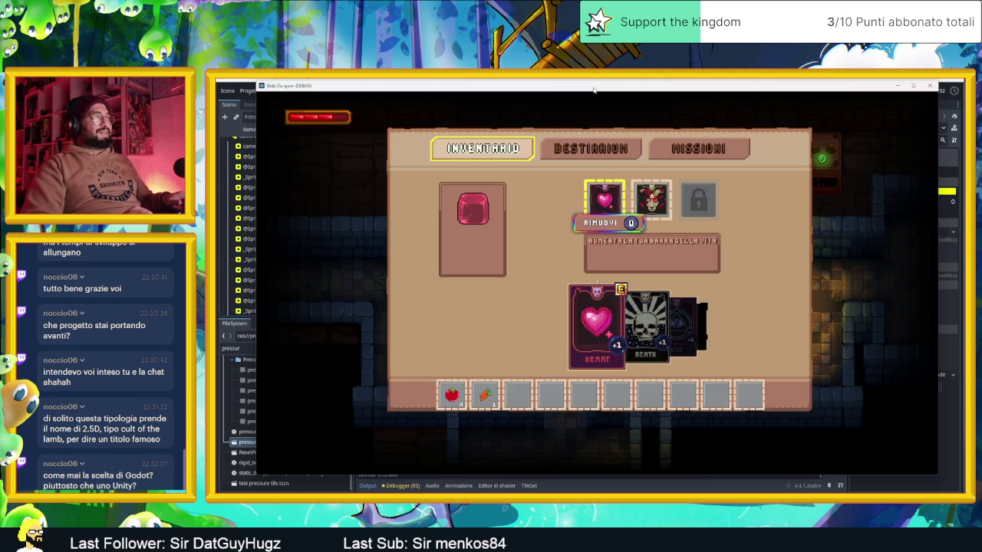
pyautogui.press('Escape')
pyautogui.press('Right')
pyautogui.press('Up')
# - Slide the gem right and down toward the crates, retrying until the upper crate breaks
pyautogui.press('Right')
pyautogui.press('Down')
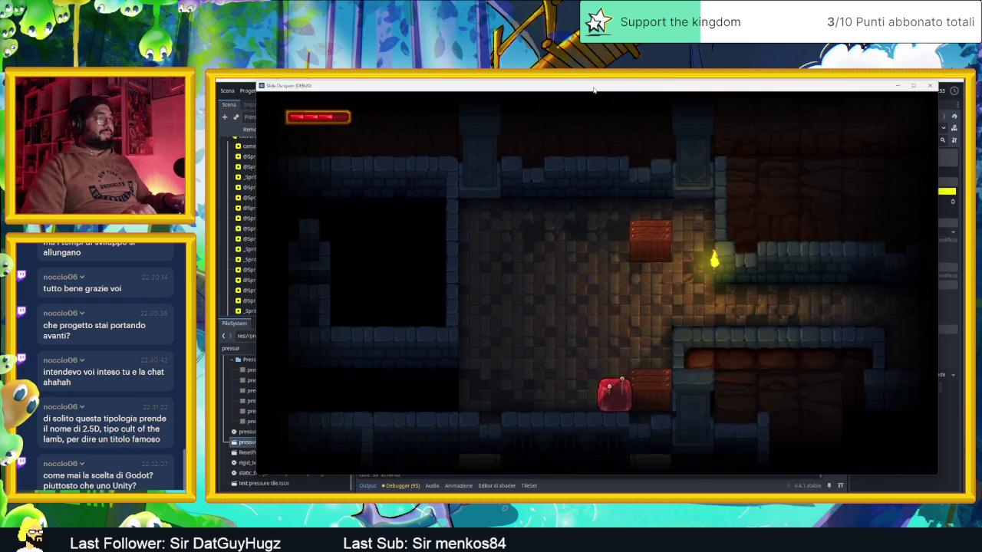
pyautogui.press('Right')
pyautogui.press('Down')
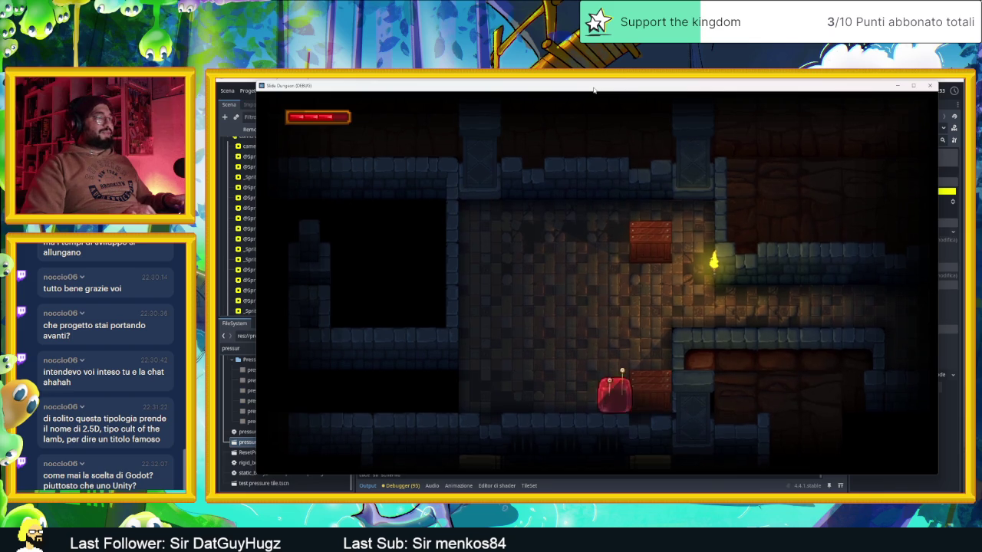
pyautogui.press('Right')
pyautogui.press('Down')
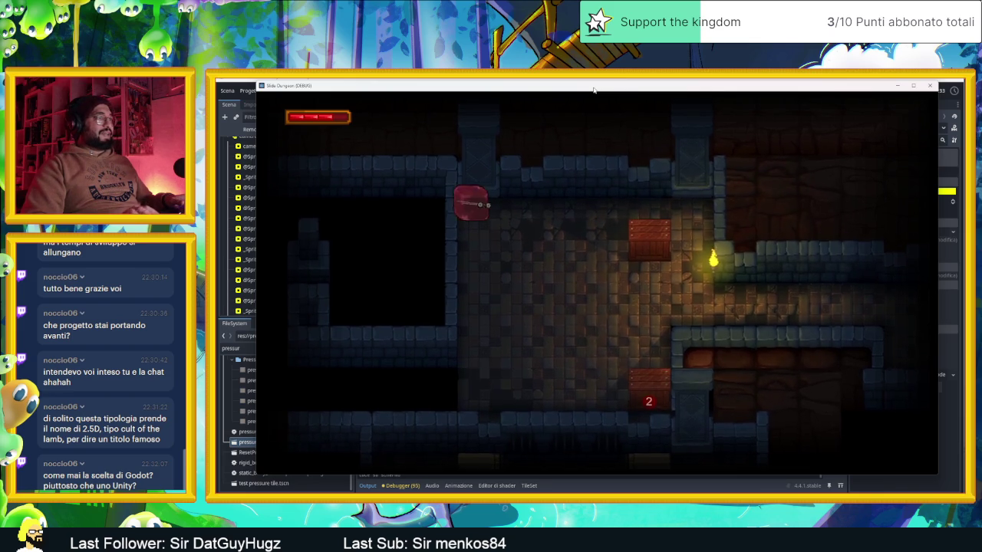
pyautogui.press('Right')
pyautogui.press('Down')
pyautogui.press('Right')
pyautogui.press('Down')
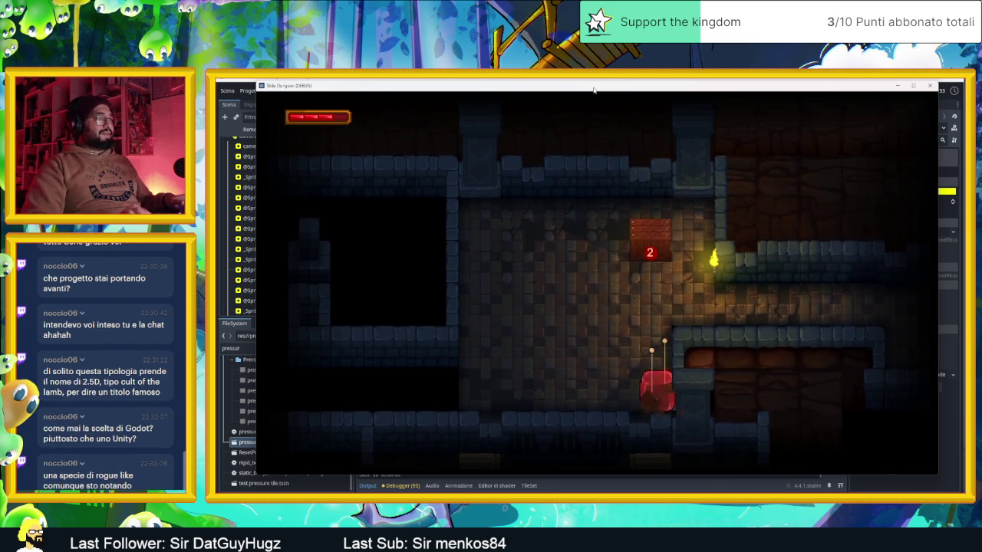
pyautogui.press('Up')
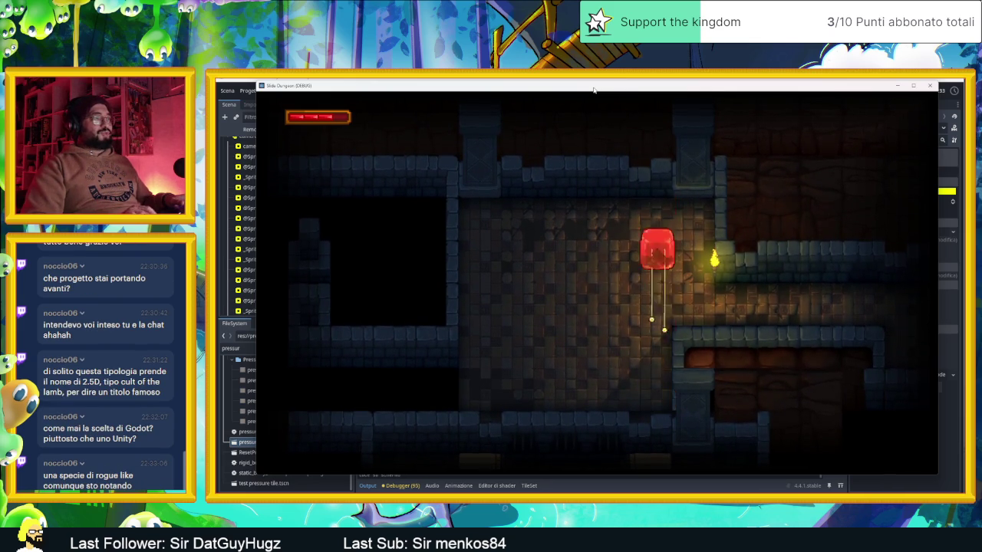
pyautogui.press('Down')
pyautogui.press('Right')
pyautogui.press('Up')
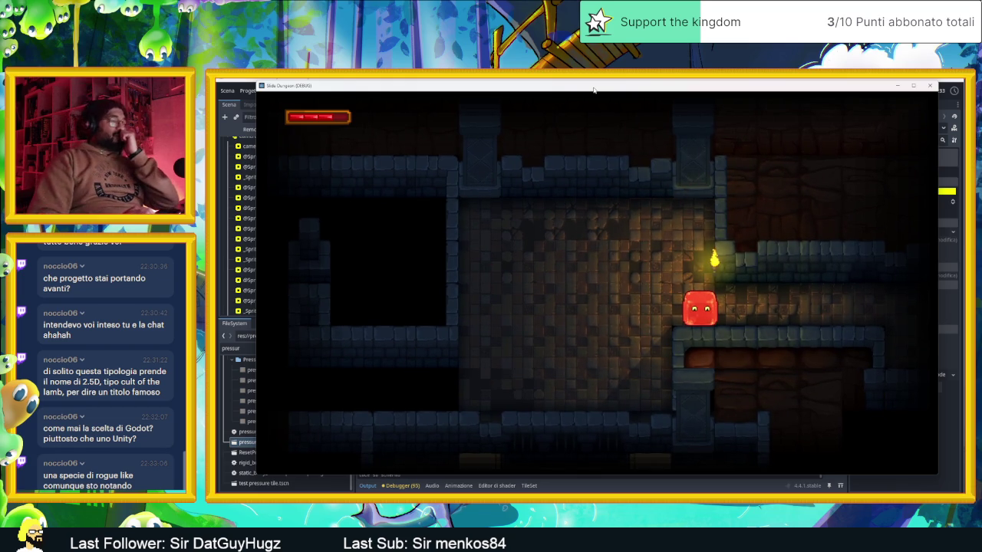
pyautogui.press('Right')
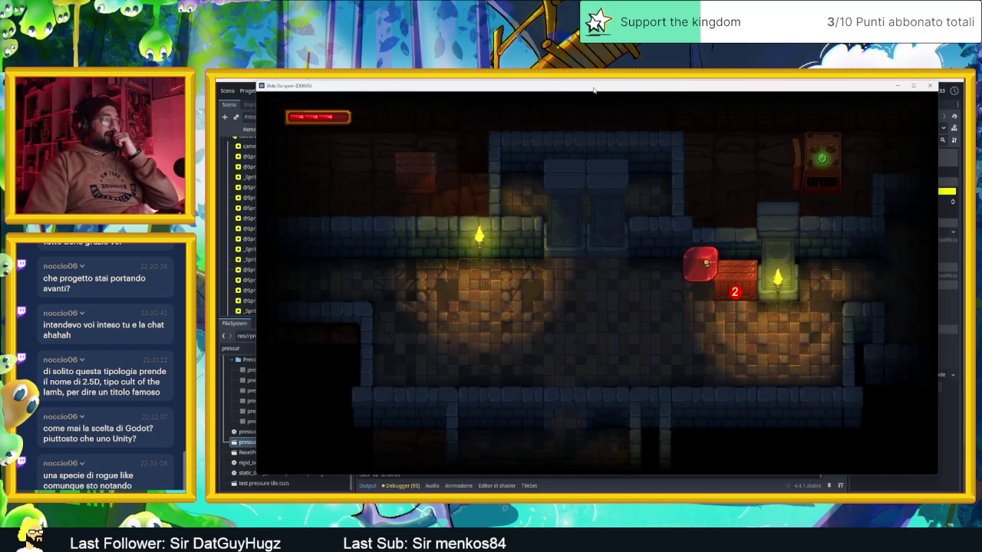
# - Steer the player block past crate 2 through the lit and dark rooms
pyautogui.press('Right')
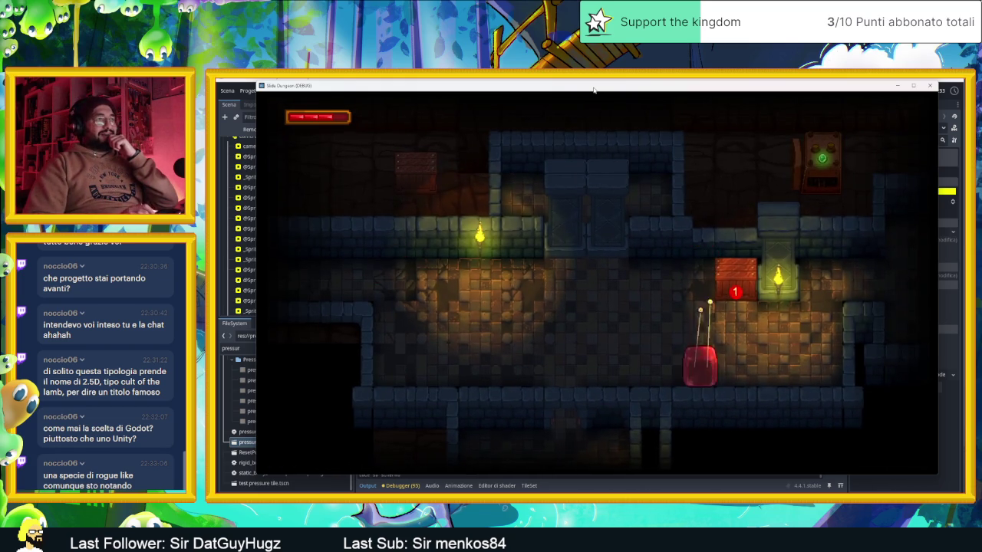
pyautogui.press('Down')
pyautogui.press('Up')
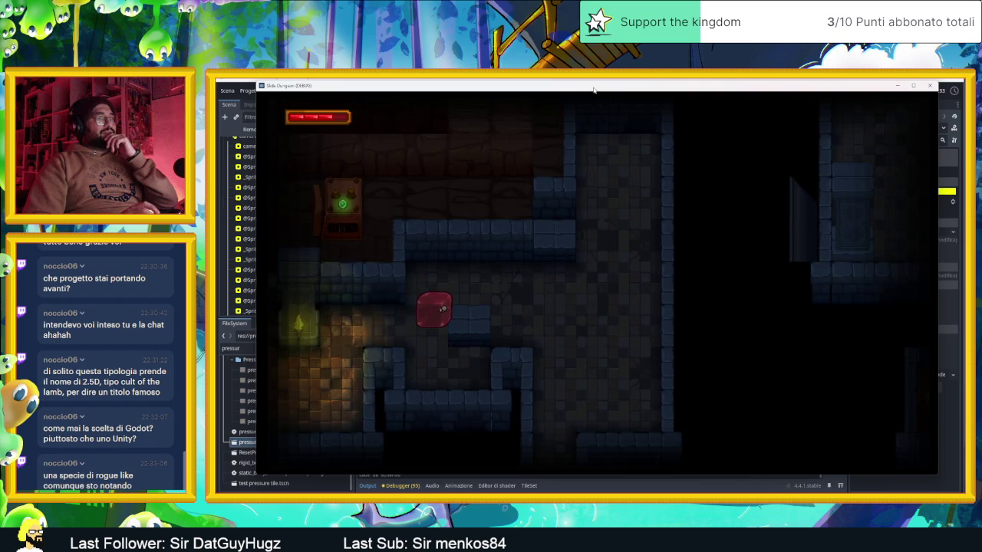
pyautogui.press('Right')
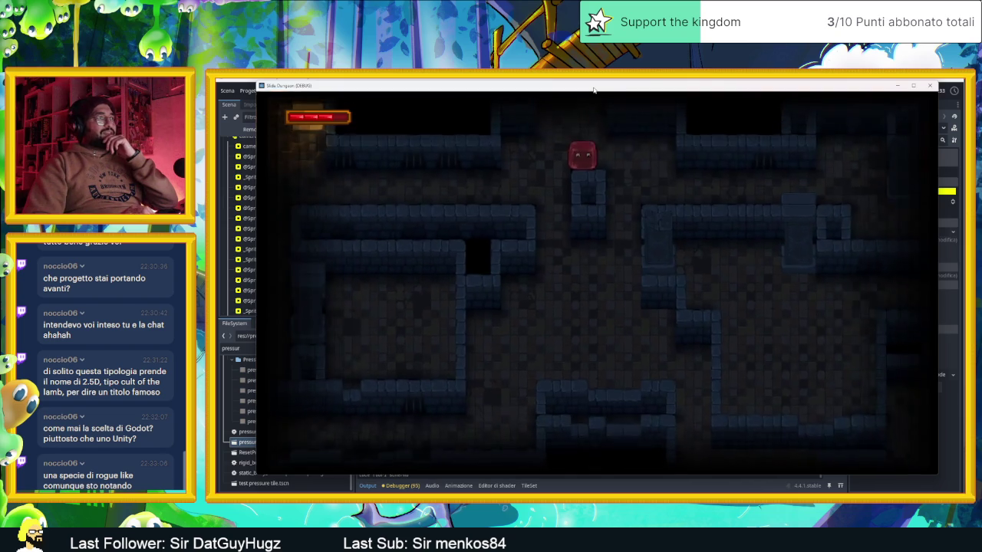
pyautogui.press('Down')
pyautogui.press('Up')
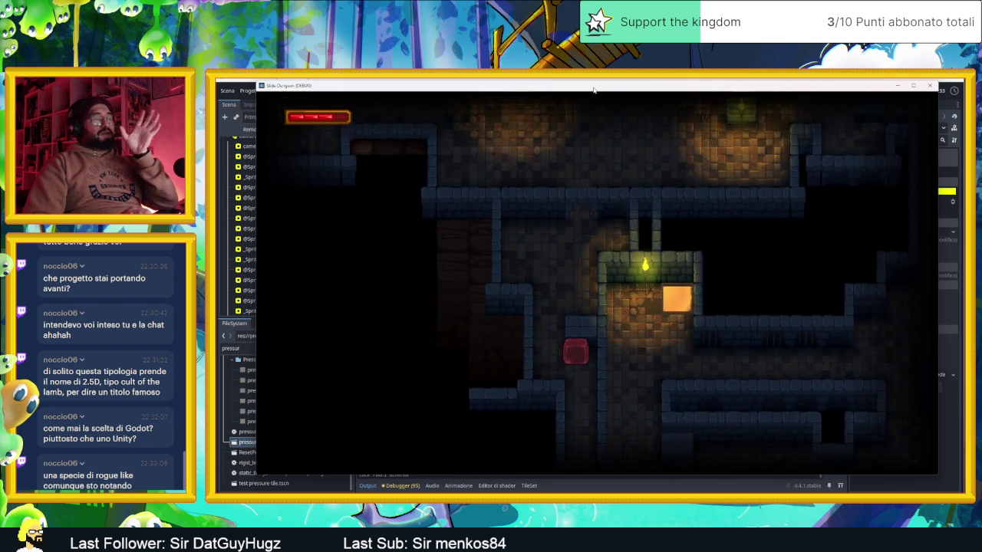
pyautogui.press('Down')
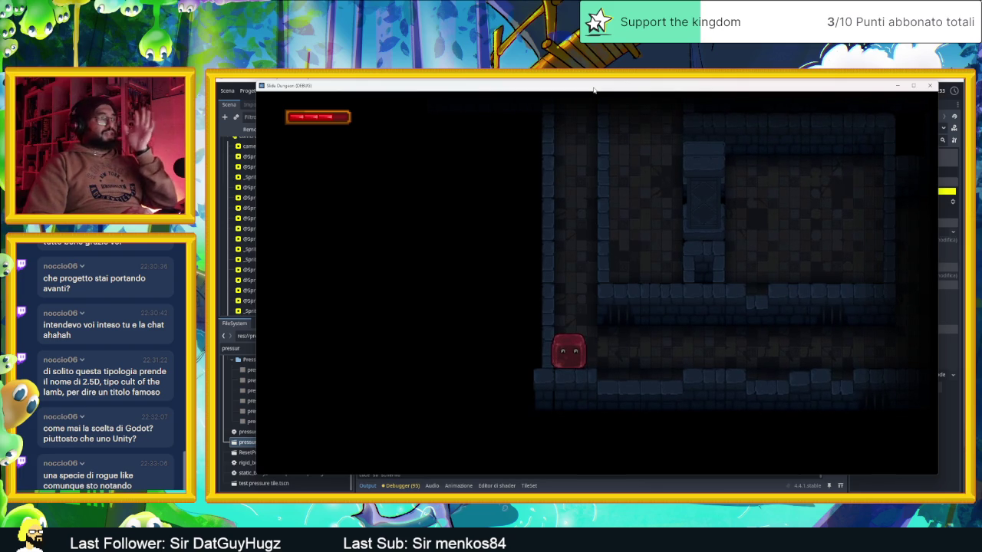
pyautogui.press('Left')
pyautogui.press('Up')
pyautogui.press('Right')
pyautogui.press('Down')
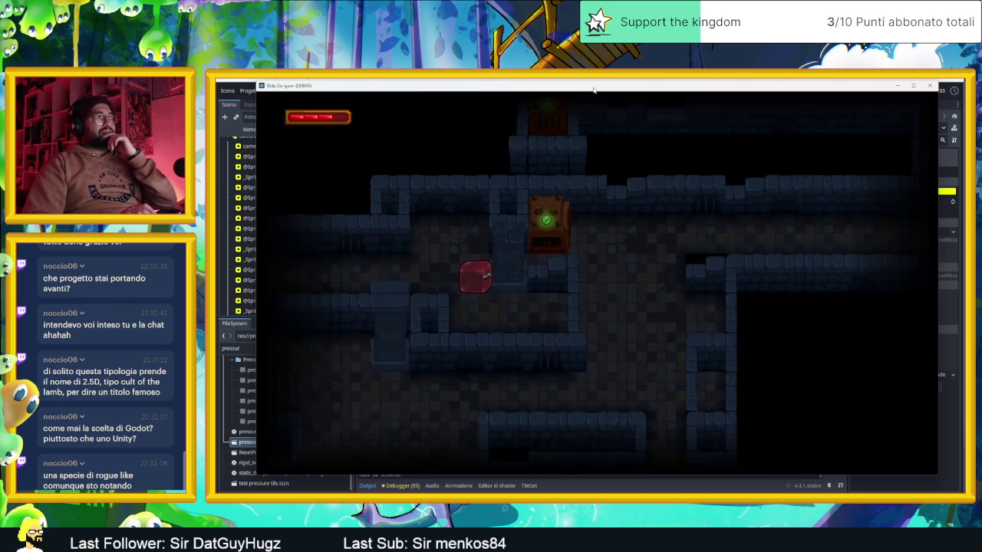
pyautogui.press('Left')
pyautogui.press('Up')
pyautogui.press('Right')
pyautogui.press('Up')
pyautogui.press('Down')
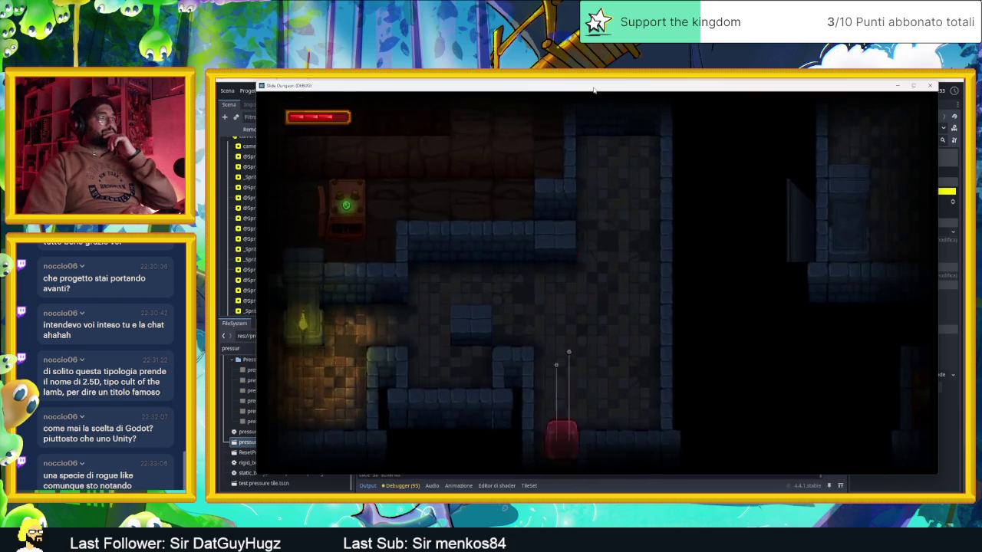
pyautogui.press('Up')
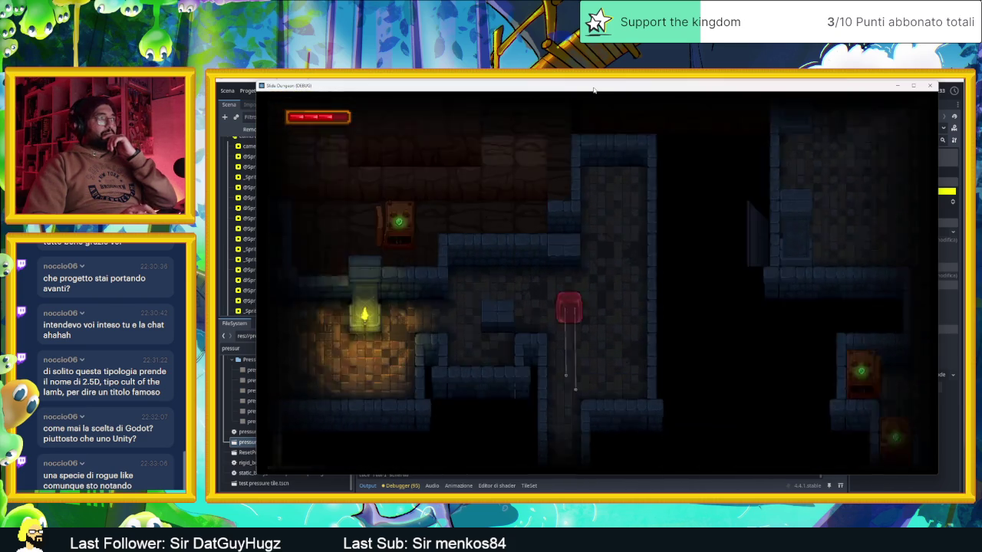
pyautogui.press('Left')
pyautogui.press('Down')
pyautogui.press('Up')
pyautogui.press('Right')
pyautogui.press('Down')
pyautogui.press('Down')
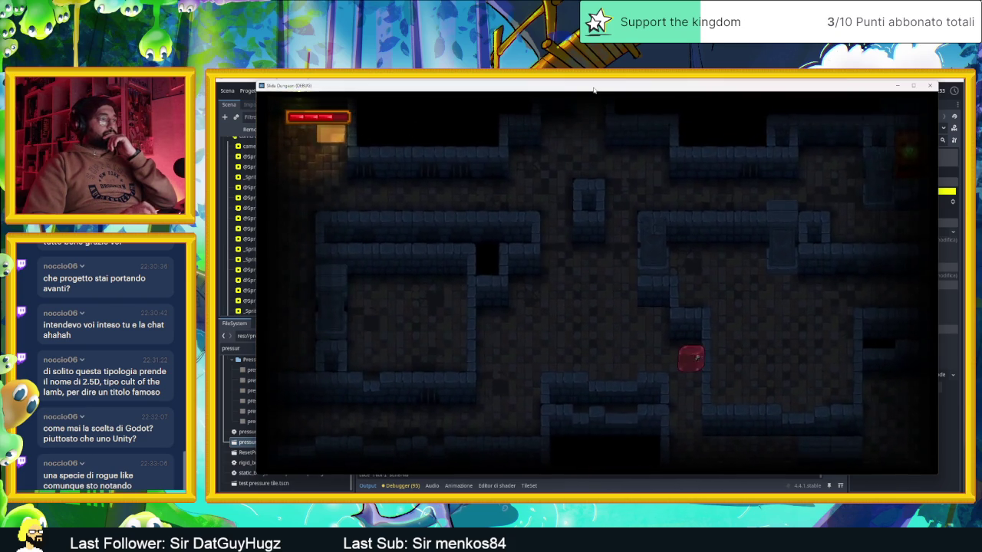
pyautogui.press('Right')
pyautogui.press('Down')
pyautogui.press('Up')
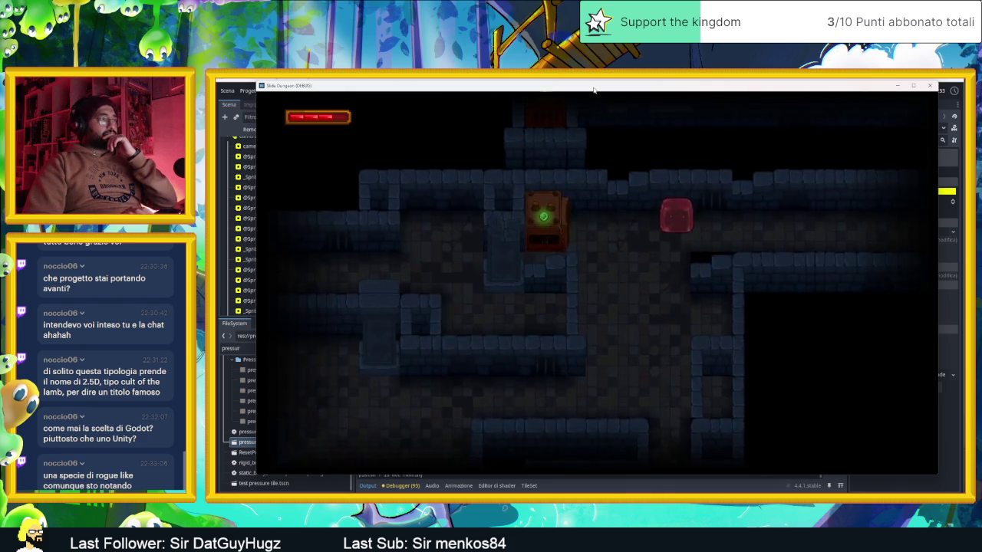
pyautogui.press('Right')
pyautogui.press('Down')
pyautogui.press('Down')
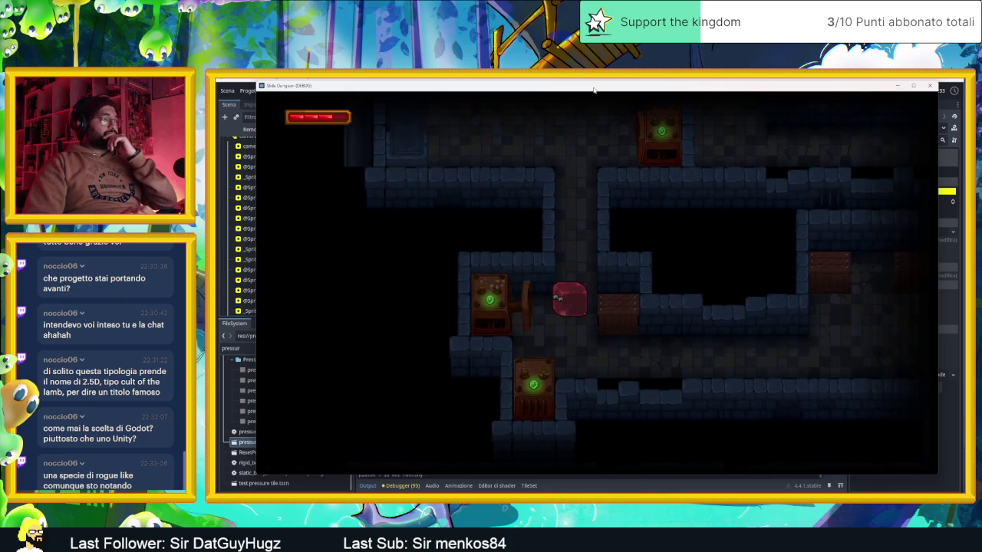
# - Guide the block past the green-lit crate and set off the crate explosion
pyautogui.press('Up')
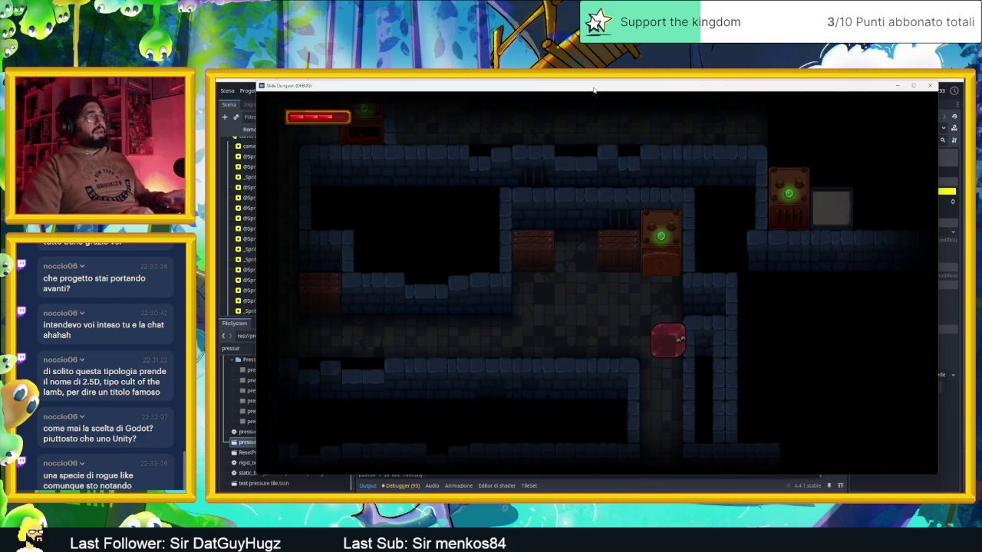
pyautogui.press('Left')
pyautogui.press('Up')
pyautogui.press('Up')
pyautogui.press('Right')
pyautogui.press('Left')
pyautogui.press('Right')
pyautogui.press('Down')
pyautogui.press('Down')
pyautogui.press('Right')
pyautogui.press('Right')
pyautogui.press('Down')
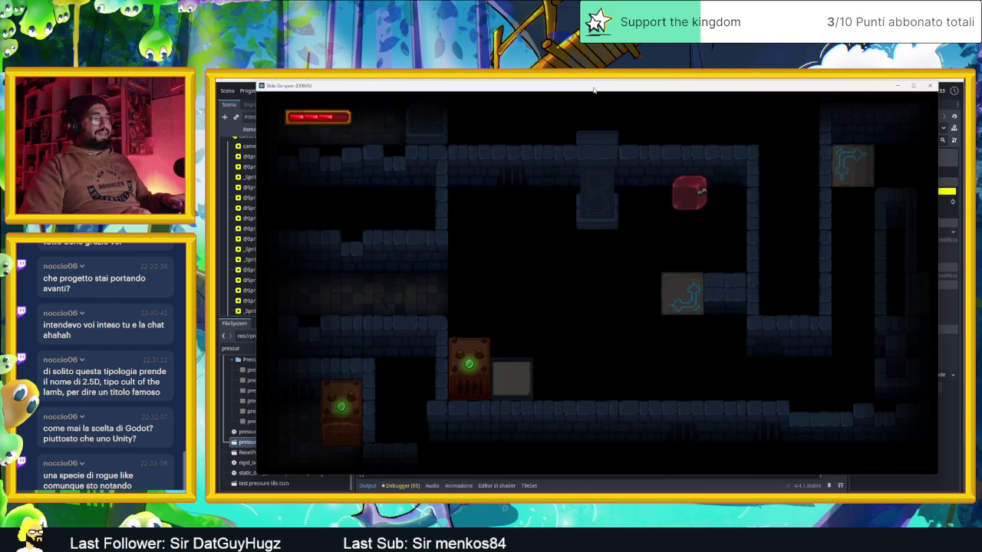
pyautogui.press('Down')
pyautogui.press('Left')
pyautogui.press('Up')
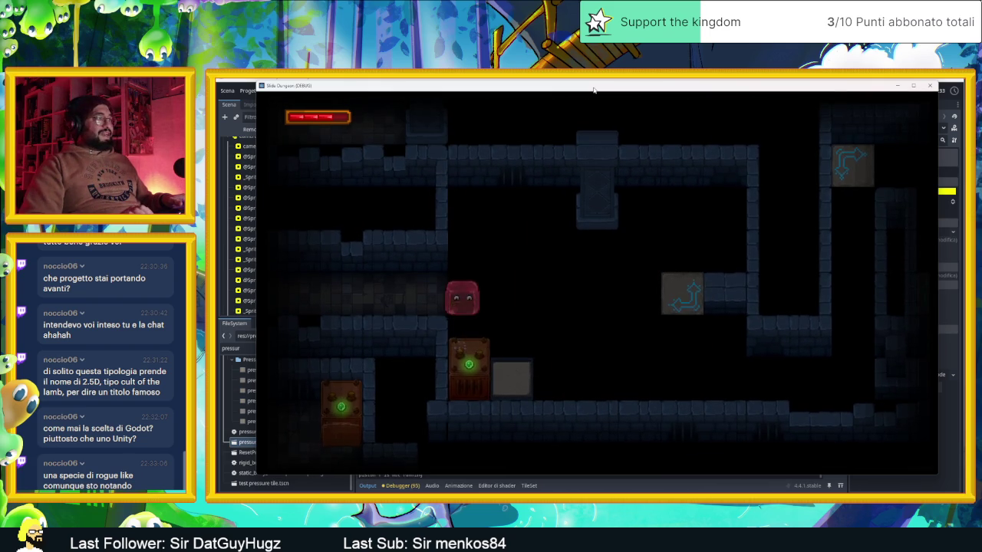
pyautogui.press('Left')
pyautogui.press('Up')
pyautogui.press('Down')
pyautogui.press('Right')
pyautogui.press('Left')
pyautogui.press('Down')
pyautogui.press('Left')
pyautogui.press('Up')
pyautogui.press('Right')
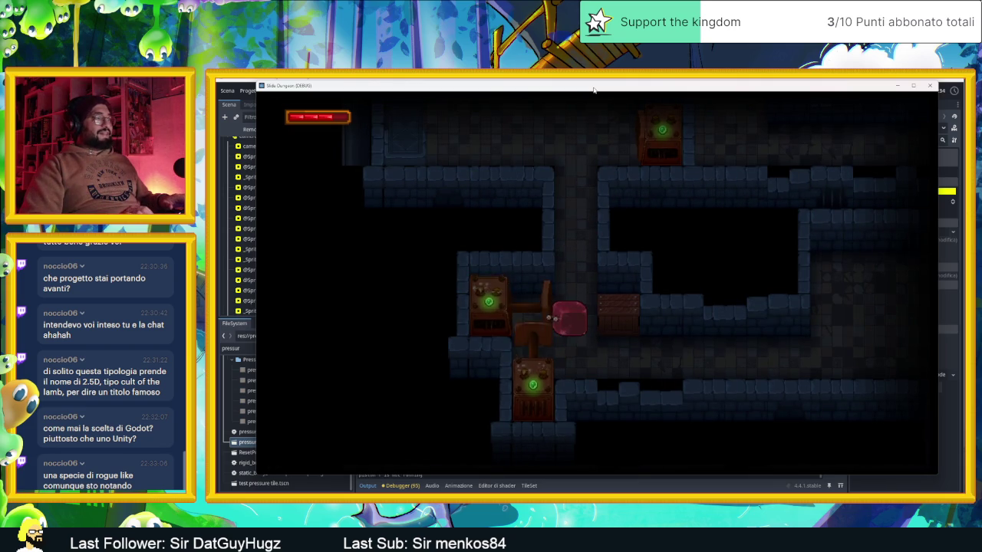
pyautogui.press('Down')
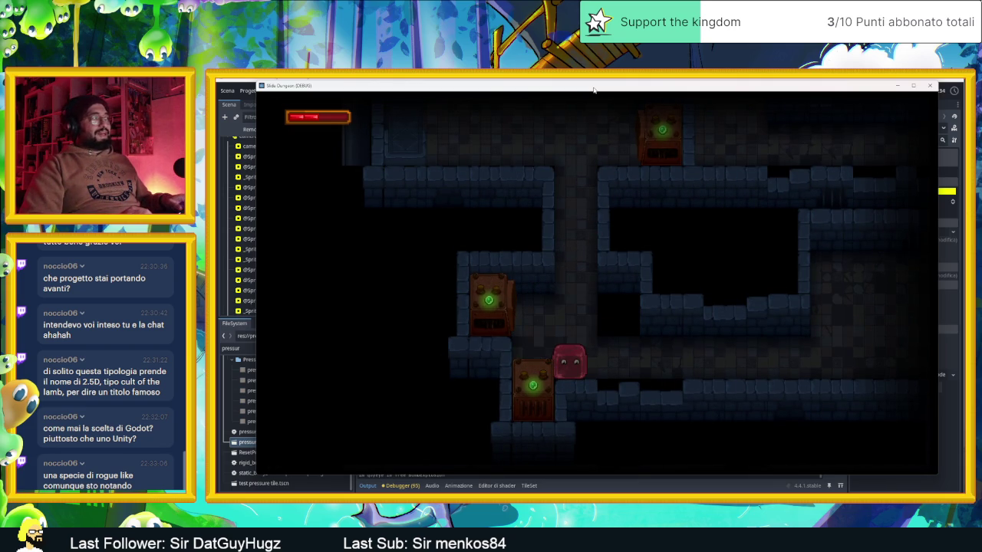
# - Ride the block up and down across the arrow tiles, then close the game window
pyautogui.press('Up')
pyautogui.press('Right')
pyautogui.press('Down')
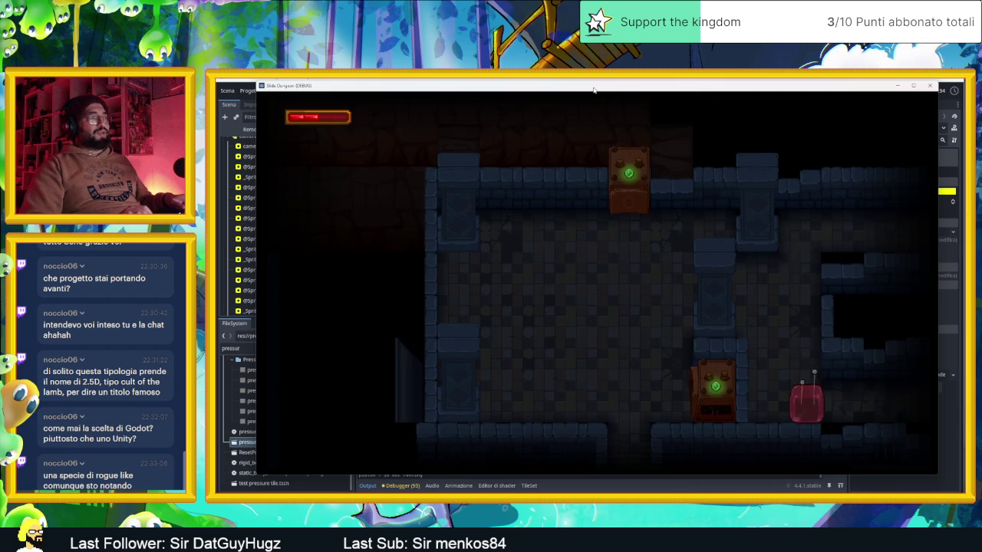
pyautogui.press('Down')
pyautogui.press('Left')
pyautogui.press('Down')
pyautogui.press('Up')
pyautogui.press('Down')
pyautogui.press('Up')
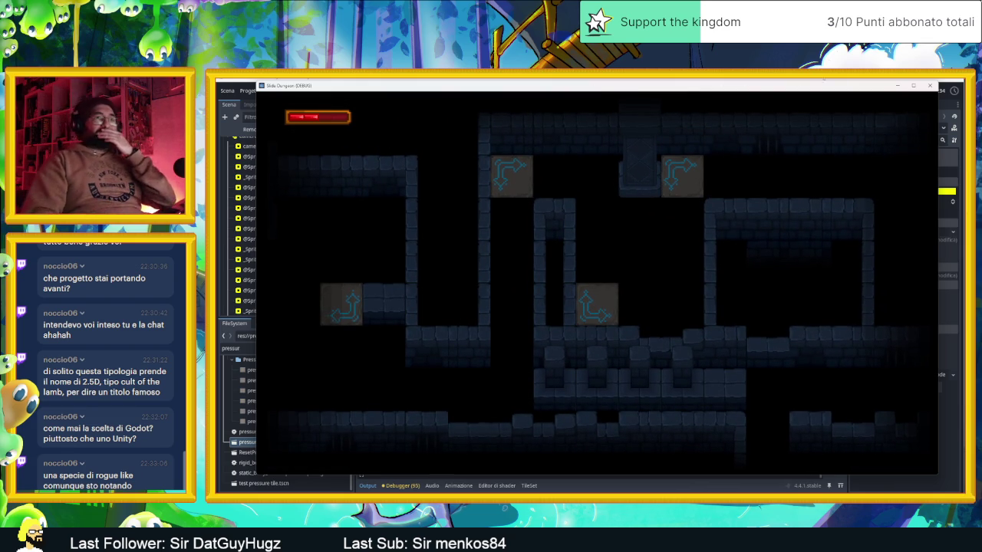
pyautogui.click(930, 86)
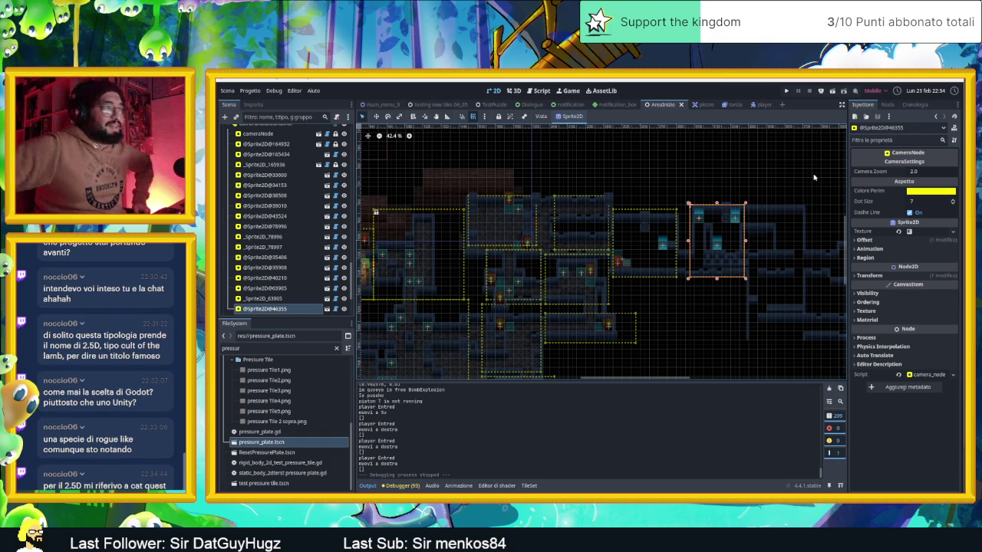
# - Select CameraNodeContainer in the Scene dock and add a new camera node to the level
pyautogui.moveTo(804, 219); pyautogui.dragTo(625, 231)
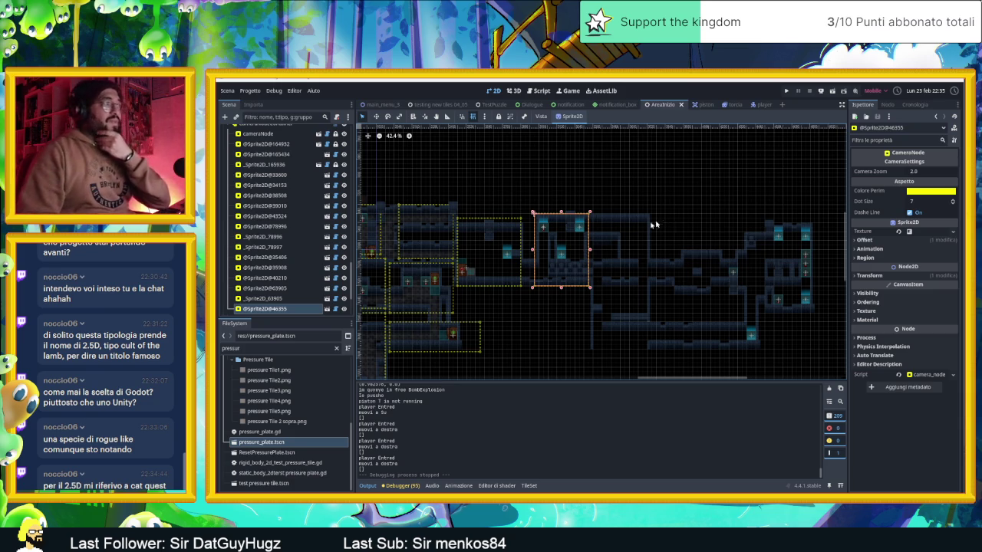
pyautogui.scroll(3, 301, 222)
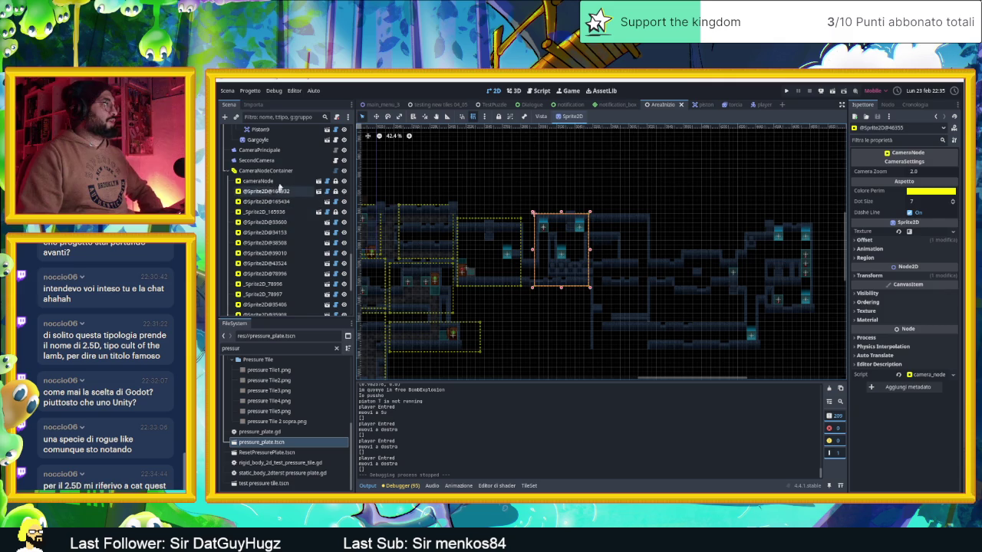
pyautogui.click(268, 170)
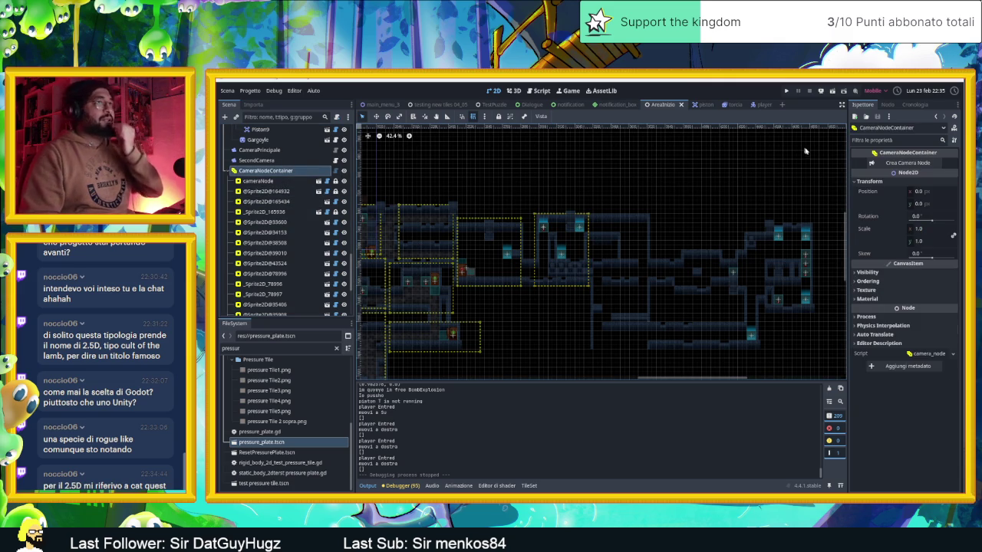
pyautogui.click(908, 162)
# - Position and resize the new camera area, nudging it left and narrowing its right side
pyautogui.scroll(-5, 645, 273)
pyautogui.moveTo(394, 202)
pyautogui.mouseDown()
pyautogui.moveTo(450, 247)
pyautogui.moveTo(698, 299)
pyautogui.moveTo(700, 308)
pyautogui.mouseUp()
pyautogui.scroll(3, 699, 309)
pyautogui.scroll(3, 699, 308)
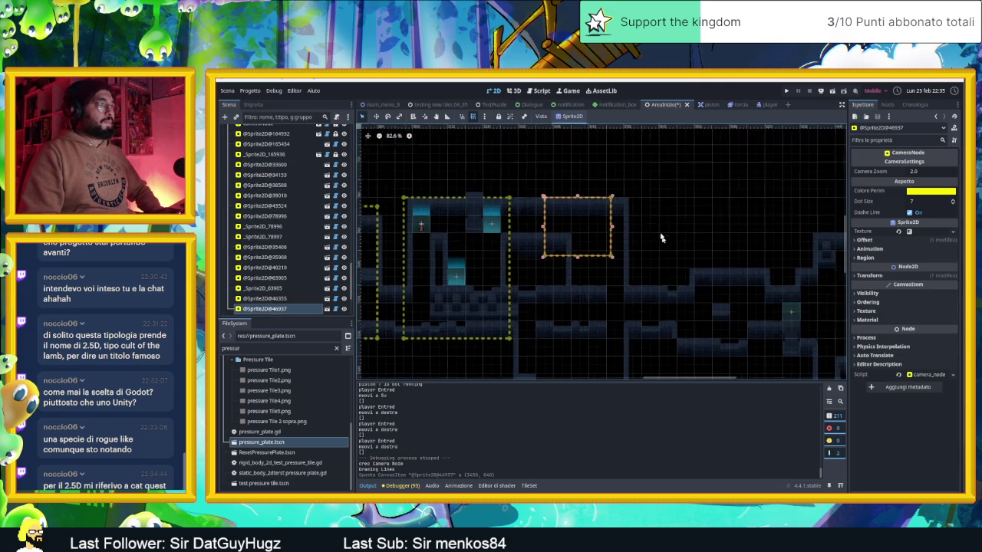
pyautogui.moveTo(581, 226); pyautogui.dragTo(551, 224)
pyautogui.moveTo(583, 255); pyautogui.dragTo(628, 282)
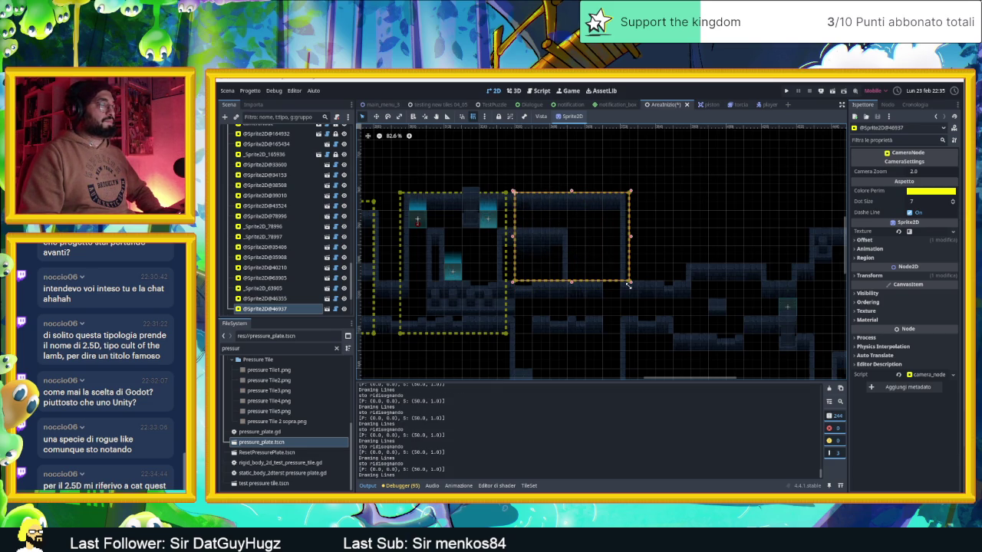
pyautogui.scroll(-2, 629, 284)
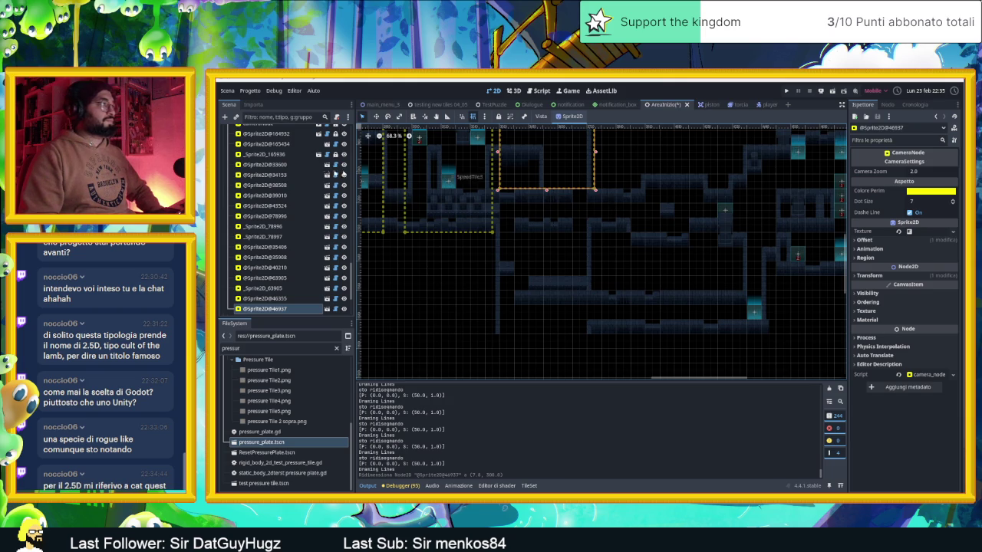
pyautogui.scroll(10, 295, 178)
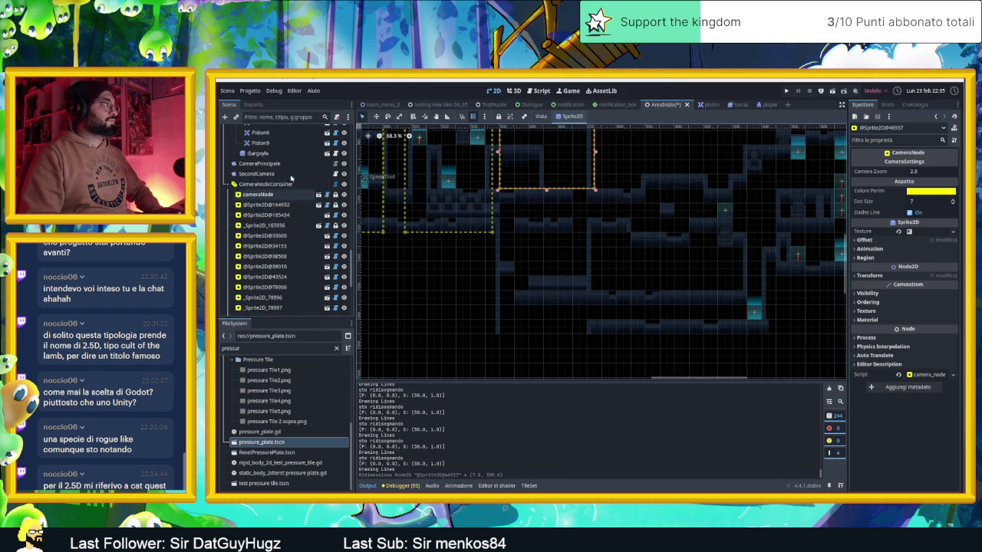
pyautogui.scroll(15, 280, 173)
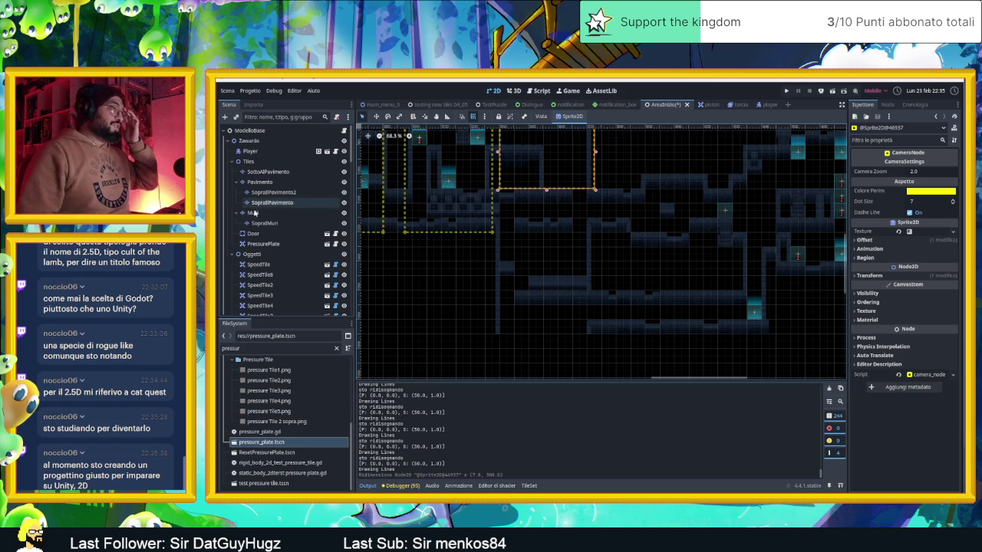
pyautogui.scroll(2, 559, 204)
pyautogui.moveTo(614, 184); pyautogui.dragTo(611, 182)
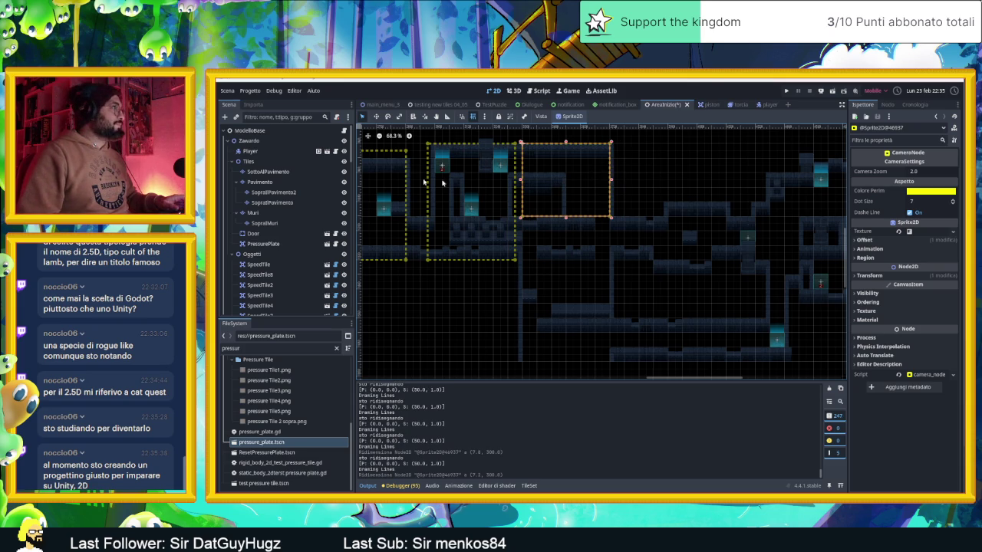
pyautogui.scroll(-5, 268, 247)
pyautogui.scroll(-5, 269, 247)
pyautogui.scroll(-1, 268, 247)
# - Add another camera node under CameraNodeContainer, move it into place and enlarge it
pyautogui.click(264, 259)
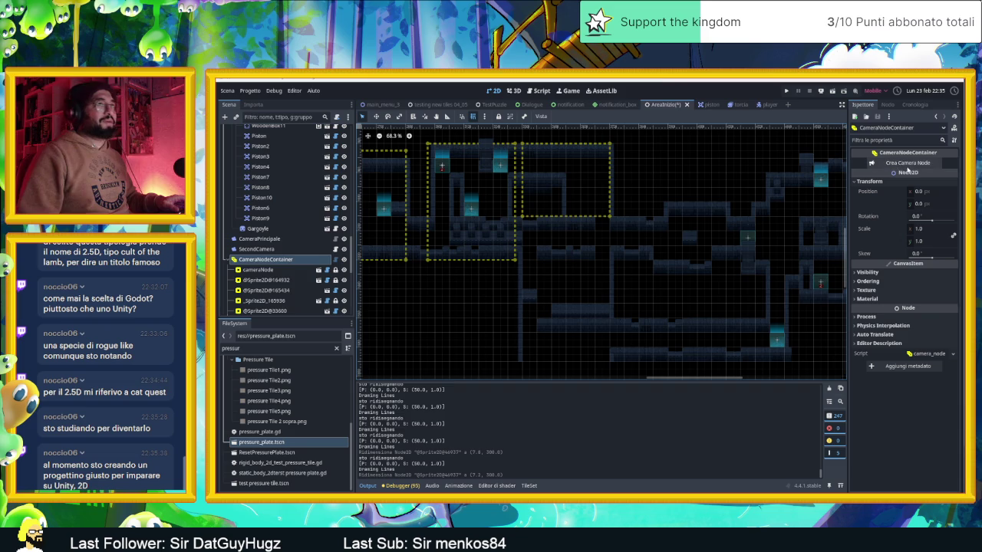
pyautogui.click(909, 164)
pyautogui.scroll(-5, 599, 230)
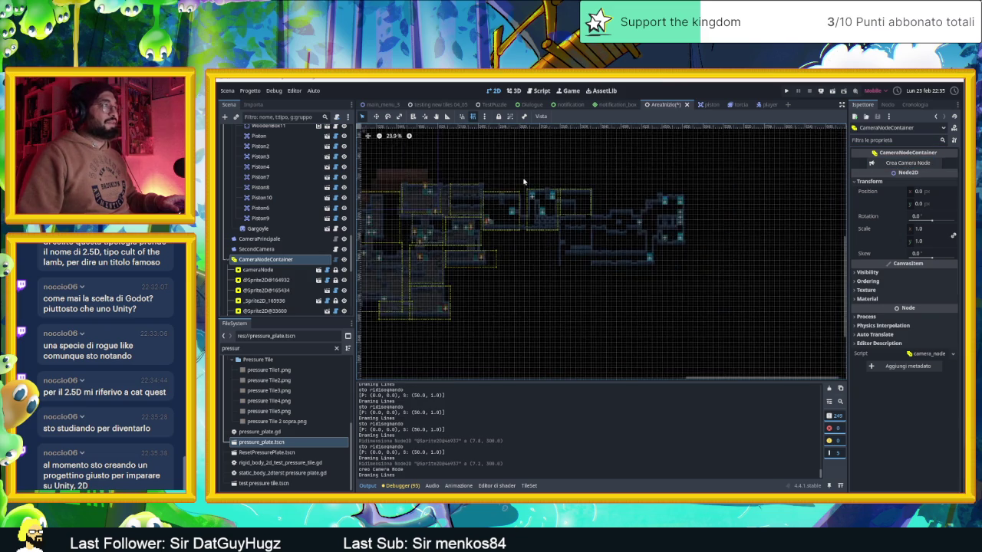
pyautogui.scroll(1, 477, 195)
pyautogui.moveTo(424, 190)
pyautogui.mouseDown()
pyautogui.moveTo(506, 212)
pyautogui.moveTo(722, 301)
pyautogui.mouseUp()
pyautogui.scroll(3, 726, 305)
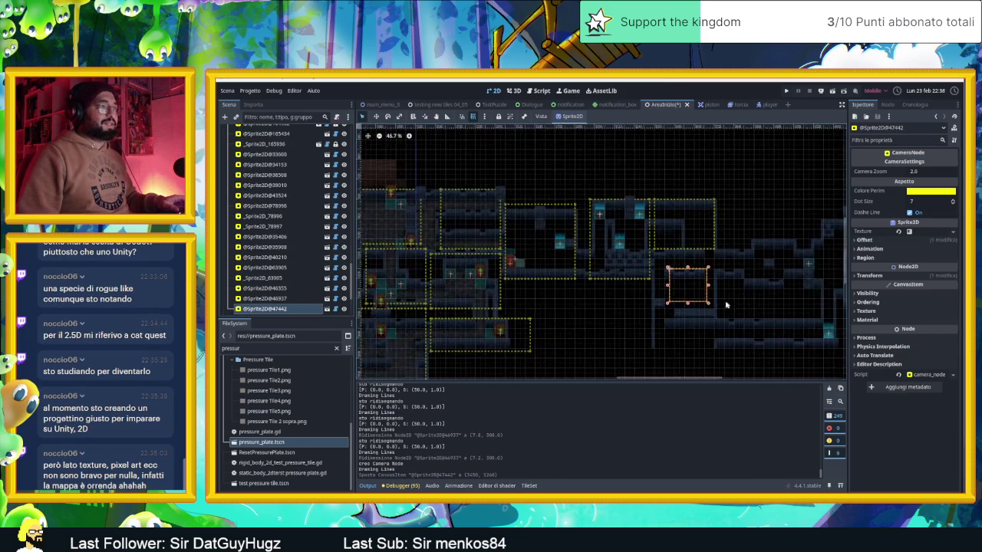
pyautogui.scroll(5, 722, 304)
pyautogui.moveTo(646, 270); pyautogui.dragTo(616, 231)
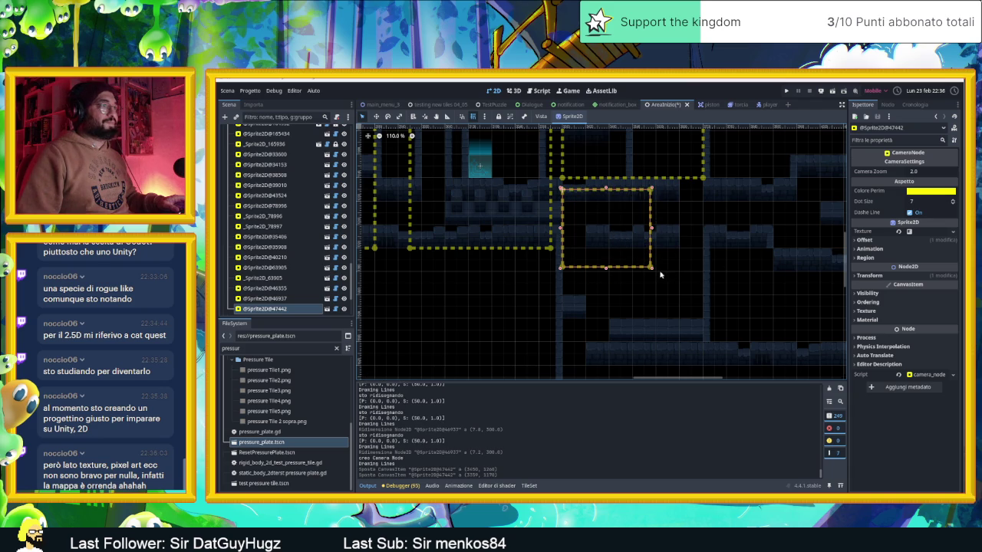
pyautogui.moveTo(658, 276); pyautogui.dragTo(706, 333)
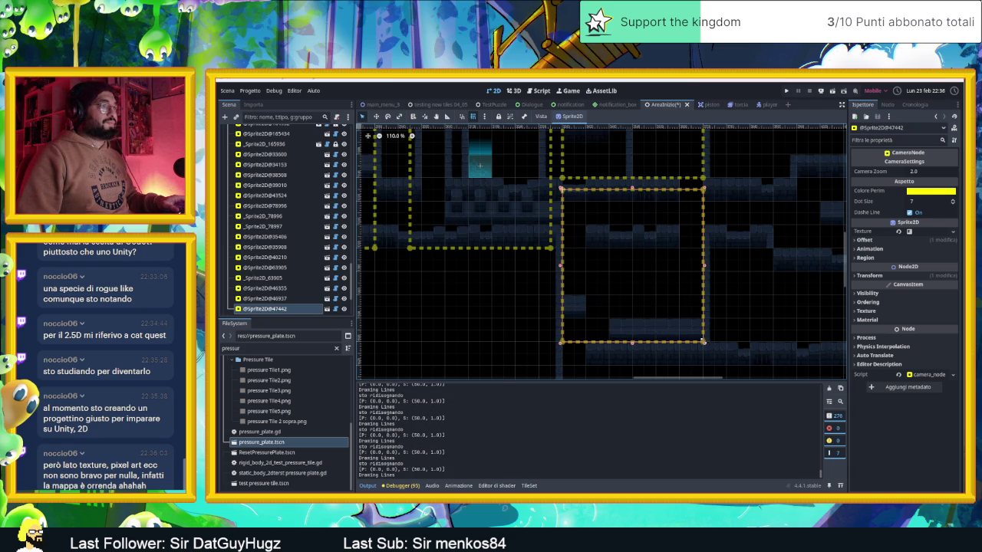
pyautogui.scroll(3, 638, 300)
pyautogui.scroll(1, 638, 299)
# - Shrink the upper camera area from both sides, shift it 90 px right, and save the scene
pyautogui.moveTo(522, 290)
pyautogui.mouseDown()
pyautogui.moveTo(577, 290)
pyautogui.moveTo(533, 291)
pyautogui.mouseUp()
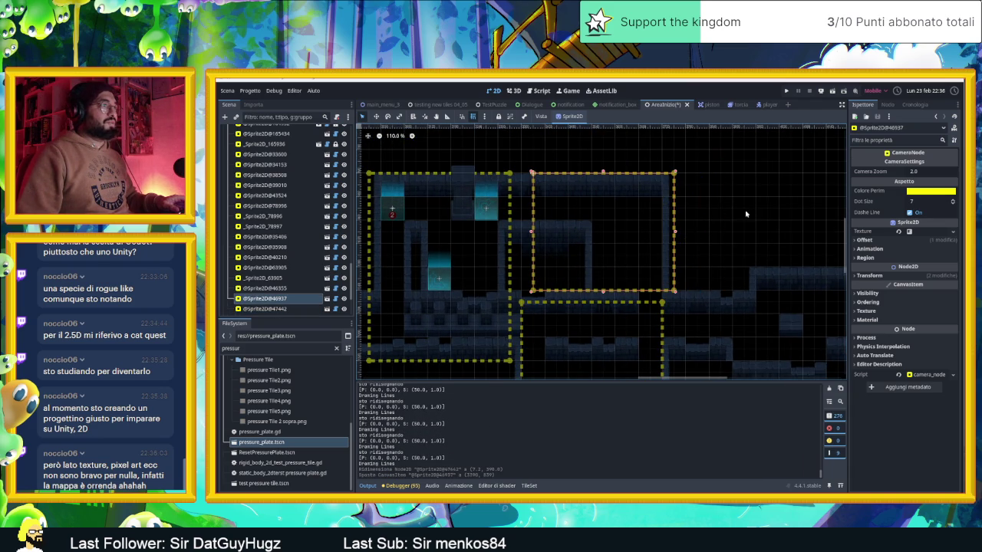
pyautogui.moveTo(676, 233); pyautogui.dragTo(628, 232)
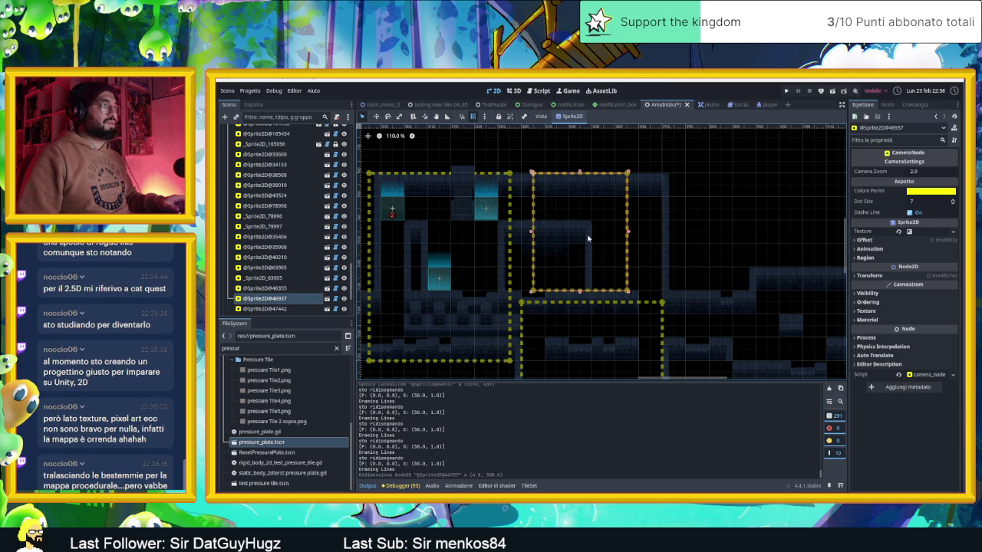
pyautogui.moveTo(531, 231); pyautogui.dragTo(539, 231)
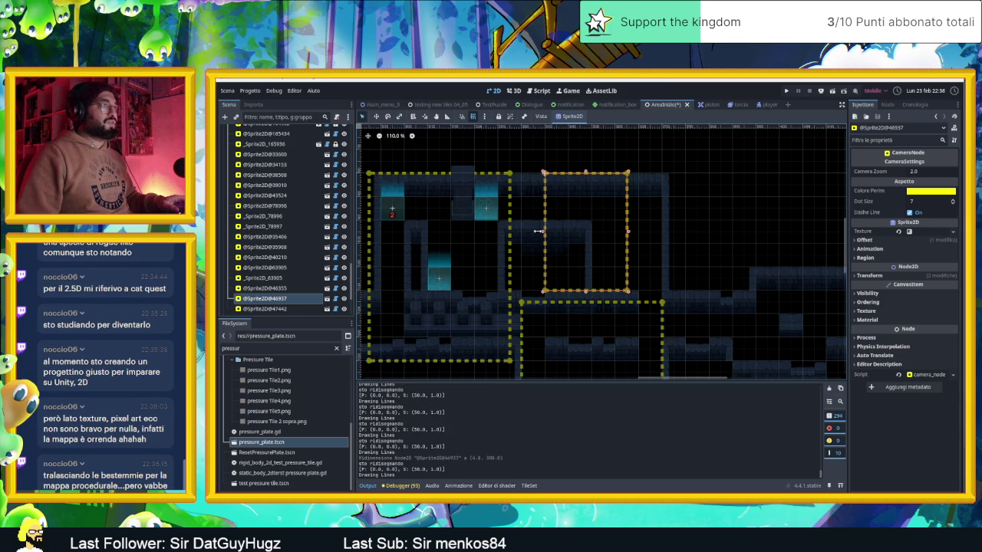
pyautogui.moveTo(600, 218); pyautogui.dragTo(634, 215)
pyautogui.scroll(-4, 690, 218)
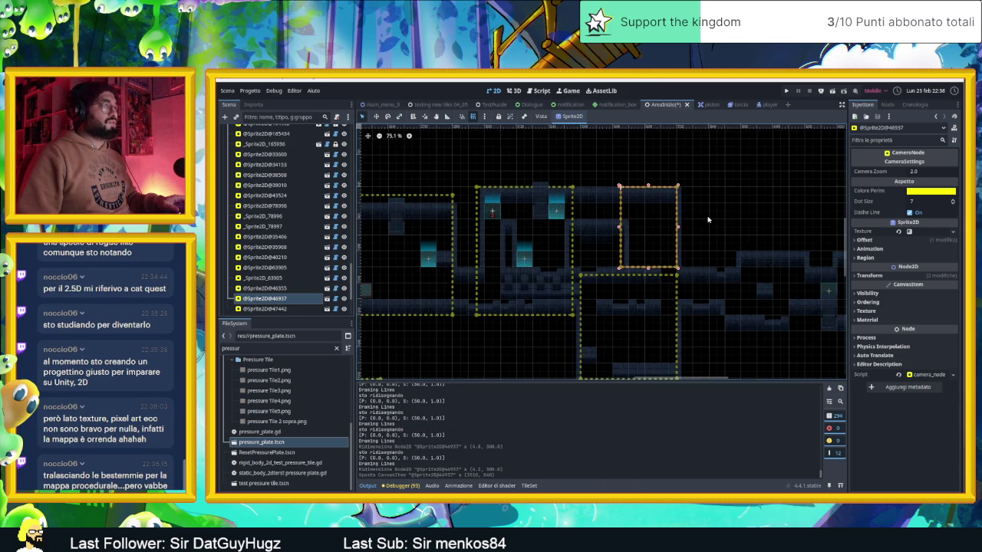
pyautogui.hotkey('ctrl', 's')
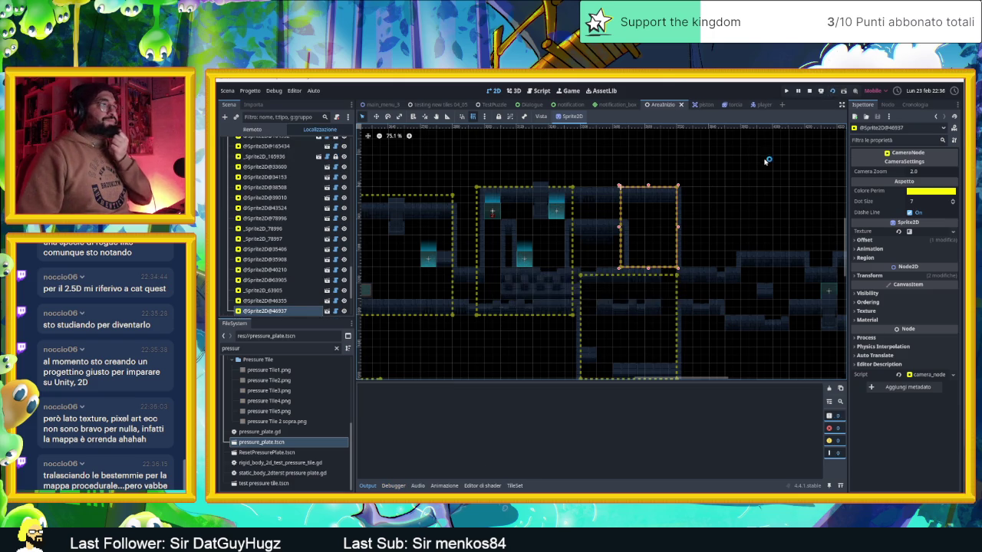
# - Shift the game window left, then slide the slime over the crate, up the right shaft and through door 1
pyautogui.moveTo(772, 126); pyautogui.dragTo(549, 126)
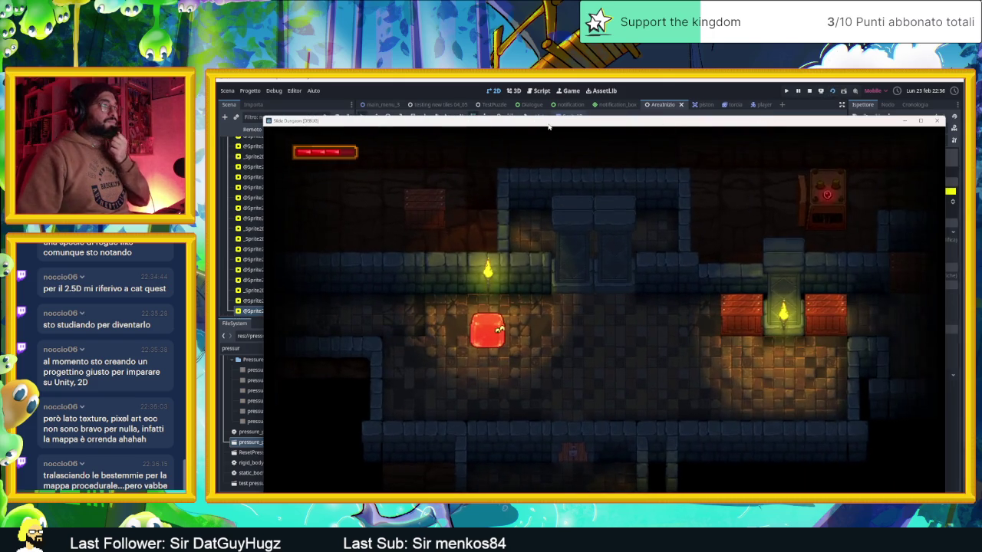
pyautogui.press('Up')
pyautogui.press('Right')
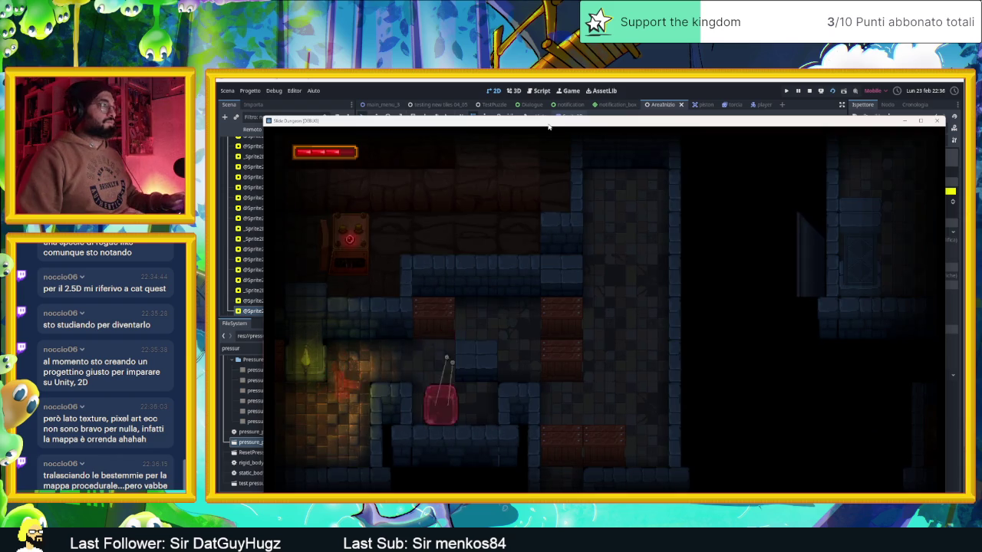
pyautogui.press('Up')
pyautogui.press('Right')
pyautogui.press('Up')
pyautogui.press('Left')
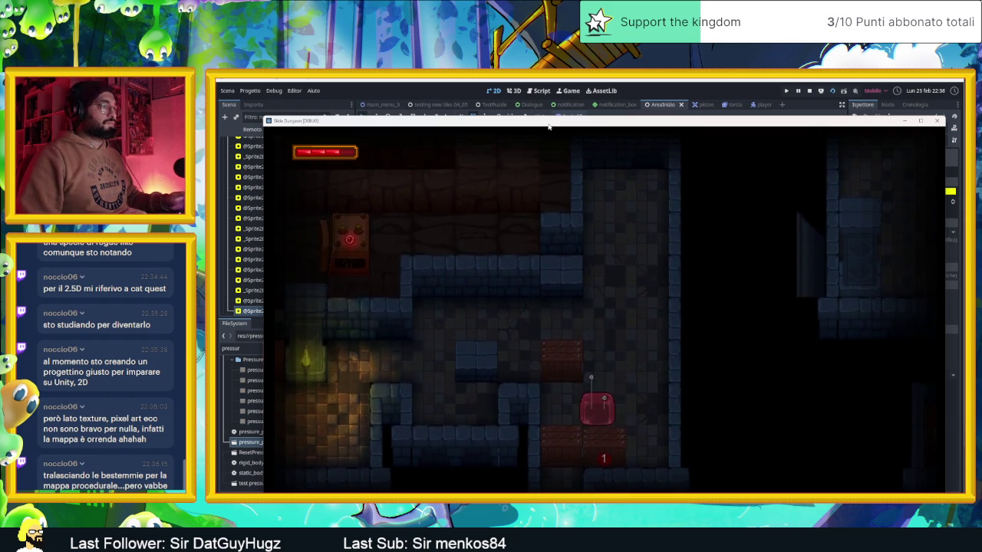
pyautogui.press('Right')
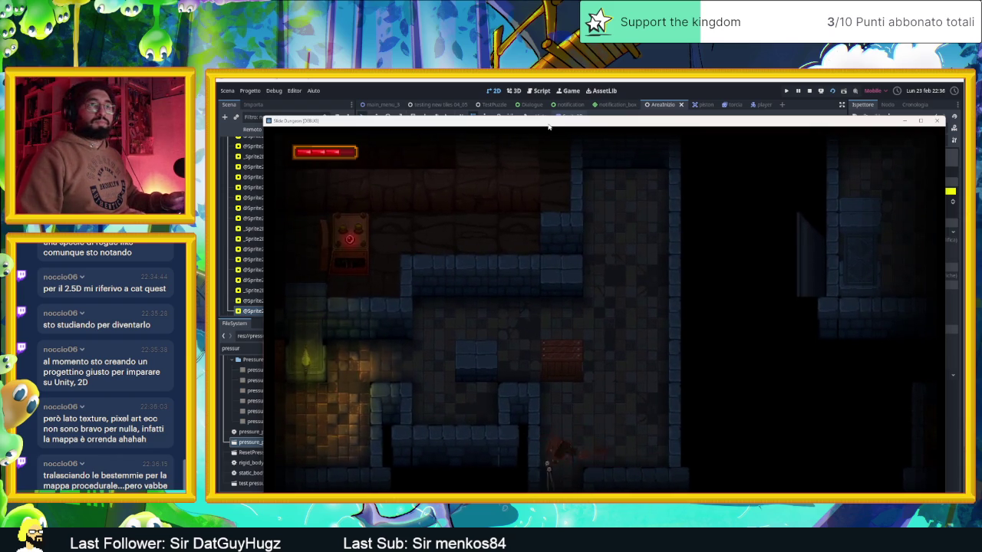
pyautogui.press('Down')
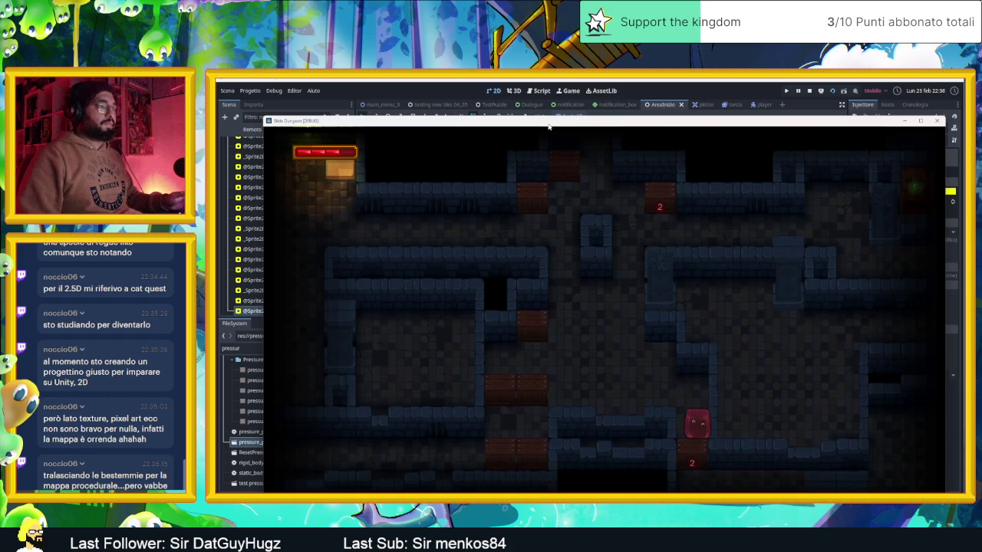
pyautogui.press('Down')
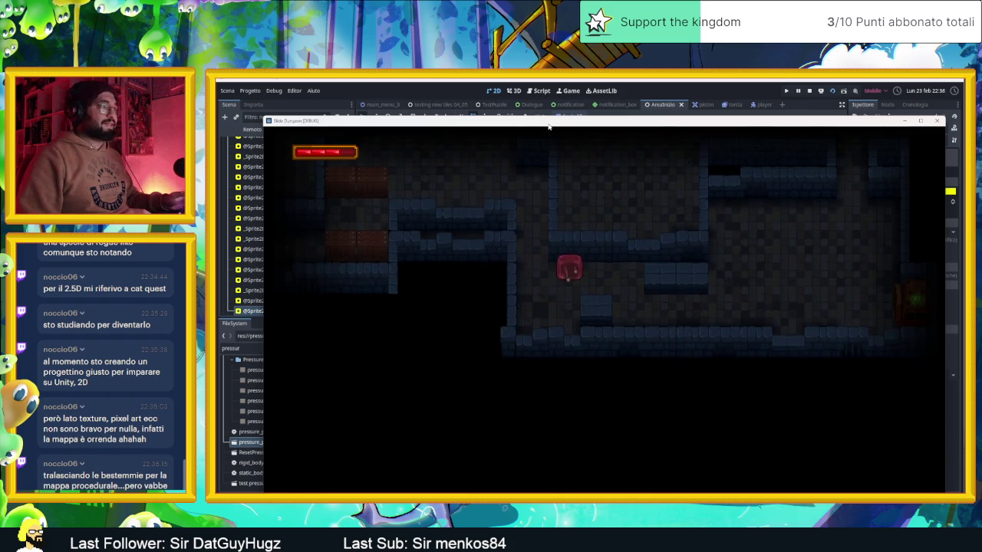
# - Slide the slime onward through the next rooms, up and down between levels
pyautogui.press('Down')
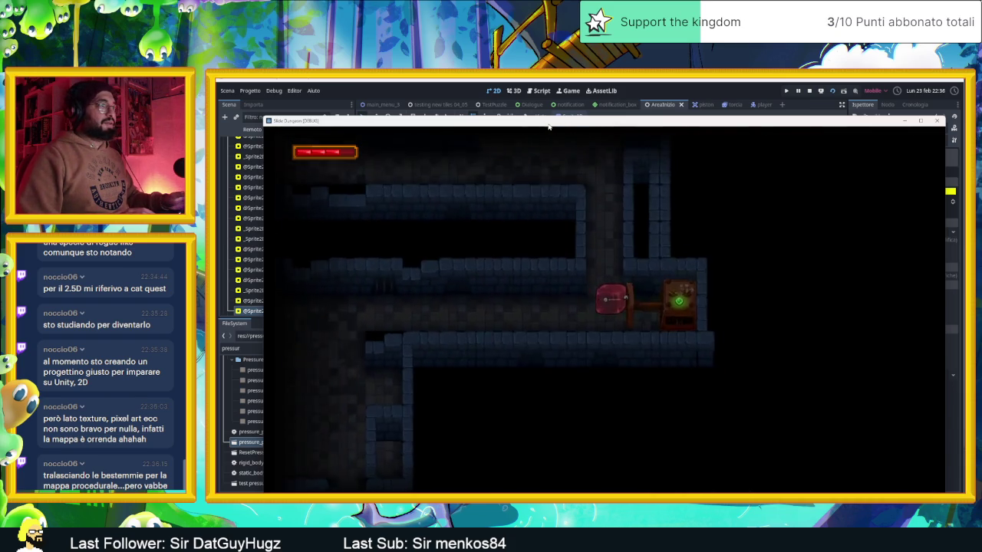
pyautogui.press('Left')
pyautogui.press('Left')
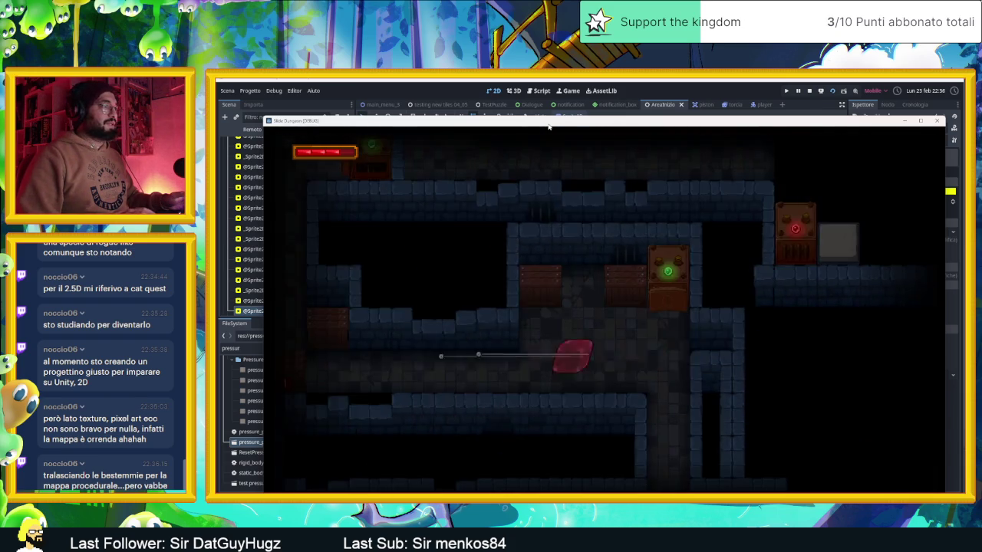
pyautogui.press('Up')
pyautogui.press('Right')
pyautogui.press('Down')
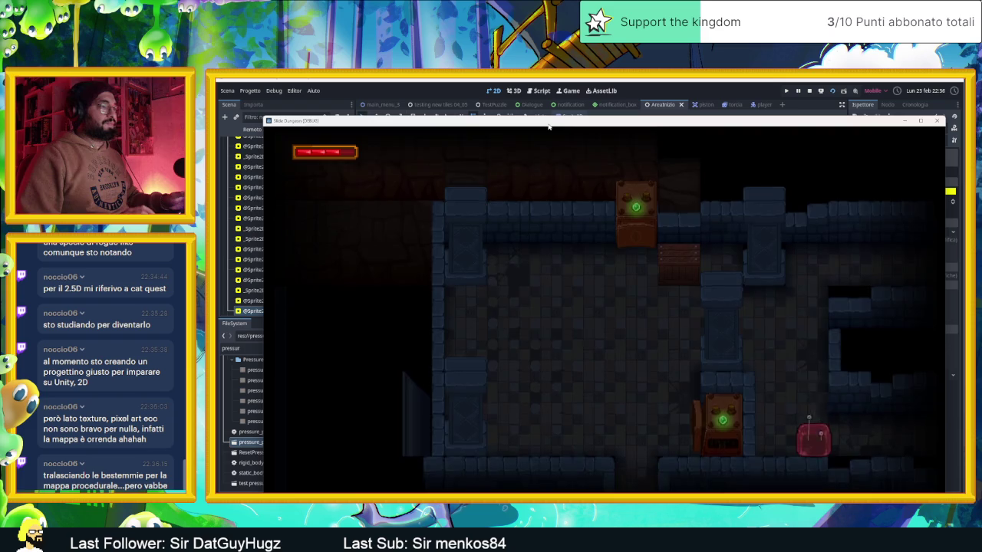
pyautogui.press('Left')
pyautogui.press('Down')
pyautogui.press('Right')
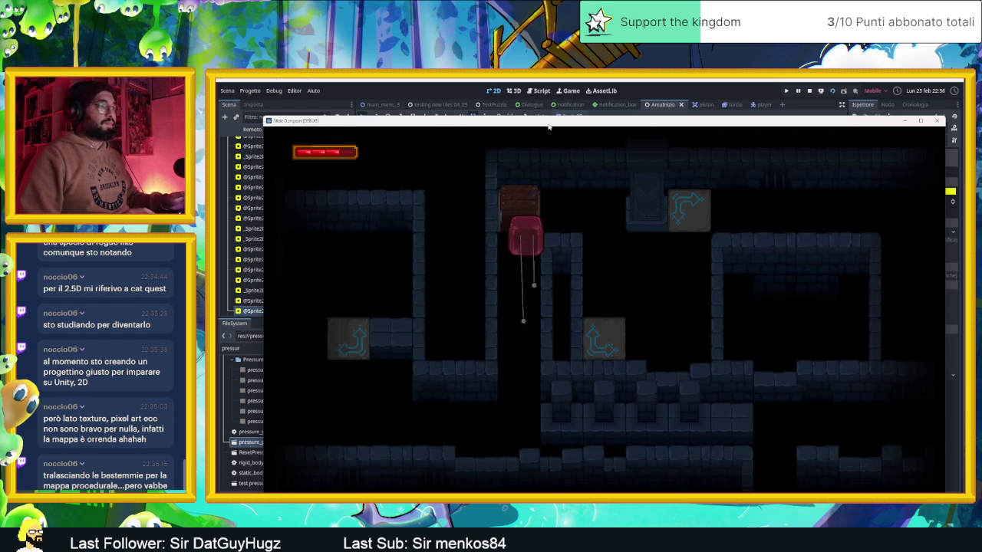
pyautogui.press('Down')
pyautogui.press('Up')
pyautogui.press('Right')
pyautogui.press('Down')
pyautogui.press('Up')
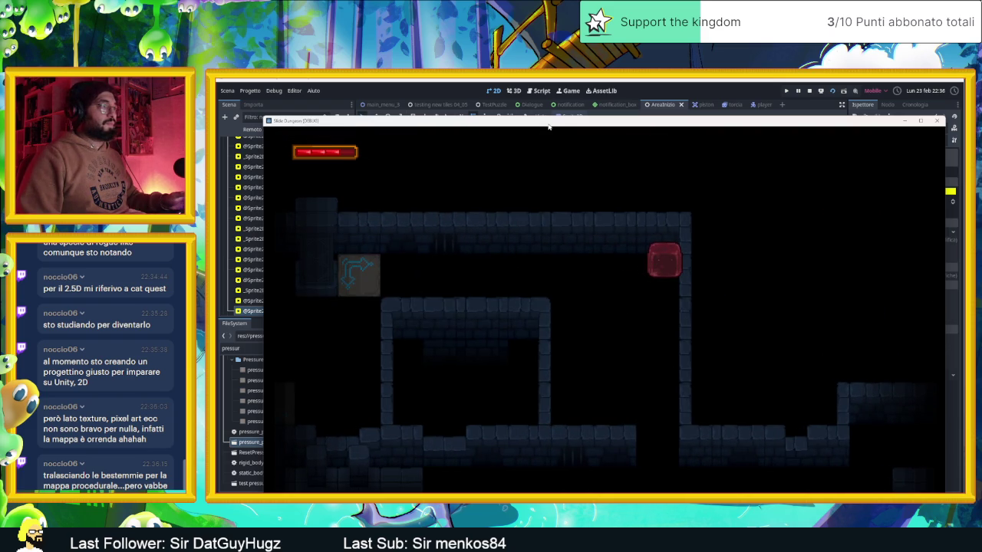
pyautogui.press('Down')
pyautogui.press('Up')
pyautogui.press('Down')
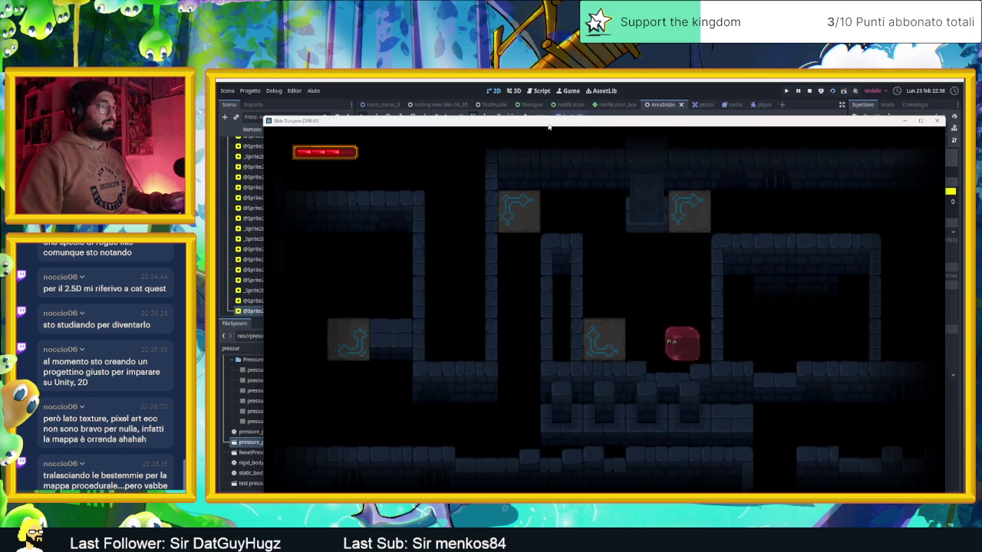
# - Shoot the slime onto the arrow tile, zigzag it to the bottom-left, then stop the game
pyautogui.press('Up')
pyautogui.press('Down')
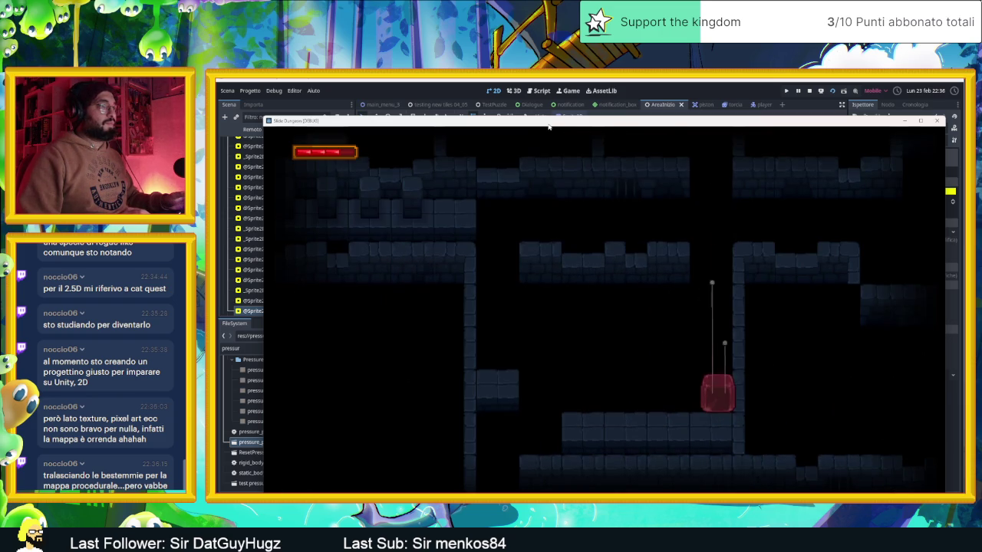
pyautogui.press('Up')
pyautogui.press('Right')
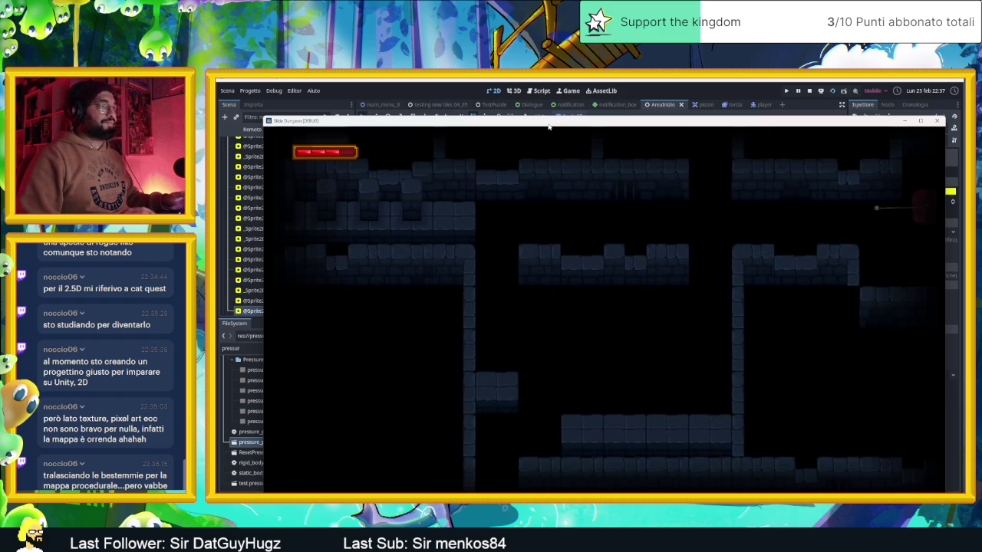
pyautogui.press('Left')
pyautogui.press('Down')
pyautogui.press('Right')
pyautogui.press('Down')
pyautogui.press('Left')
pyautogui.press('Down')
pyautogui.press('Left')
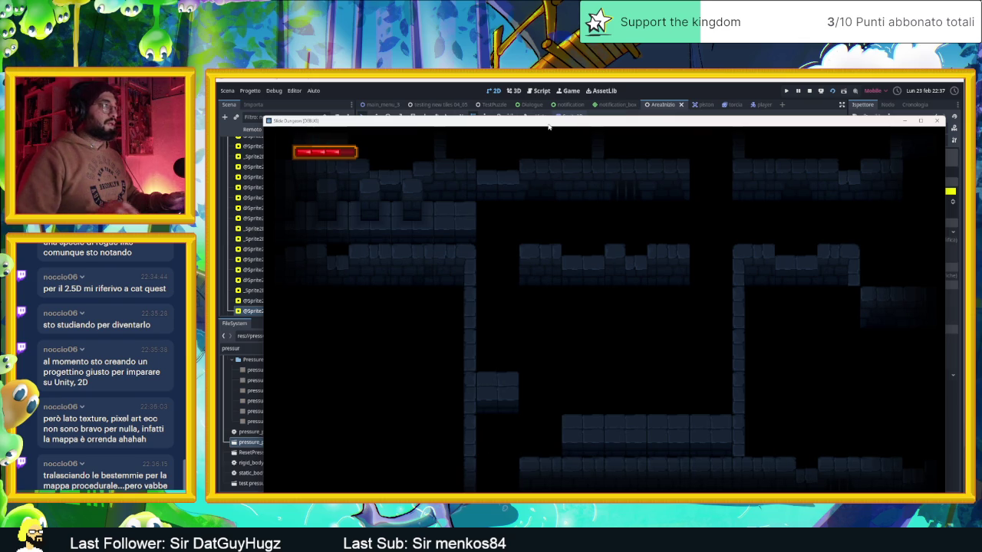
pyautogui.click(810, 91)
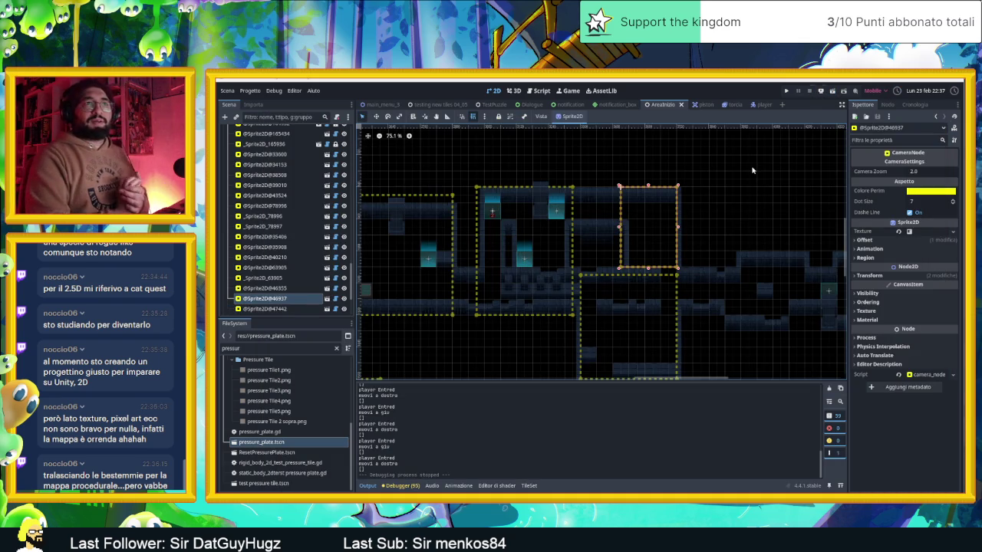
# - Run another quick playtest, stop it, and select the torch on the map
pyautogui.press('F5')
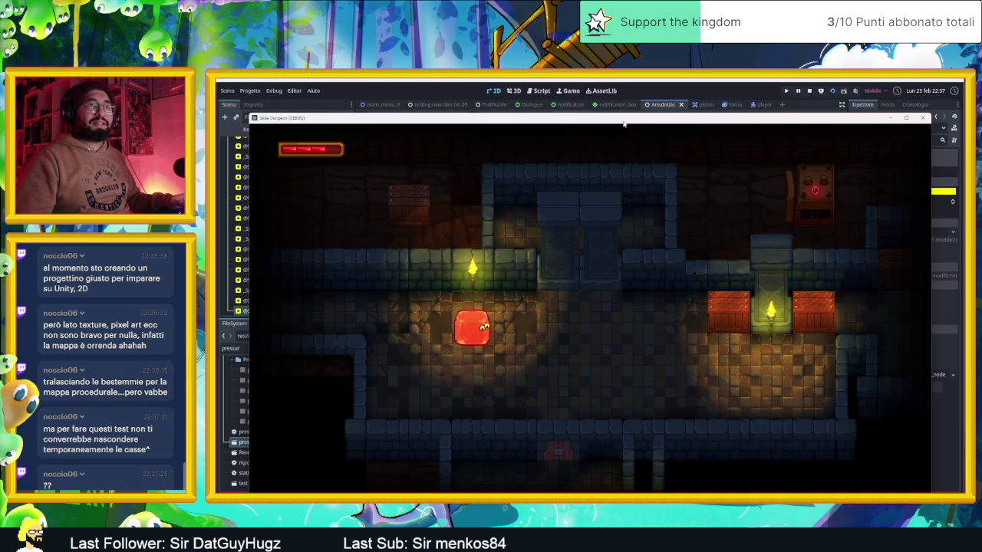
pyautogui.click(809, 90)
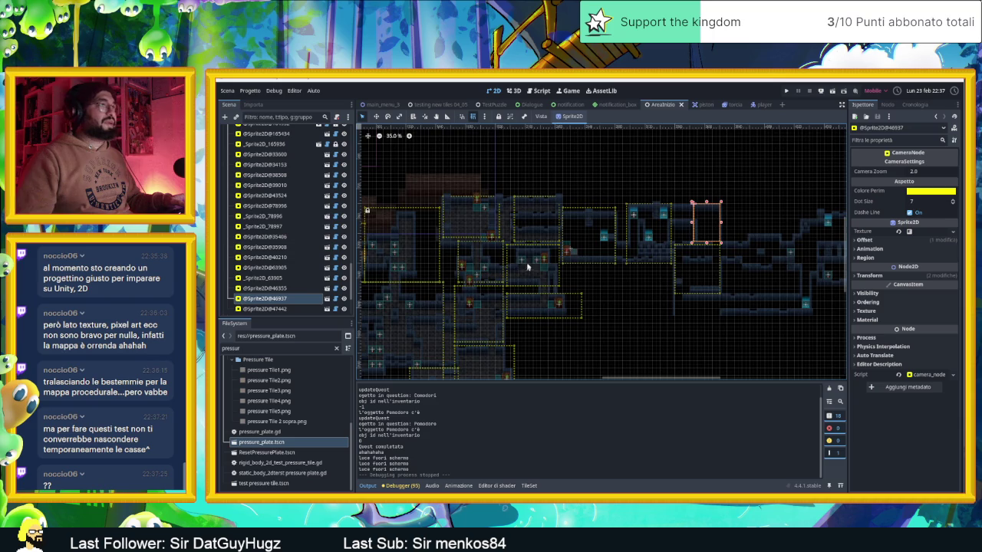
pyautogui.hscroll(-5, 484, 272)
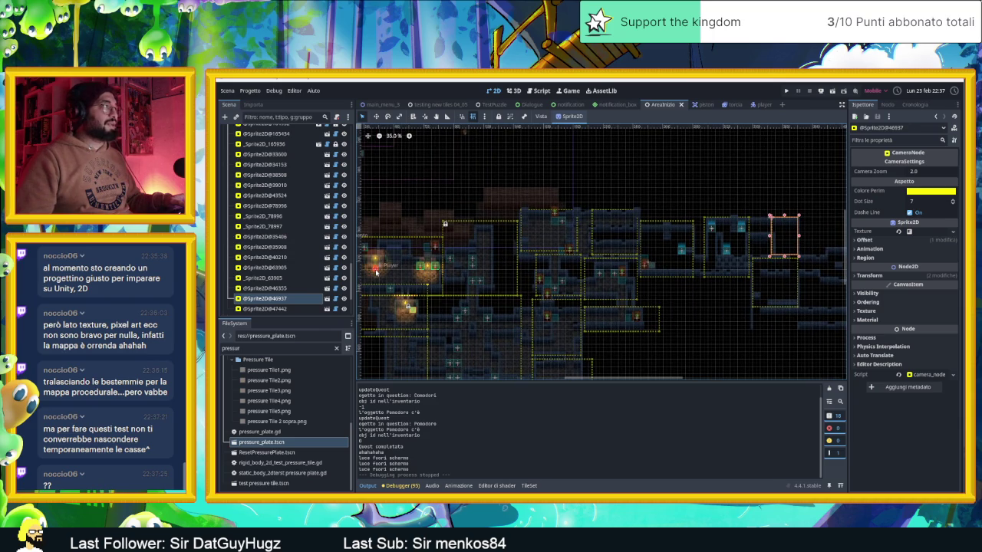
pyautogui.click(376, 271)
# - Select the Player node, move its start to about (1980, -240), and save the scene
pyautogui.scroll(5, 307, 184)
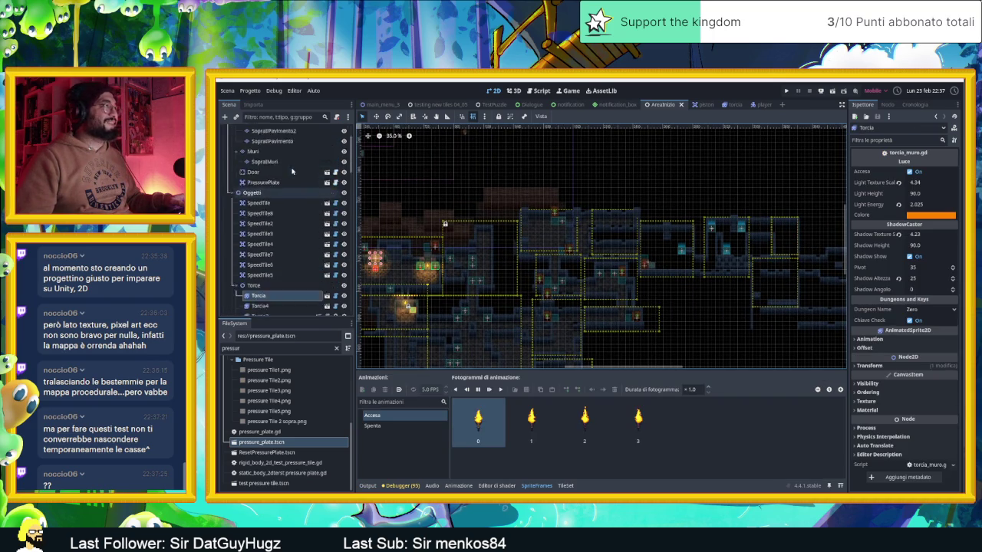
pyautogui.click(261, 151)
pyautogui.click(376, 116)
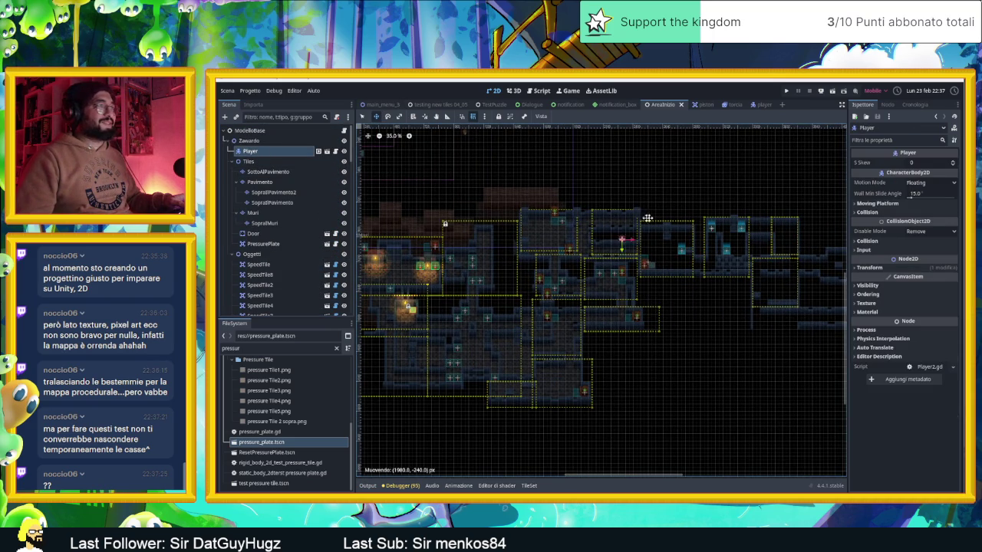
pyautogui.scroll(10, 625, 276)
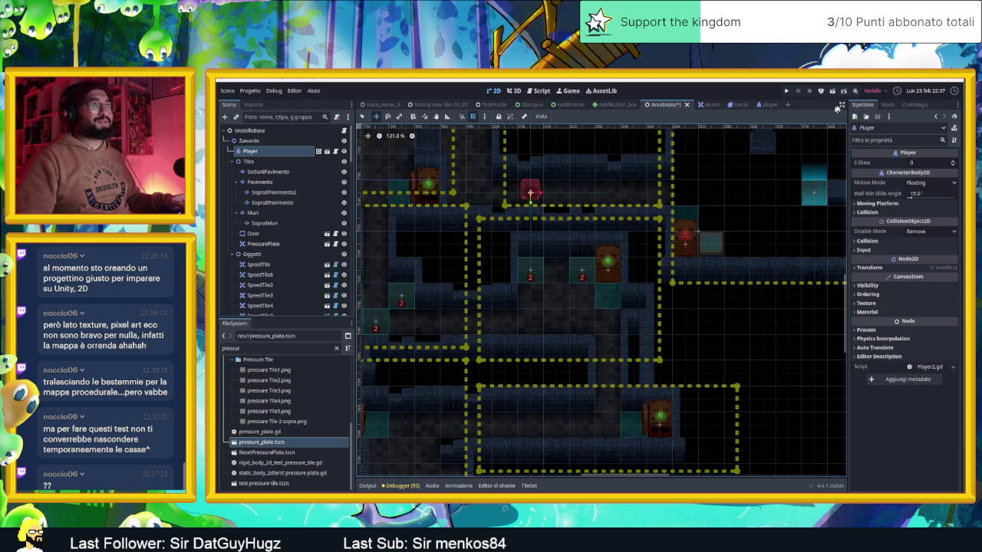
pyautogui.hotkey('ctrl', 's')
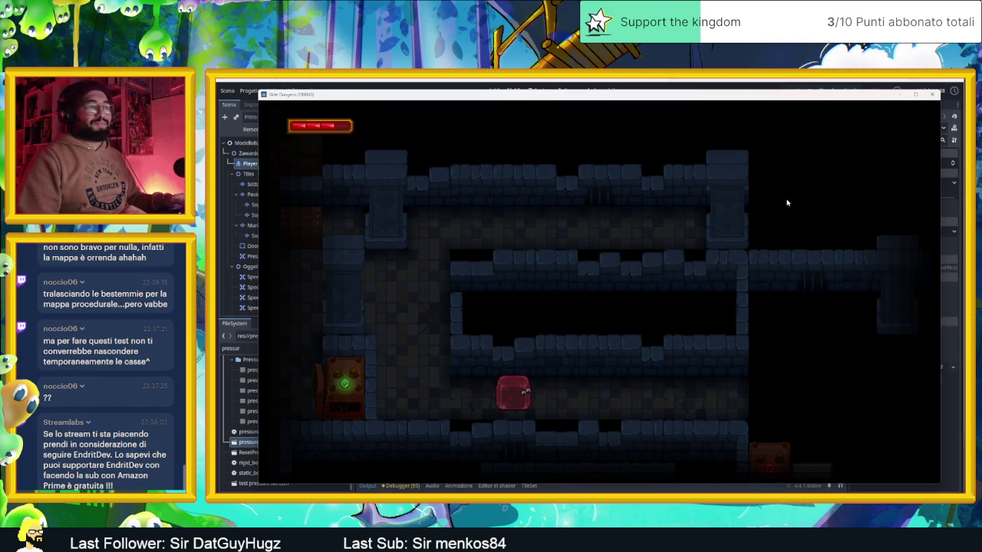
# - Slide the slime through the next rooms, down the corridor and across the arrow tiles
pyautogui.press('Up')
pyautogui.press('Left')
pyautogui.press('Down')
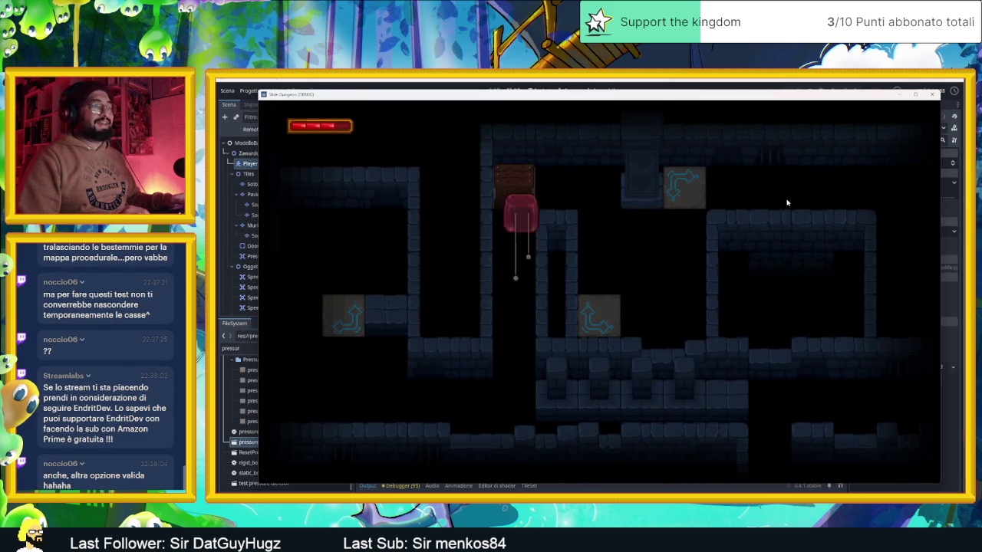
pyautogui.press('Down')
pyautogui.press('Up')
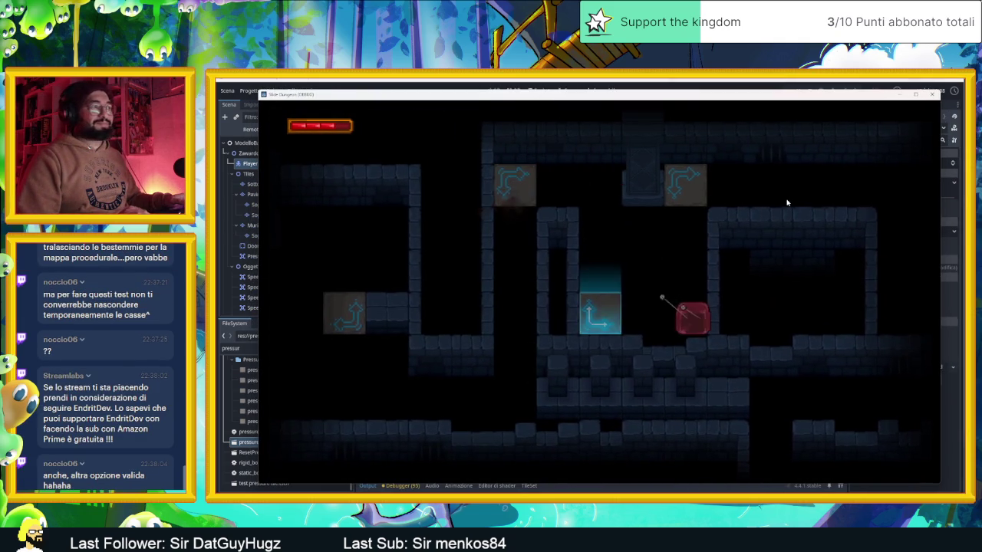
pyautogui.press('Down')
pyautogui.press('Up')
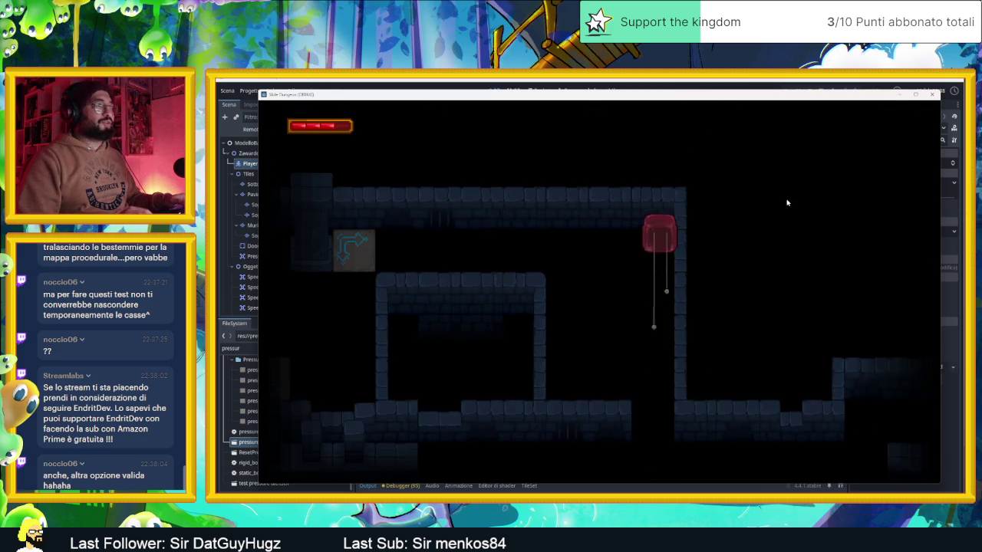
pyautogui.press('Down')
pyautogui.press('Up')
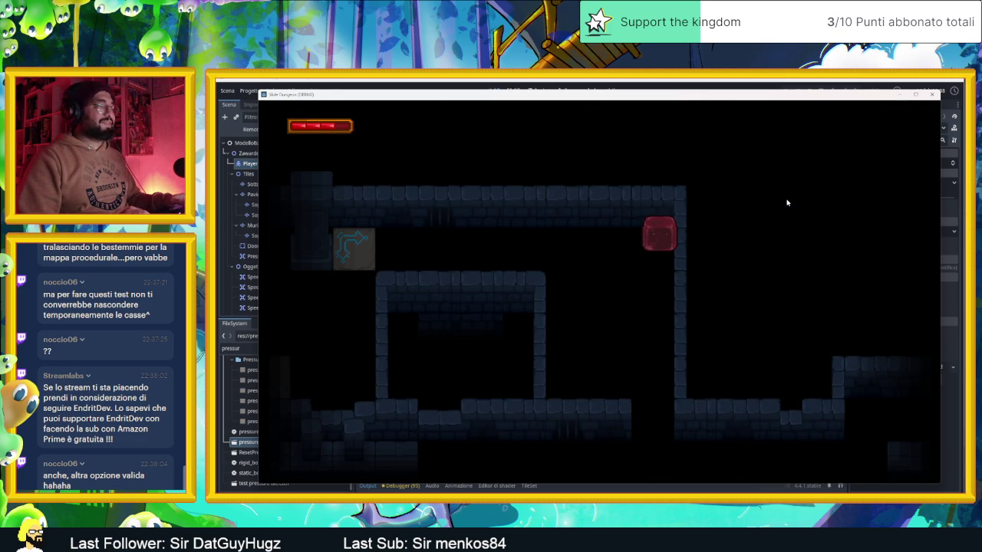
pyautogui.press('Down')
# - Move the slime between the upper corridor and lower rooms, then close the game window
pyautogui.press('Up')
pyautogui.press('Down')
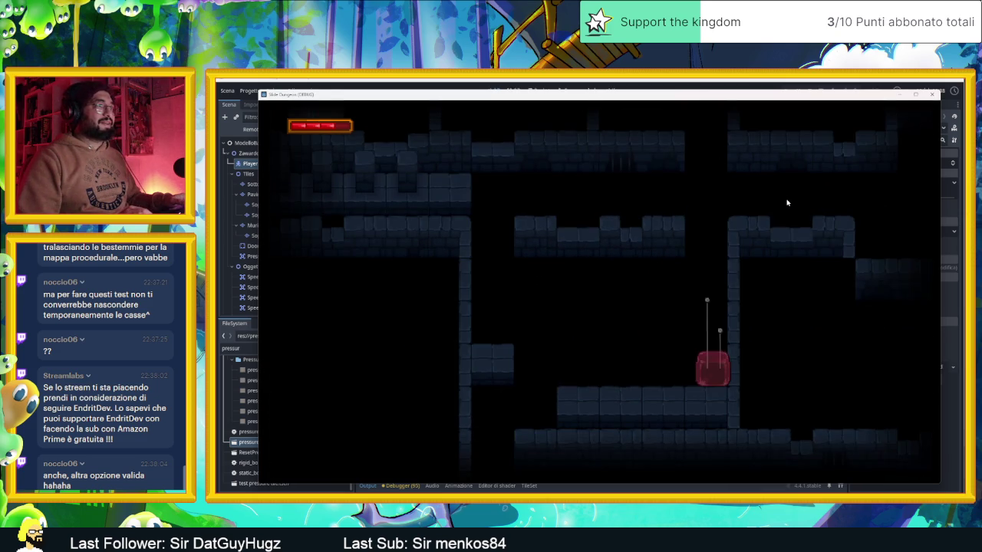
pyautogui.press('Up')
pyautogui.press('Left')
pyautogui.press('Left')
pyautogui.press('Up')
pyautogui.press('Right')
pyautogui.press('Left')
pyautogui.press('Down')
pyautogui.press('Right')
pyautogui.press('Up')
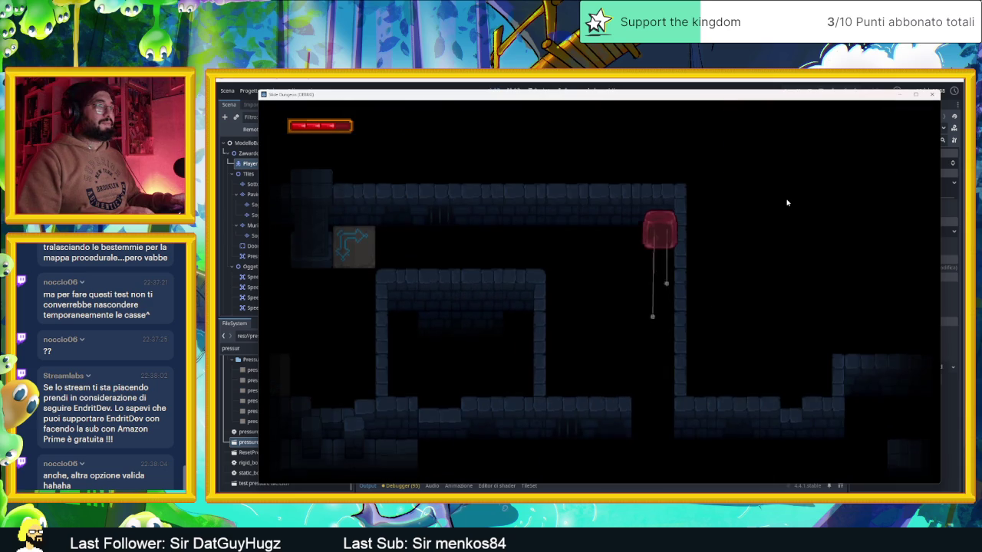
pyautogui.click(931, 97)
# - Select the room camera Sprite2D@46355 and set its Camera Zoom to 1.5
pyautogui.scroll(3, 651, 224)
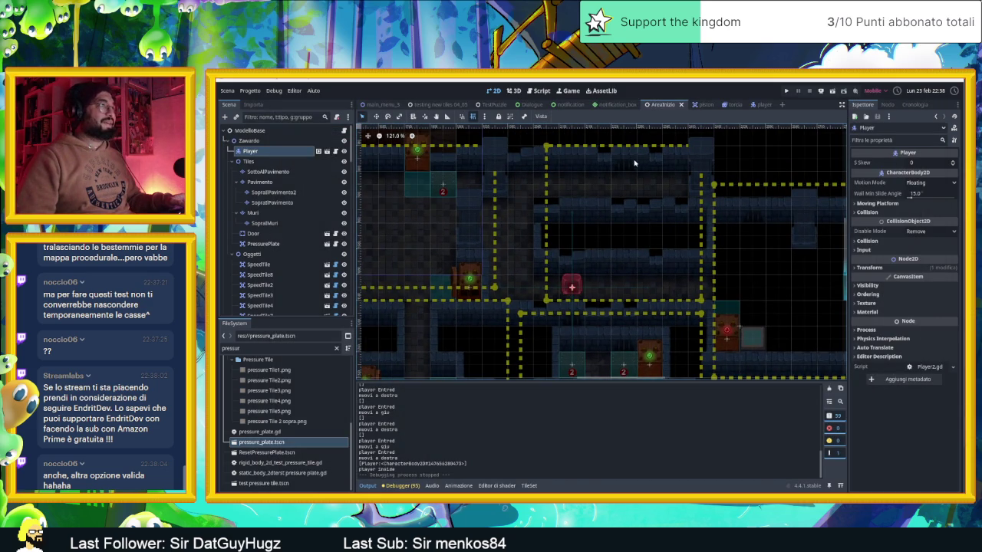
pyautogui.scroll(-3, 637, 183)
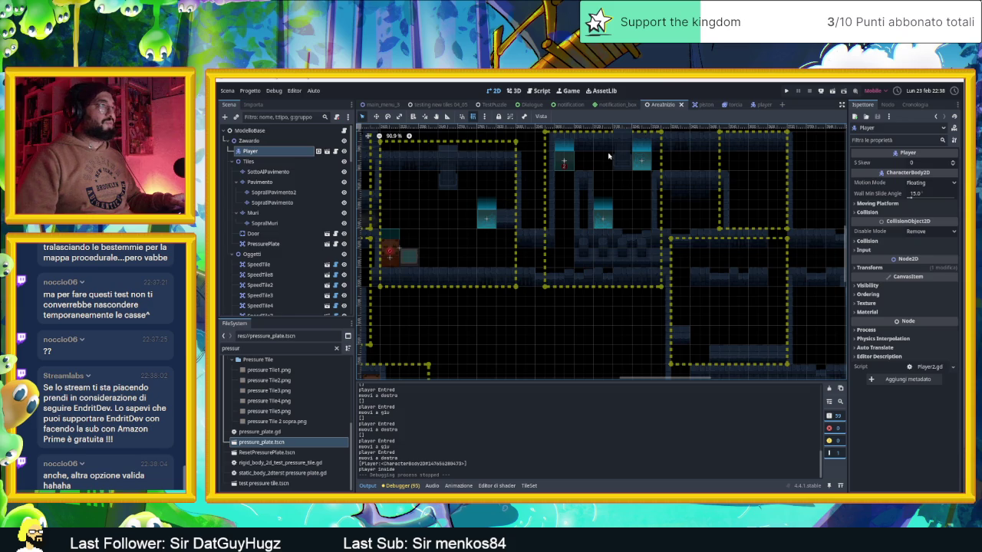
pyautogui.click(608, 157)
pyautogui.click(913, 172)
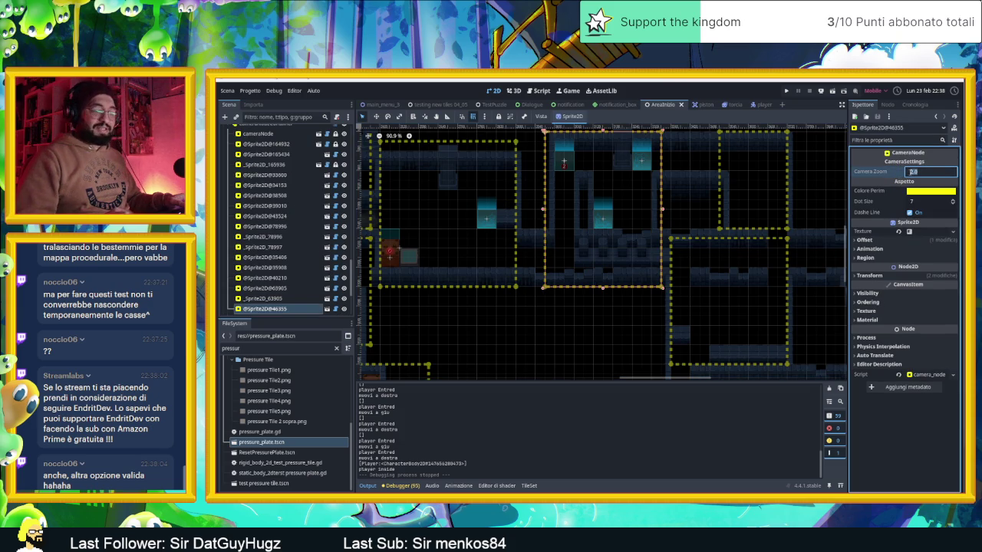
pyautogui.write('1.5')
pyautogui.press('Return')
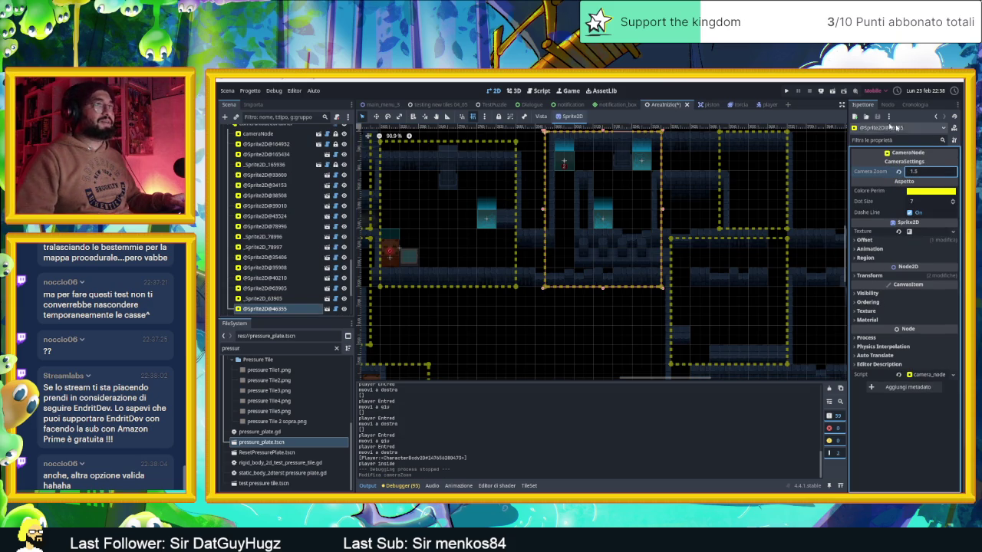
# - Save and run the level, smash the crate and ride the arrow tile to the lower right
pyautogui.click(832, 93)
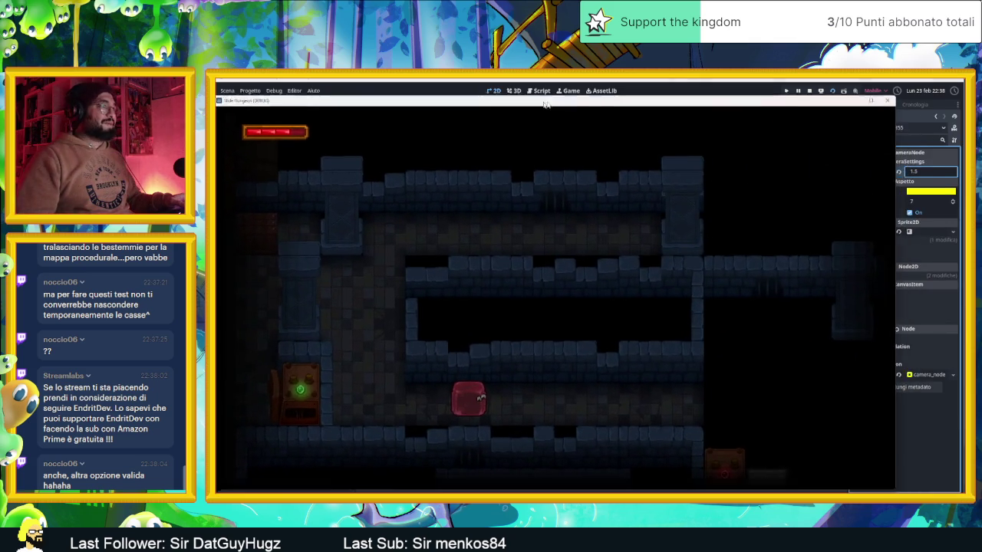
pyautogui.press('Right')
pyautogui.press('Up')
pyautogui.press('Down')
pyautogui.press('Left')
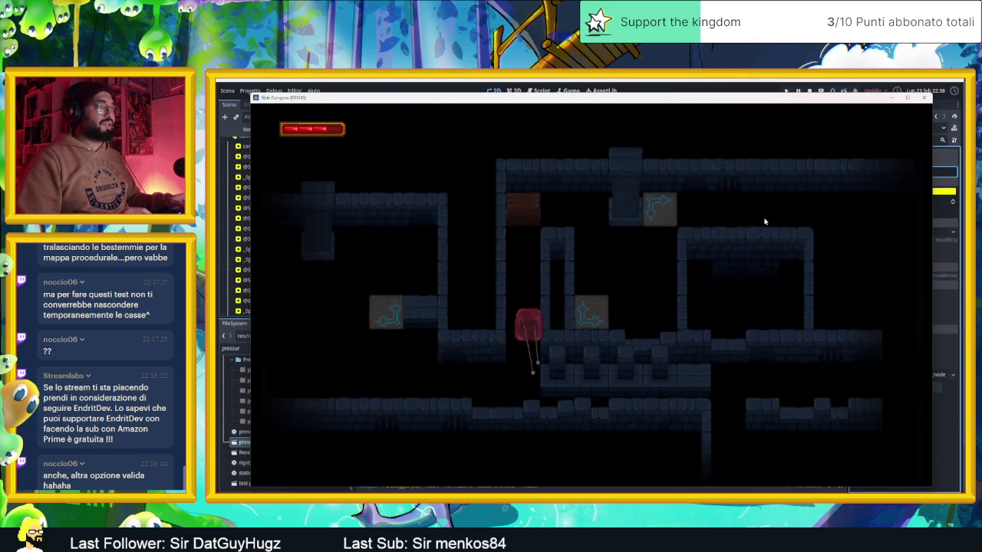
pyautogui.press('Up')
pyautogui.press('Down')
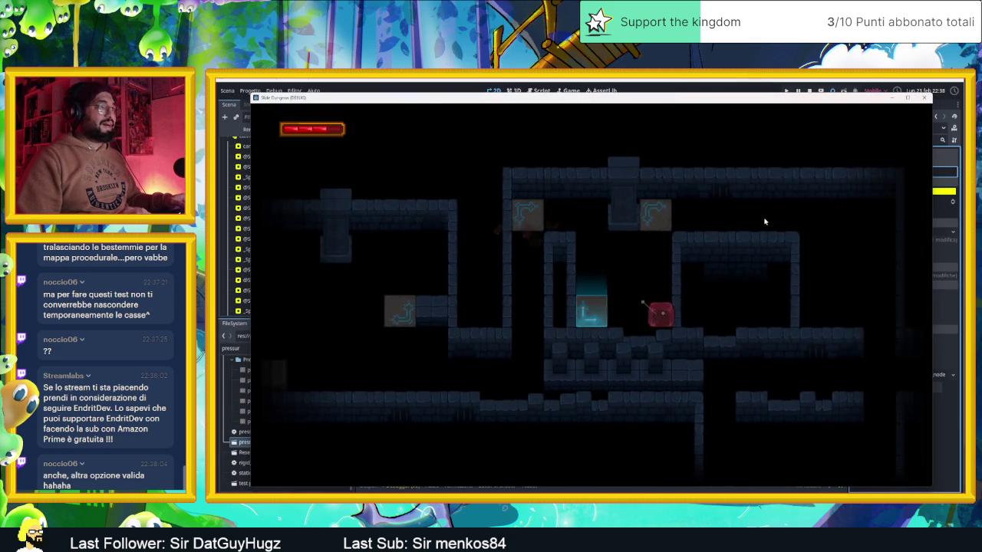
pyautogui.press('Down')
pyautogui.press('Up')
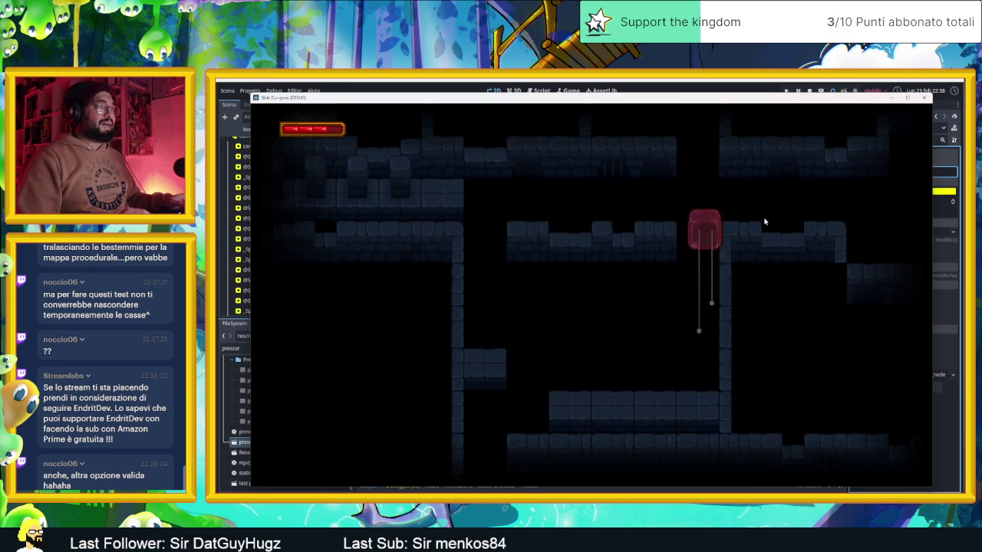
pyautogui.press('Down')
pyautogui.press('Up')
# - Slide the slime through the lower-left room, onto the arrow tile and along the top corridor
pyautogui.press('Right')
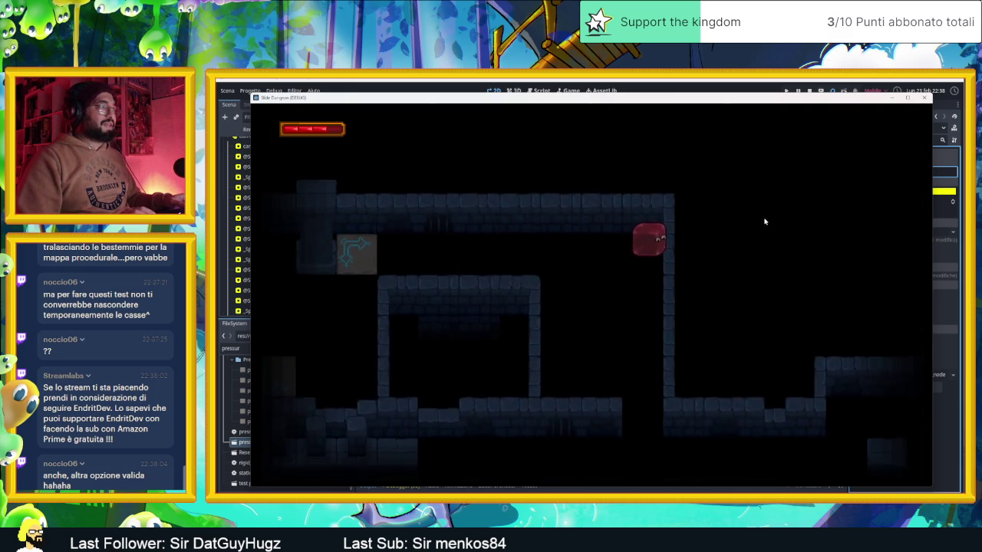
pyautogui.press('Down')
pyautogui.press('Left')
pyautogui.press('Down')
pyautogui.press('Up')
pyautogui.press('Right')
pyautogui.press('Left')
pyautogui.press('Right')
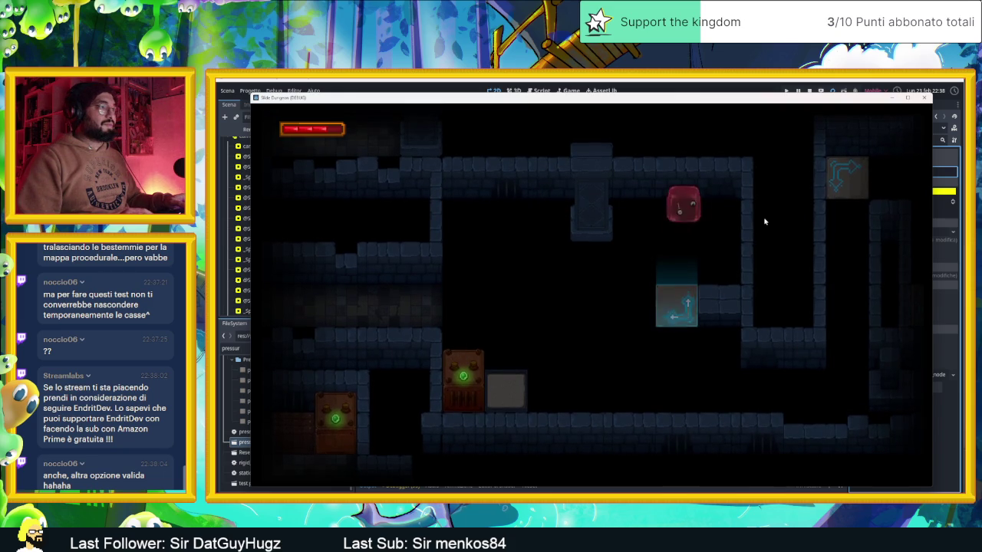
pyautogui.press('Down')
pyautogui.press('Up')
pyautogui.press('Right')
pyautogui.press('Down')
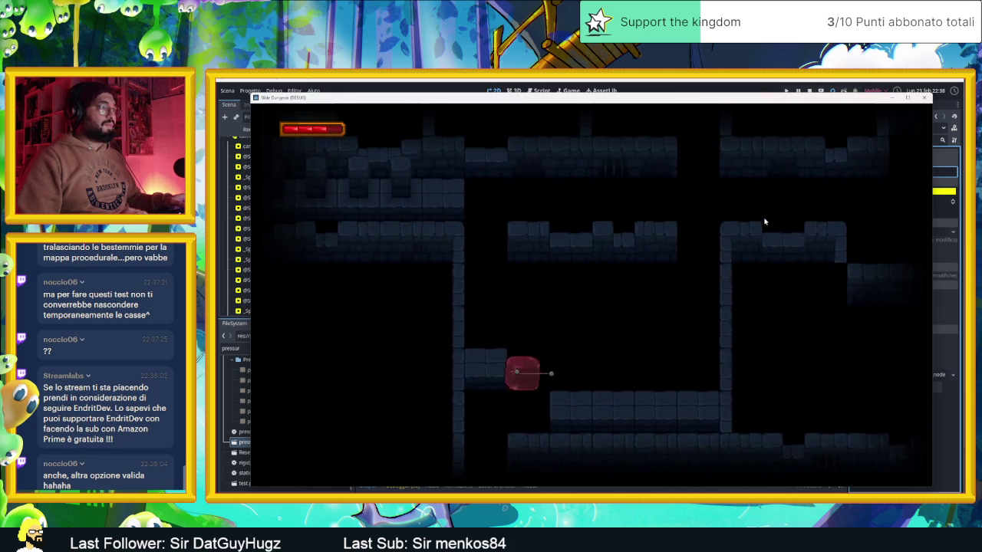
pyautogui.press('Up')
pyautogui.press('Right')
pyautogui.press('Left')
# - Drive the slime down through the lower rooms and back up, then stop the game
pyautogui.press('Down')
pyautogui.press('Right')
pyautogui.press('Down')
pyautogui.press('Left')
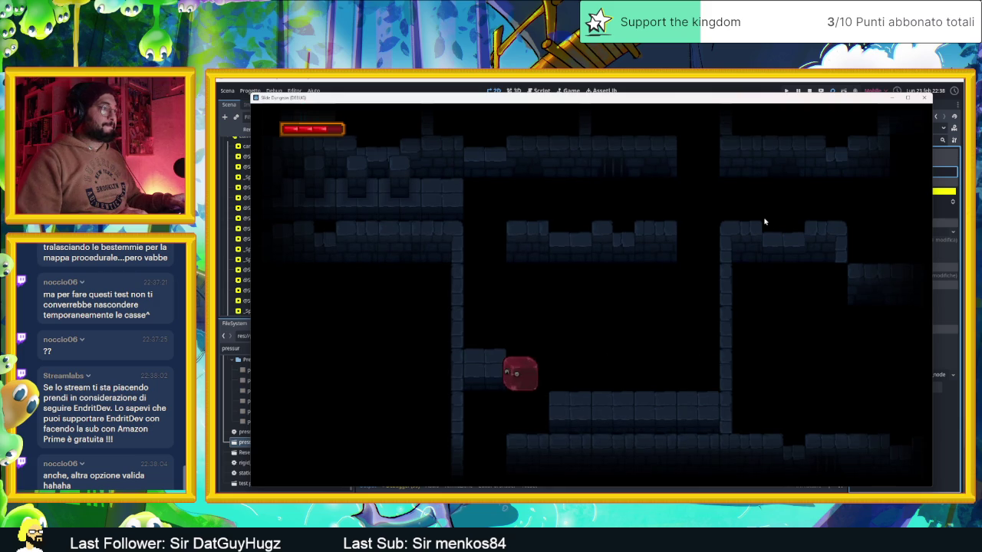
pyautogui.press('Down')
pyautogui.press('Left')
pyautogui.press('Right')
pyautogui.press('Up')
pyautogui.press('Right')
pyautogui.press('Down')
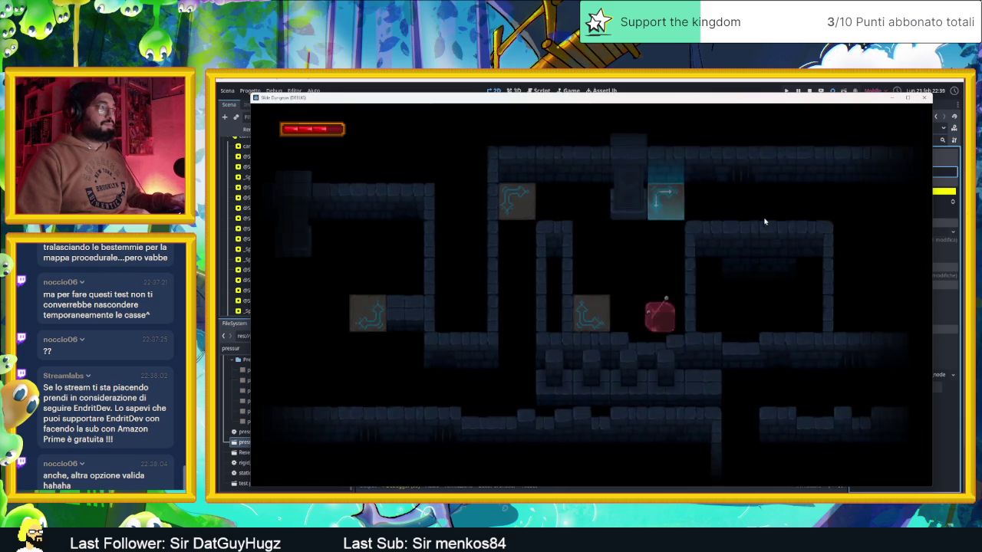
pyautogui.press('Up')
pyautogui.press('Left')
pyautogui.press('Up')
pyautogui.press('Right')
pyautogui.press('Left')
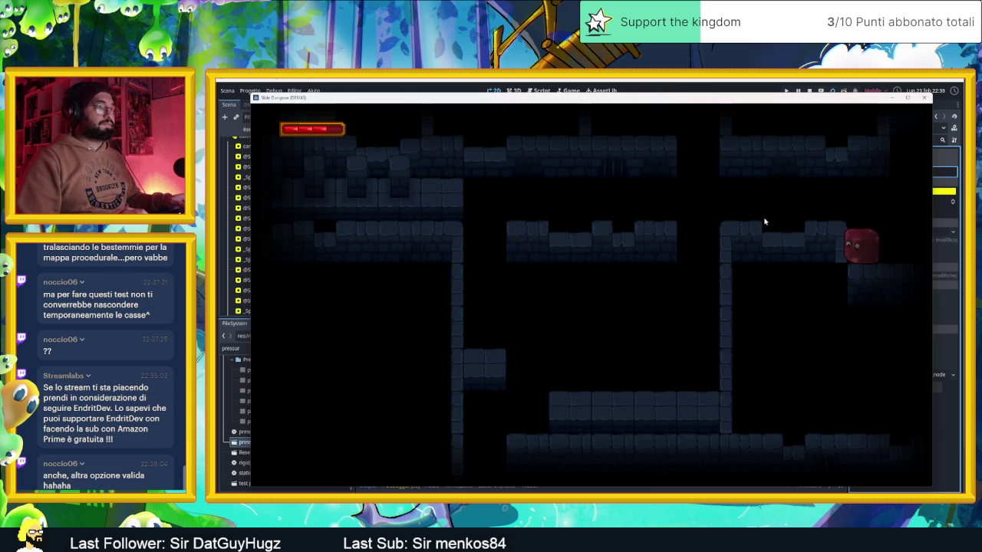
pyautogui.click(807, 92)
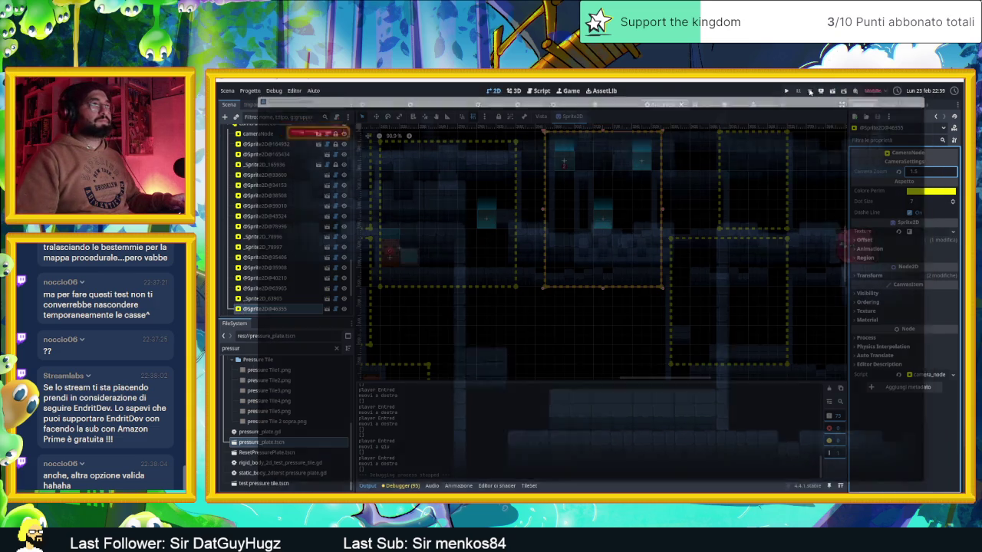
# - Clear the sprite selection on the canvas and switch to the Chrome window showing Cat Quest
pyautogui.scroll(-5, 702, 225)
pyautogui.scroll(-4, 702, 225)
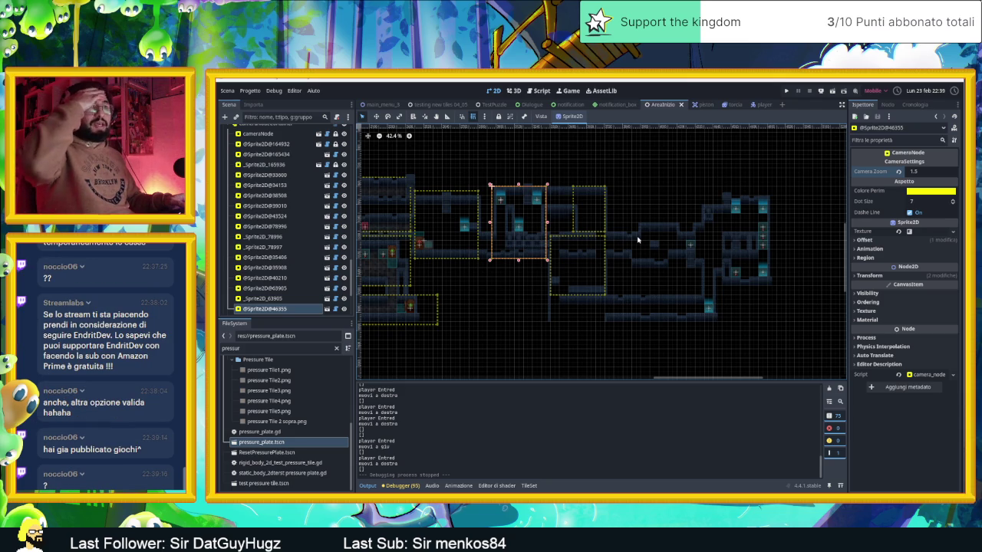
pyautogui.click(685, 184)
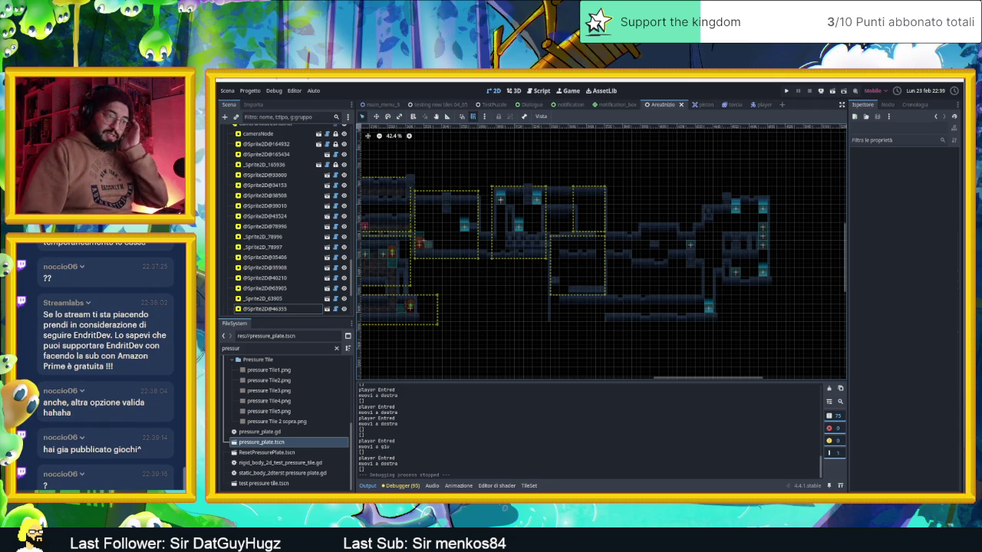
pyautogui.hotkey('alt', 'Tab')
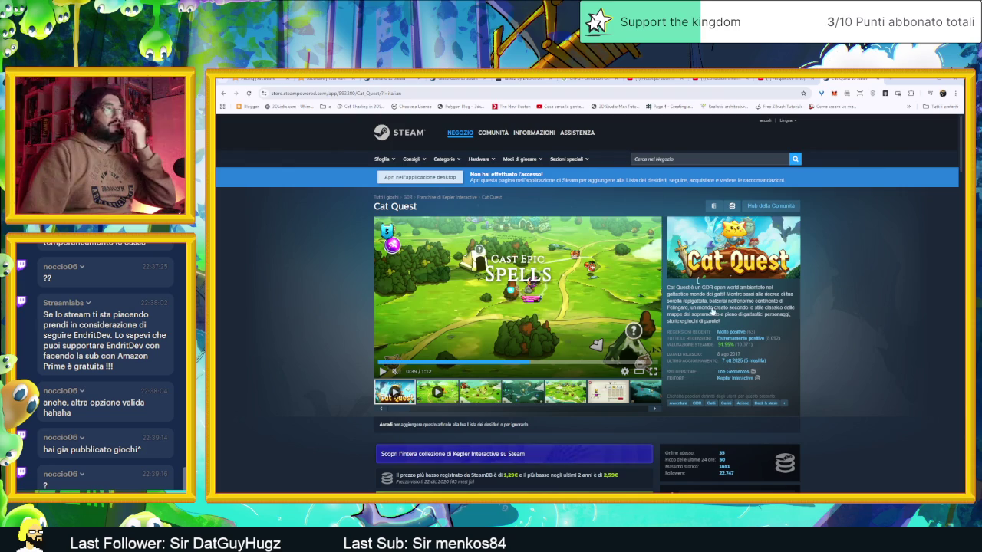
# - In a new browser tab, open the itch.io Creator Dashboard and its account menu
pyautogui.click(888, 79)
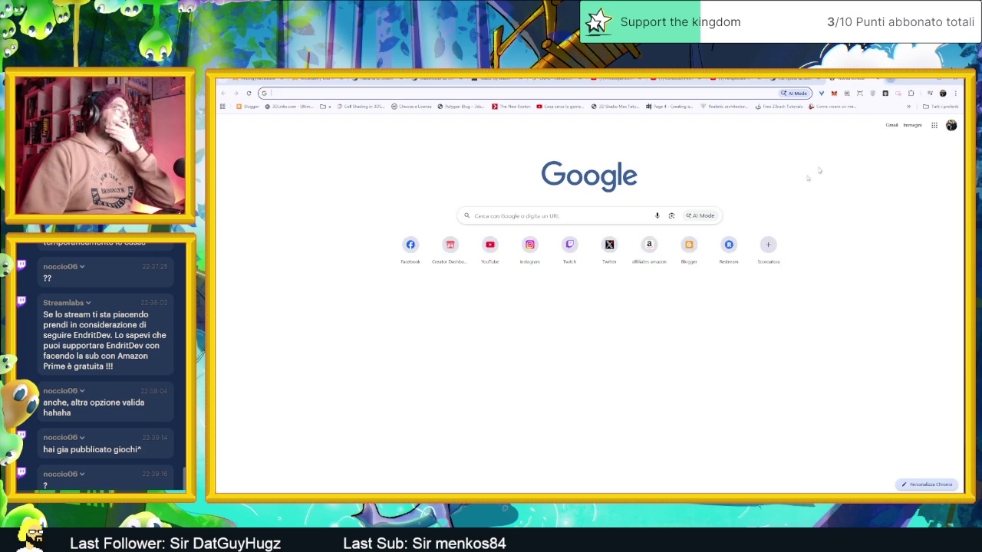
pyautogui.click(450, 247)
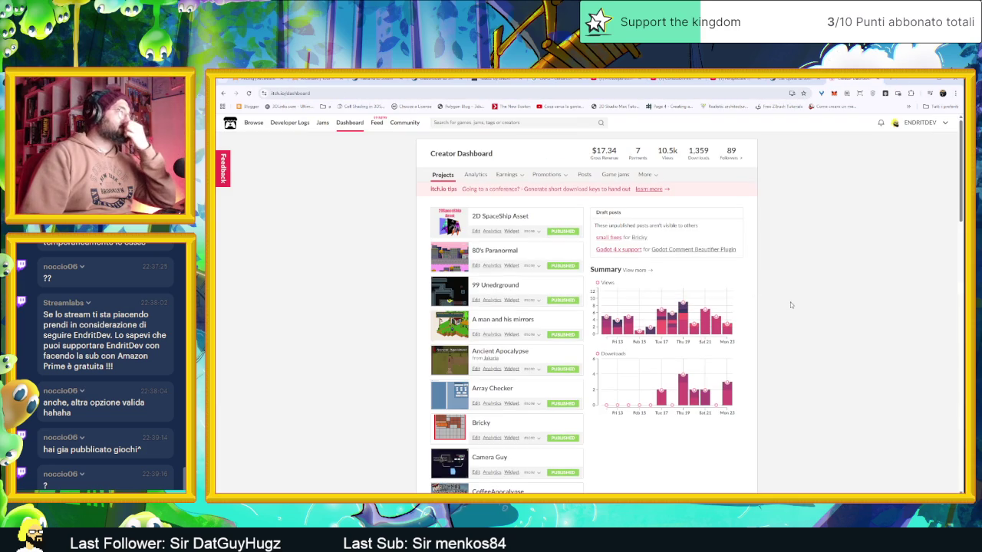
pyautogui.click(947, 123)
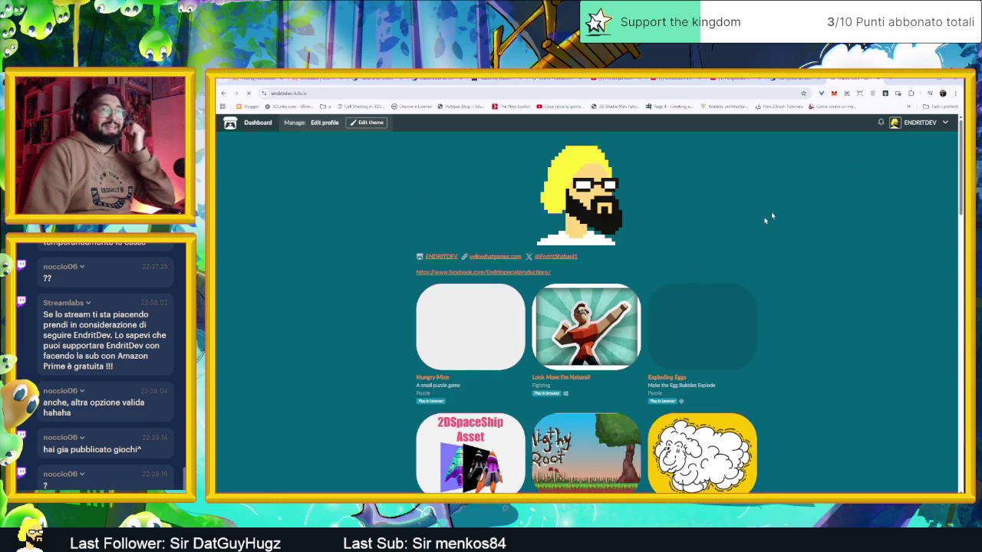
pyautogui.scroll(-3, 818, 300)
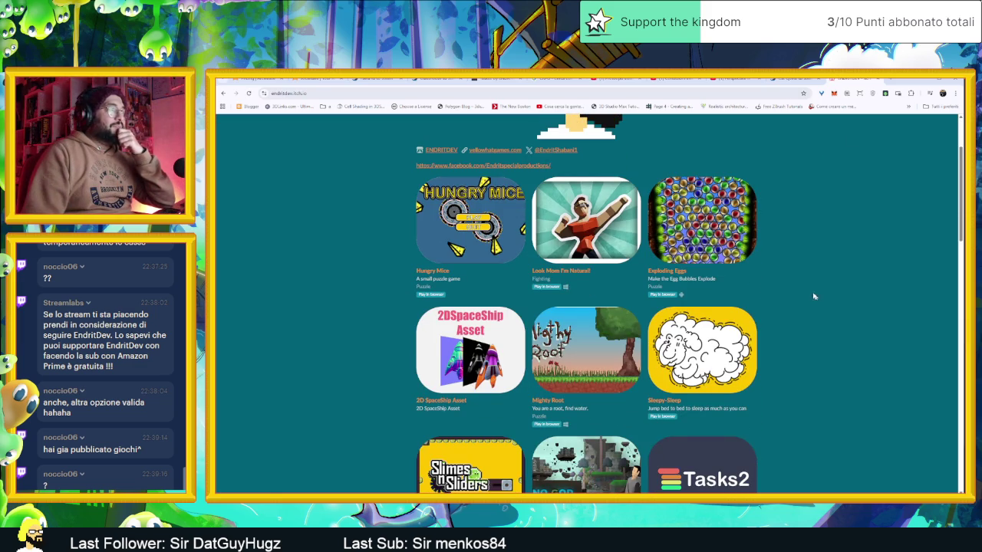
pyautogui.scroll(-5, 793, 272)
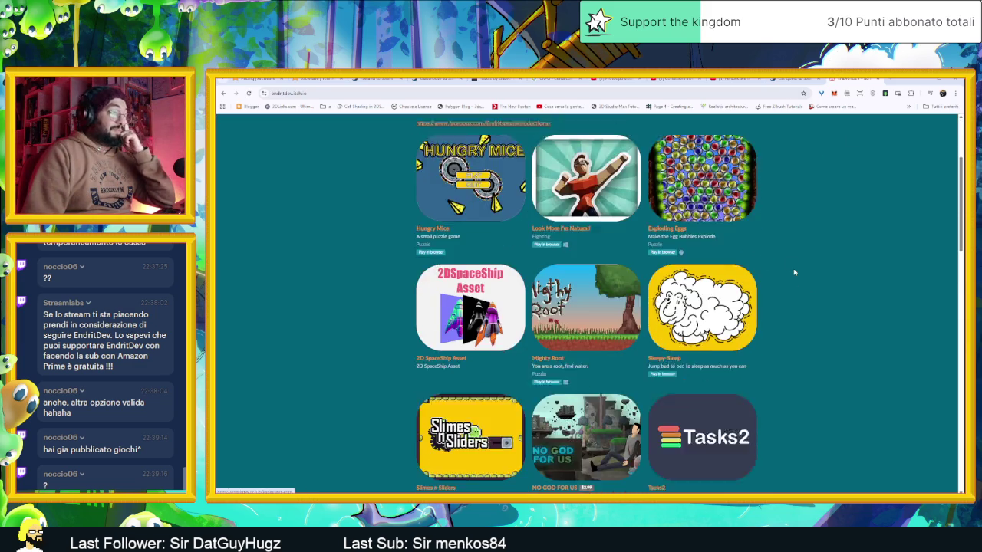
pyautogui.scroll(-4, 794, 271)
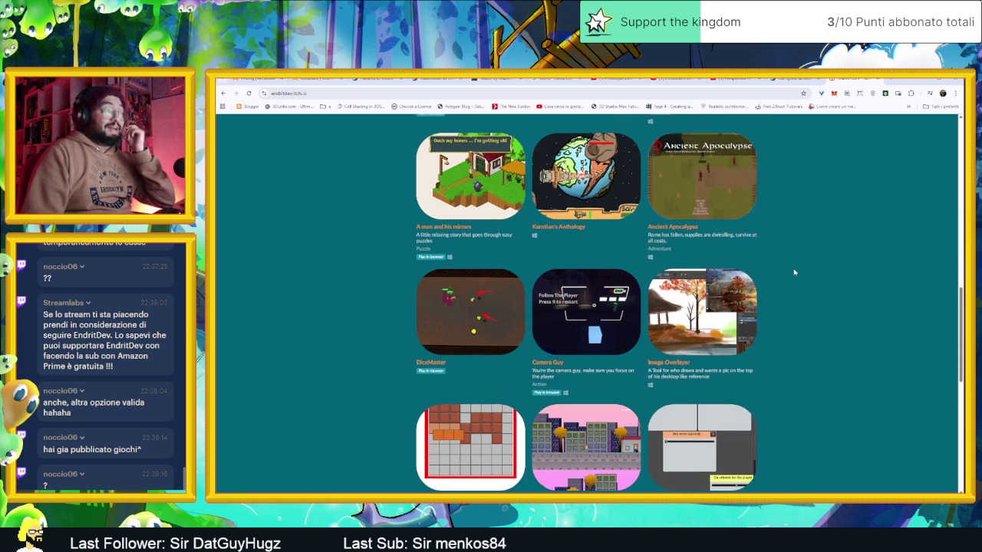
pyautogui.scroll(-5, 794, 271)
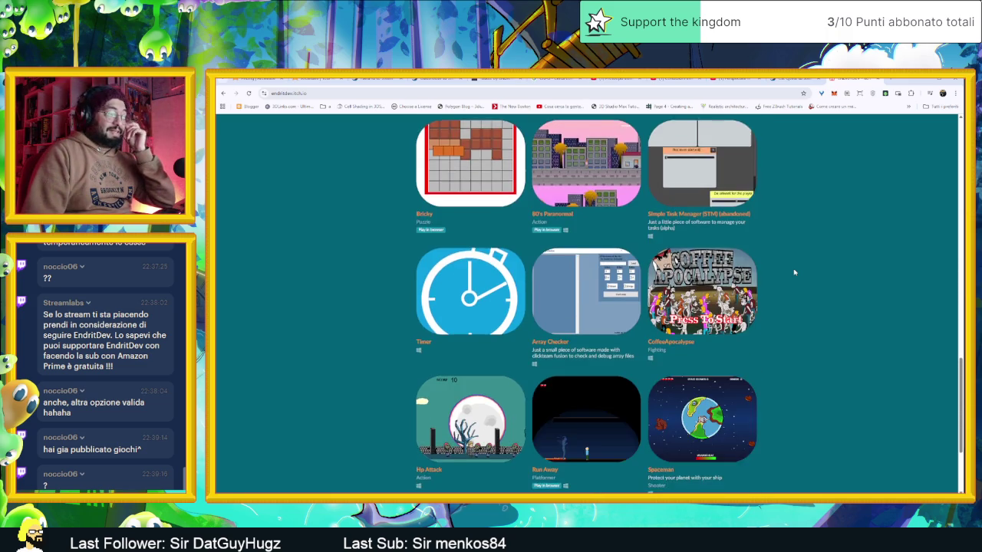
pyautogui.scroll(-2, 794, 271)
pyautogui.scroll(3, 811, 271)
pyautogui.scroll(10, 811, 273)
pyautogui.scroll(4, 812, 272)
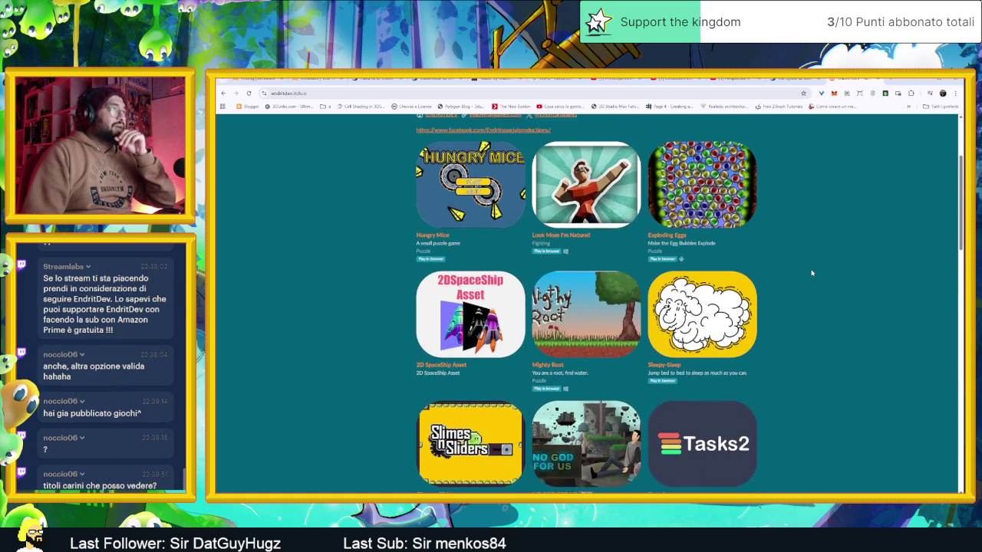
pyautogui.scroll(-2, 811, 272)
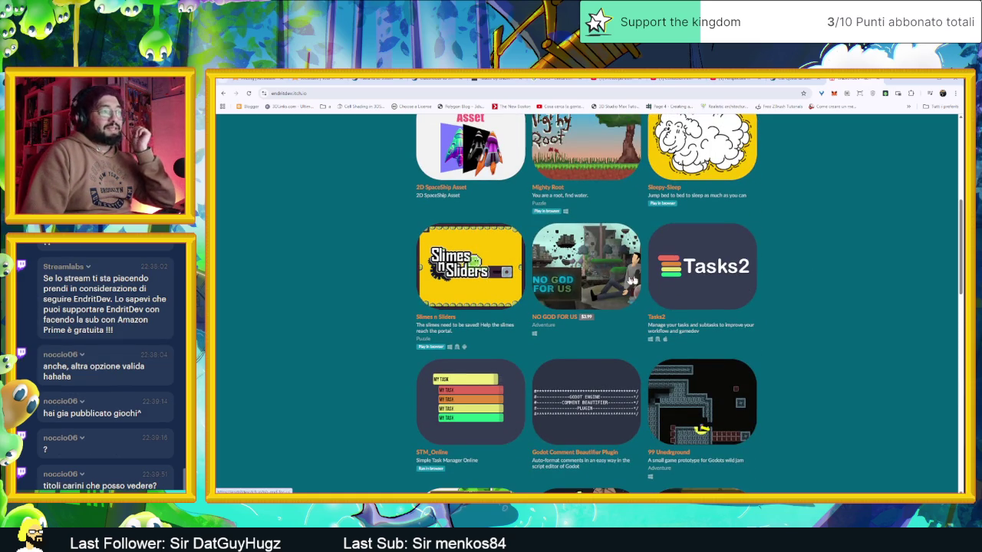
pyautogui.scroll(2, 643, 372)
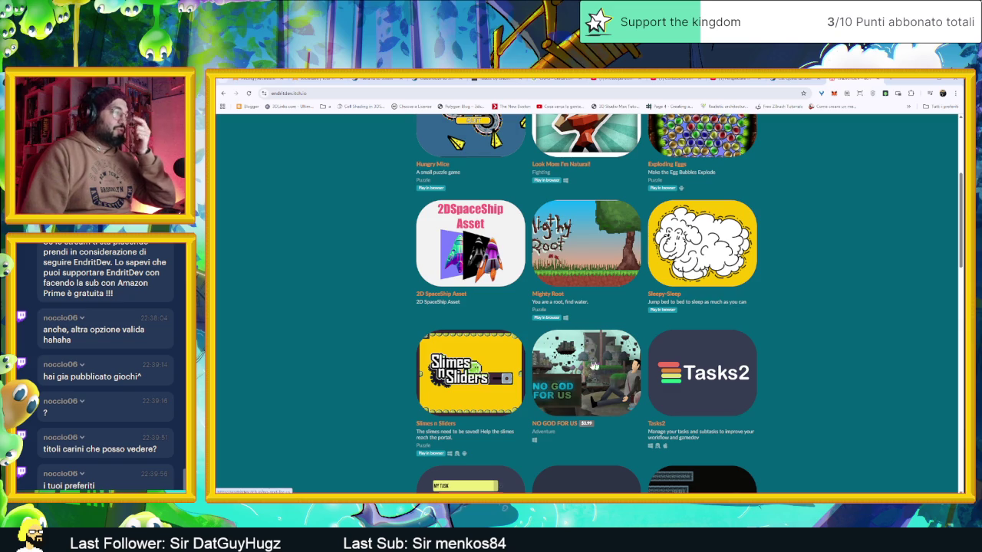
pyautogui.scroll(2, 807, 321)
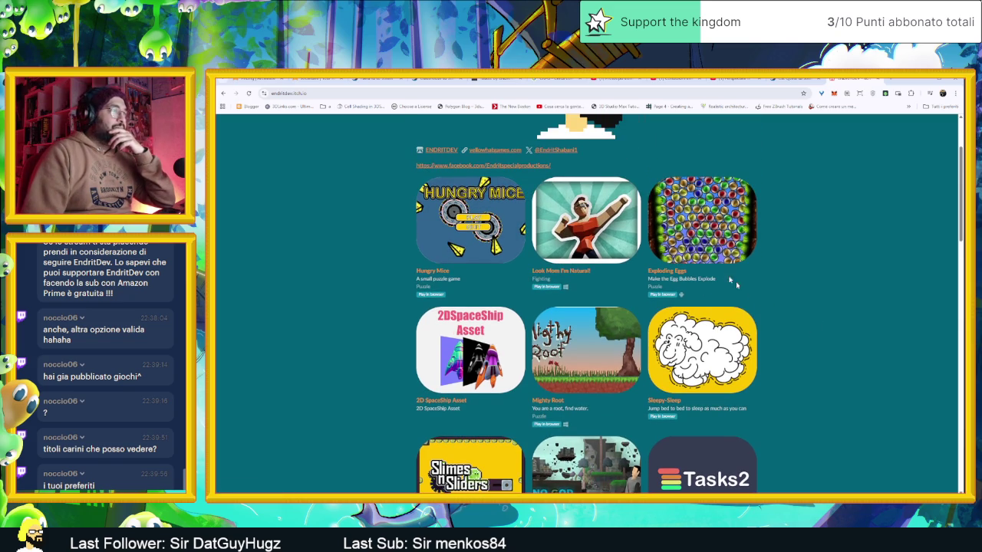
pyautogui.scroll(-2, 824, 339)
pyautogui.scroll(-5, 827, 342)
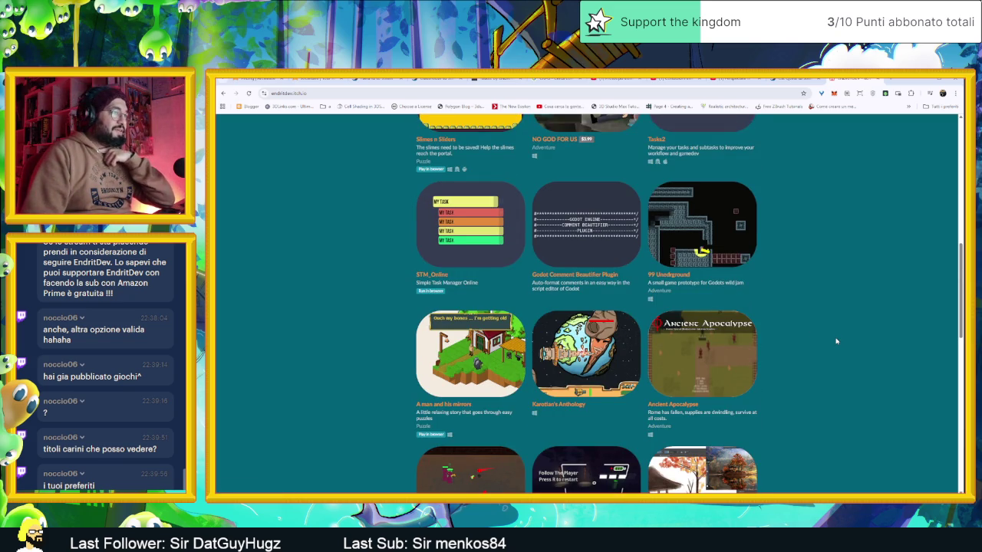
pyautogui.scroll(-3, 836, 340)
pyautogui.scroll(-3, 836, 341)
pyautogui.scroll(-3, 836, 340)
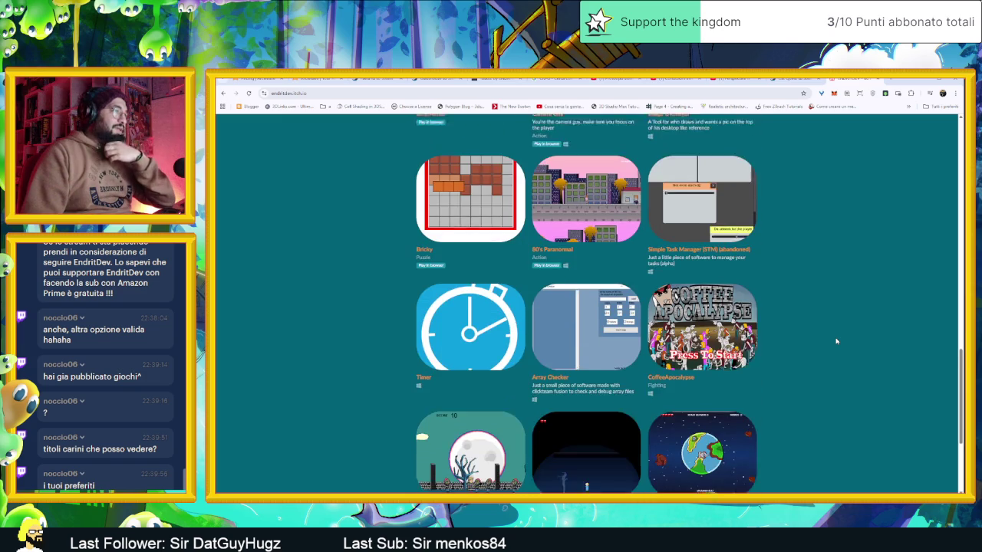
pyautogui.scroll(-4, 837, 341)
pyautogui.scroll(15, 836, 341)
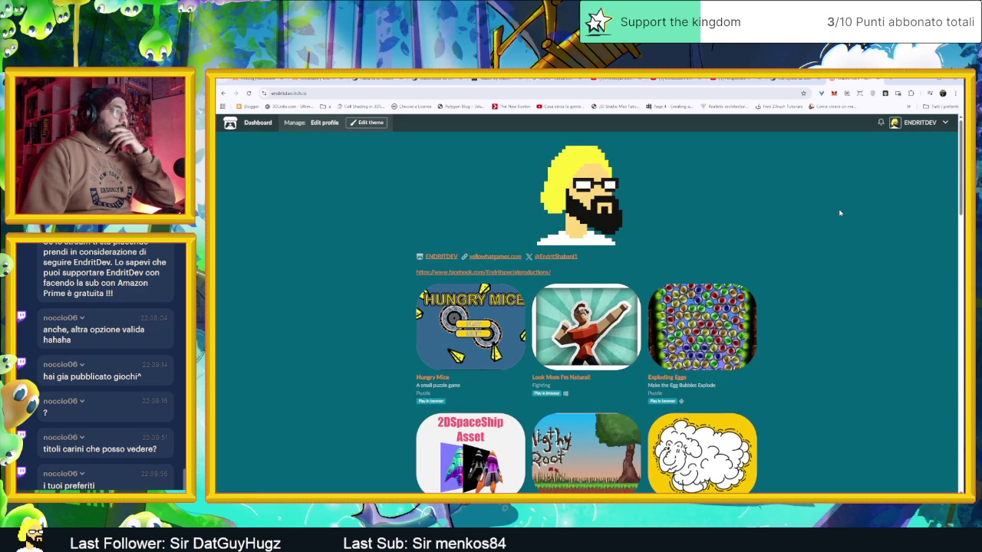
pyautogui.click(943, 124)
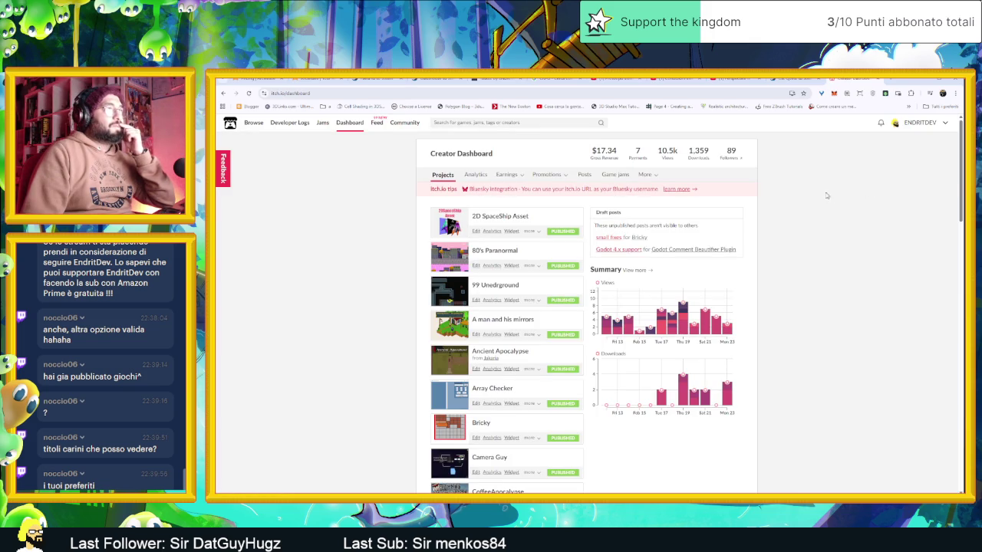
pyautogui.click(946, 124)
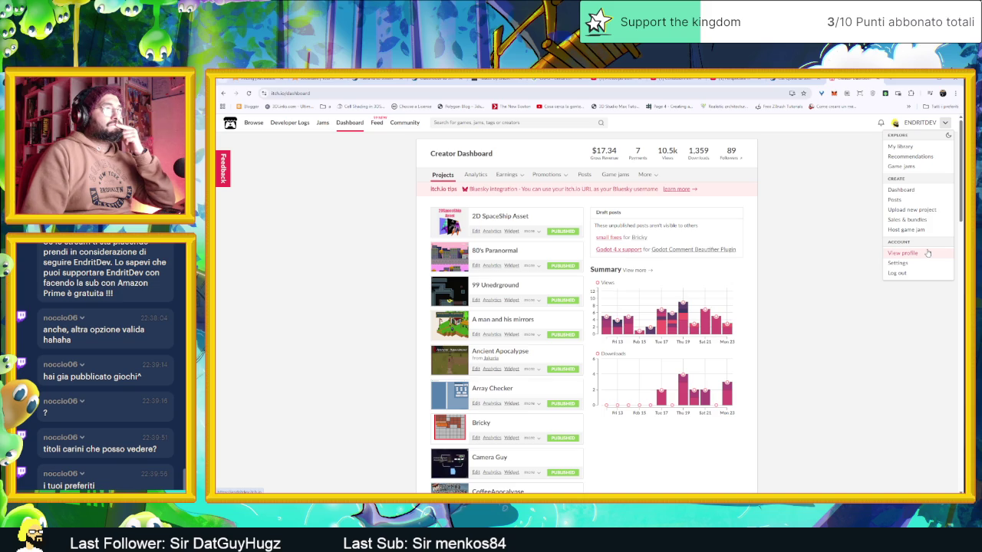
pyautogui.click(775, 298)
pyautogui.scroll(-10, 776, 299)
pyautogui.scroll(-5, 774, 316)
pyautogui.scroll(3, 774, 317)
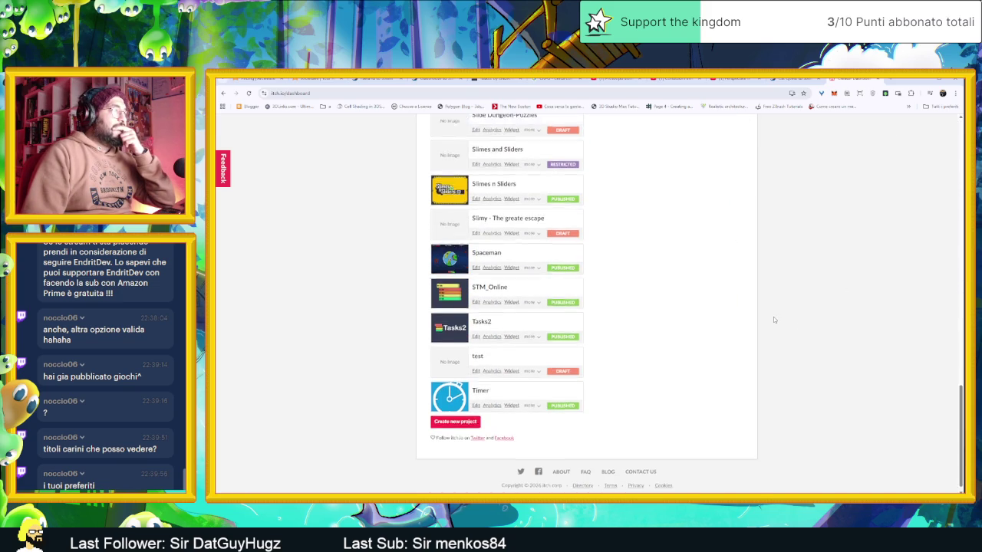
pyautogui.scroll(-3, 773, 317)
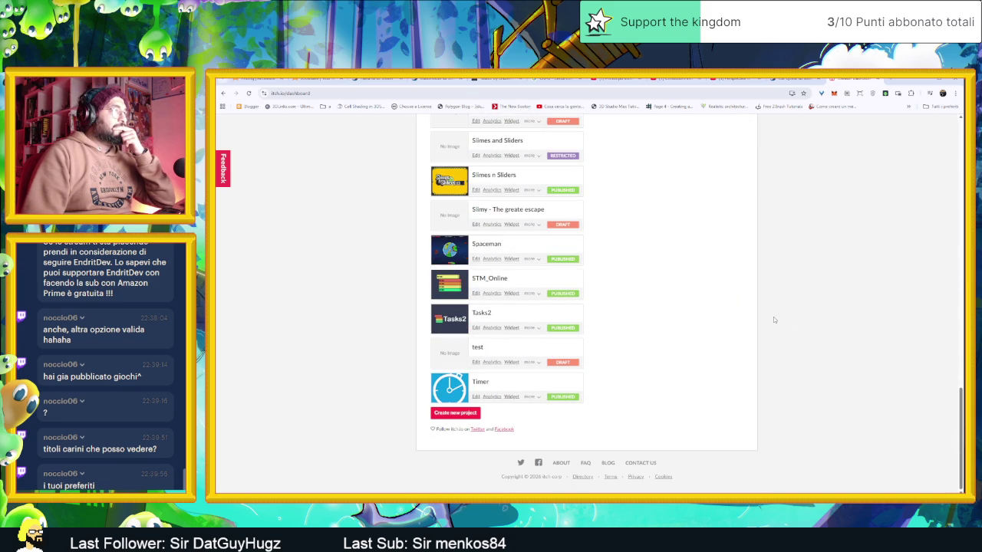
pyautogui.scroll(15, 773, 317)
pyautogui.scroll(4, 773, 316)
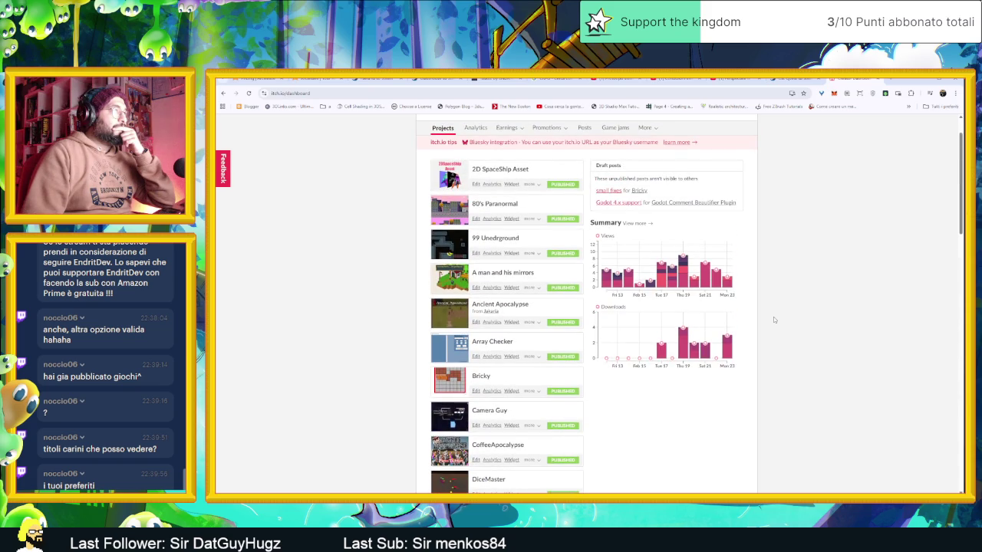
pyautogui.scroll(1, 797, 304)
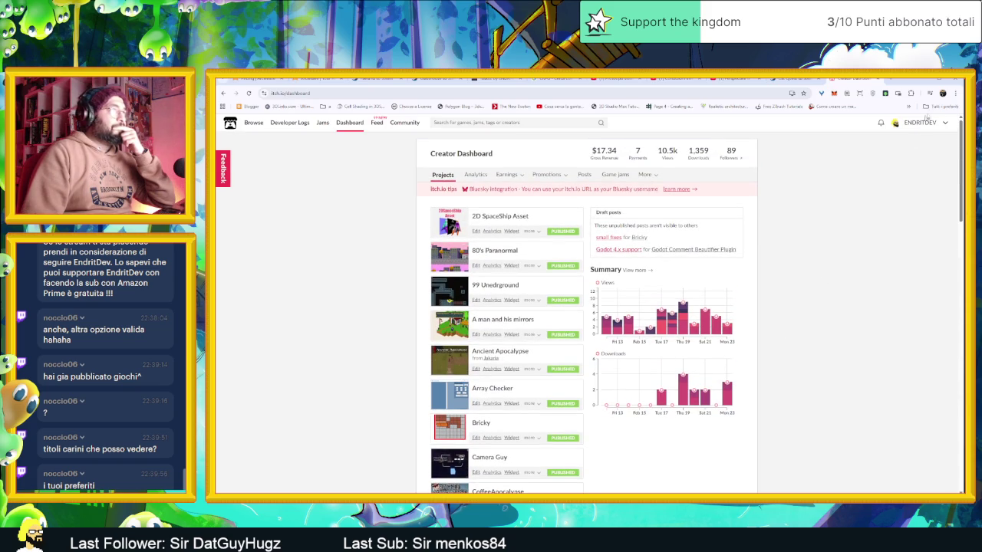
pyautogui.click(943, 123)
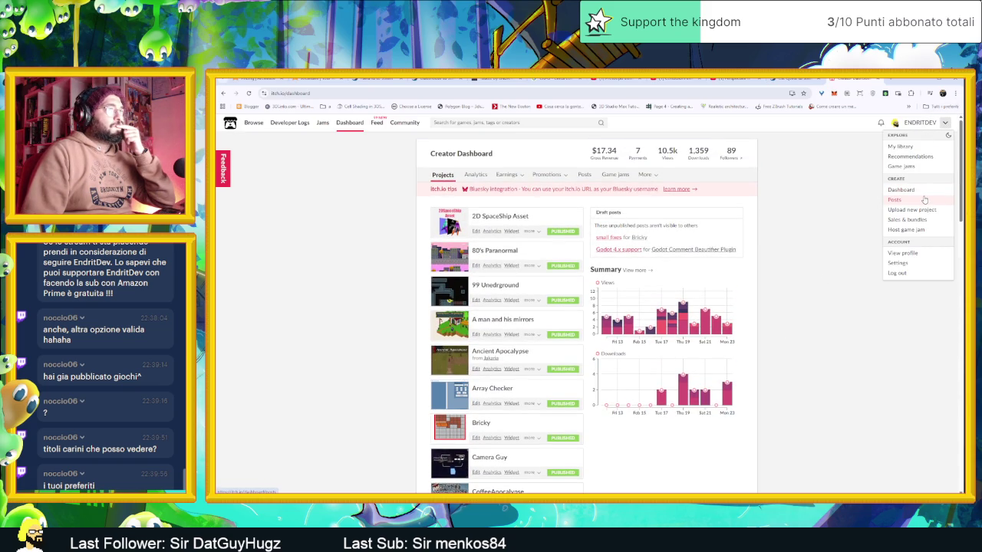
pyautogui.click(903, 253)
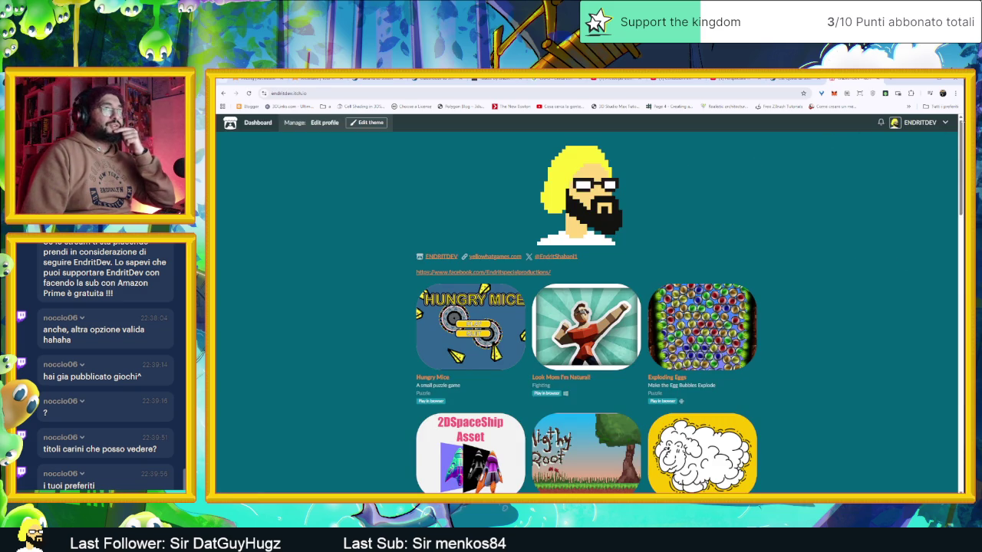
pyautogui.click(940, 125)
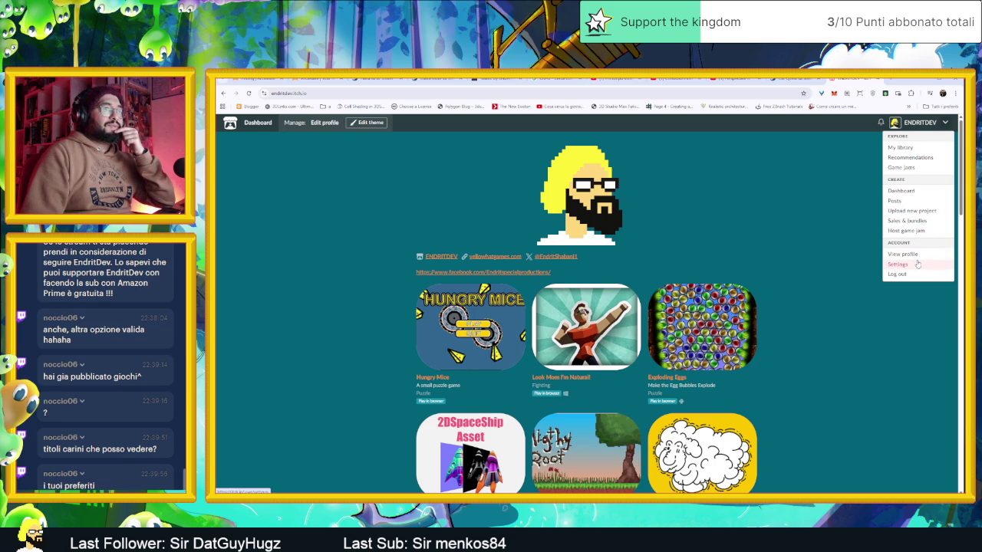
pyautogui.click(918, 264)
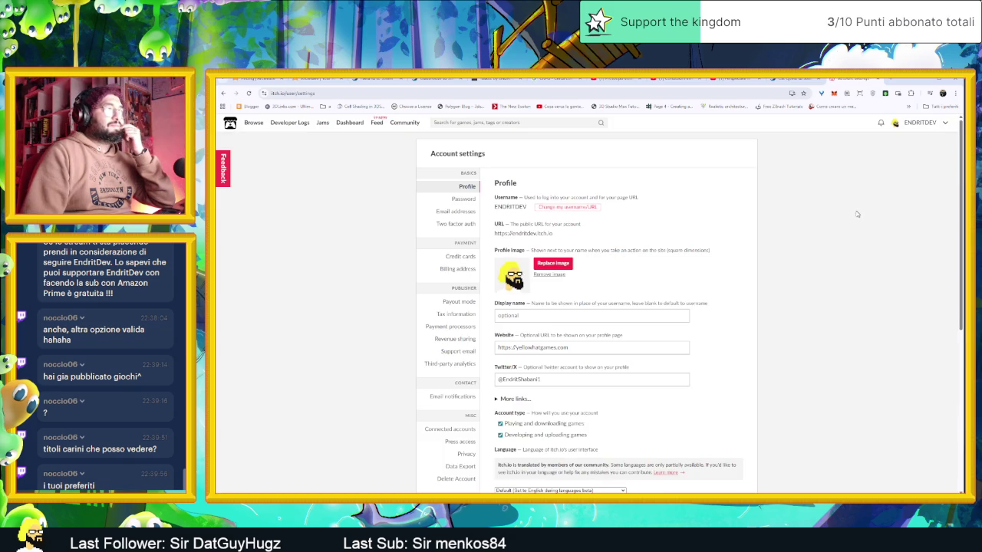
pyautogui.scroll(-5, 857, 214)
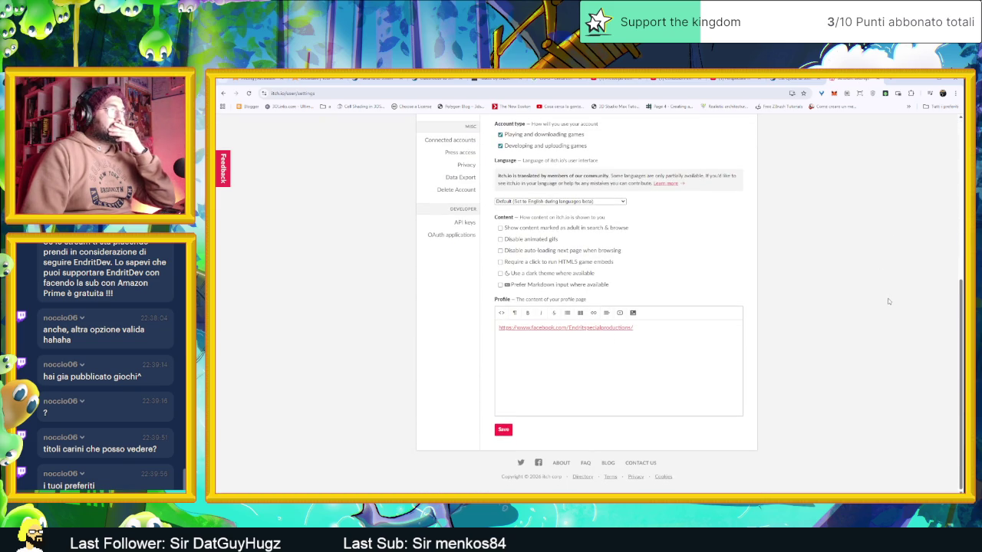
pyautogui.scroll(5, 888, 301)
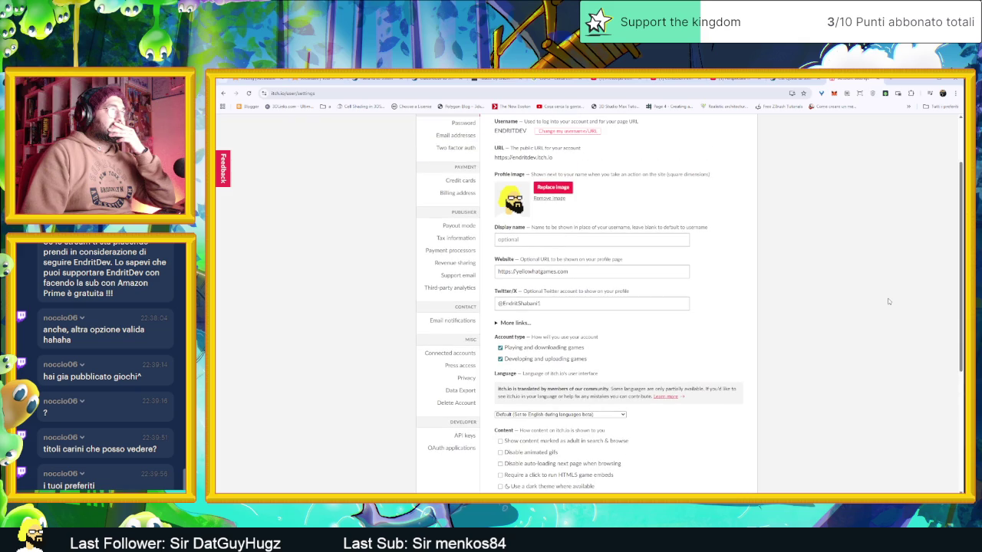
pyautogui.scroll(2, 888, 302)
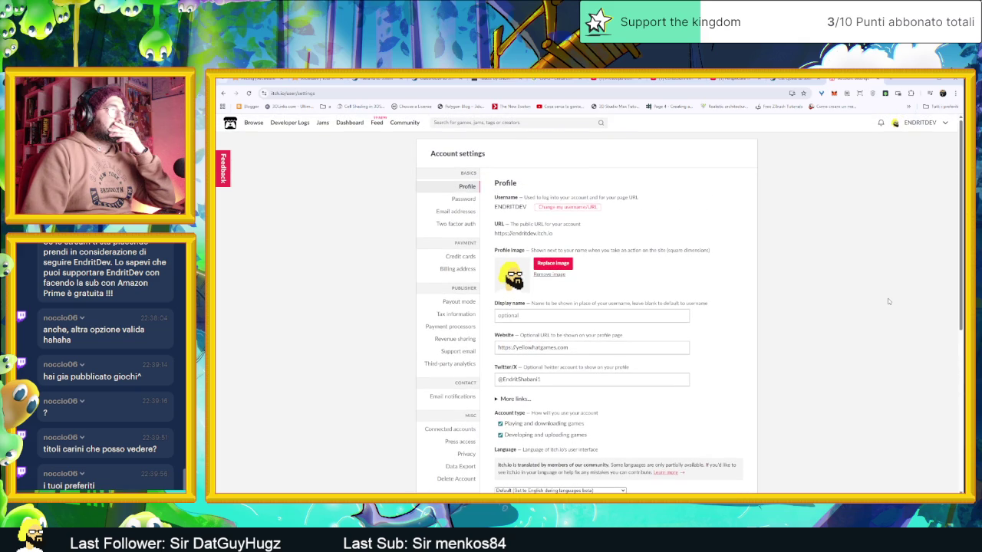
pyautogui.scroll(-3, 573, 344)
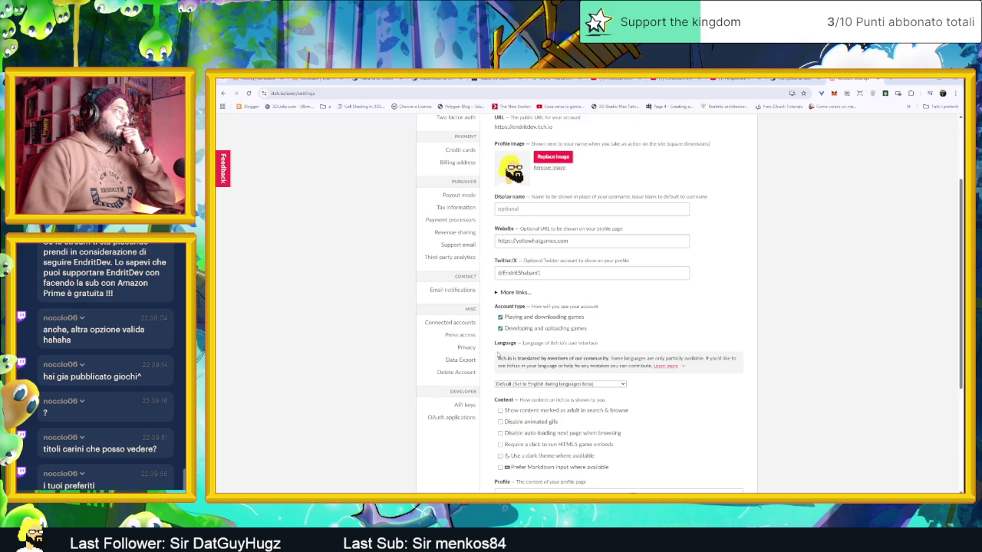
pyautogui.scroll(3, 543, 321)
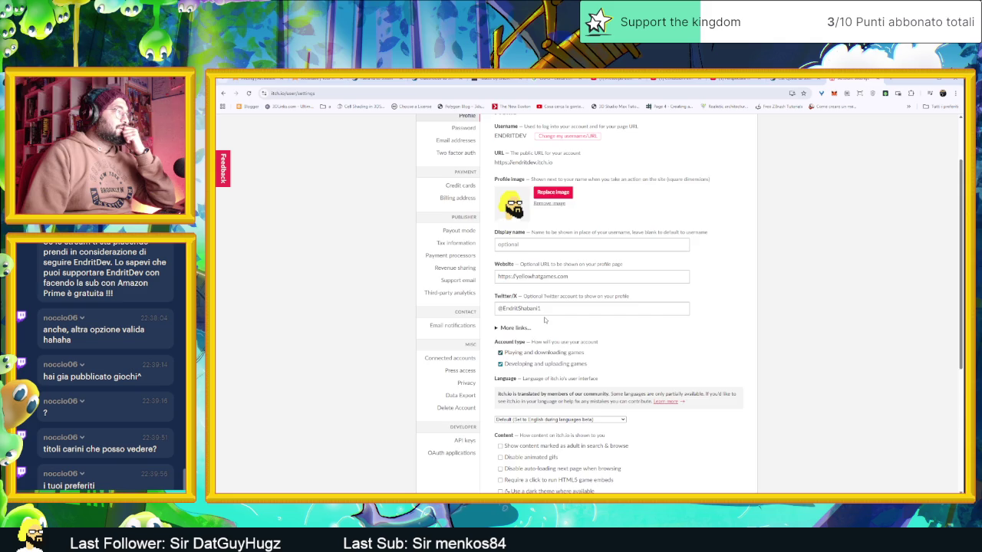
pyautogui.click(924, 131)
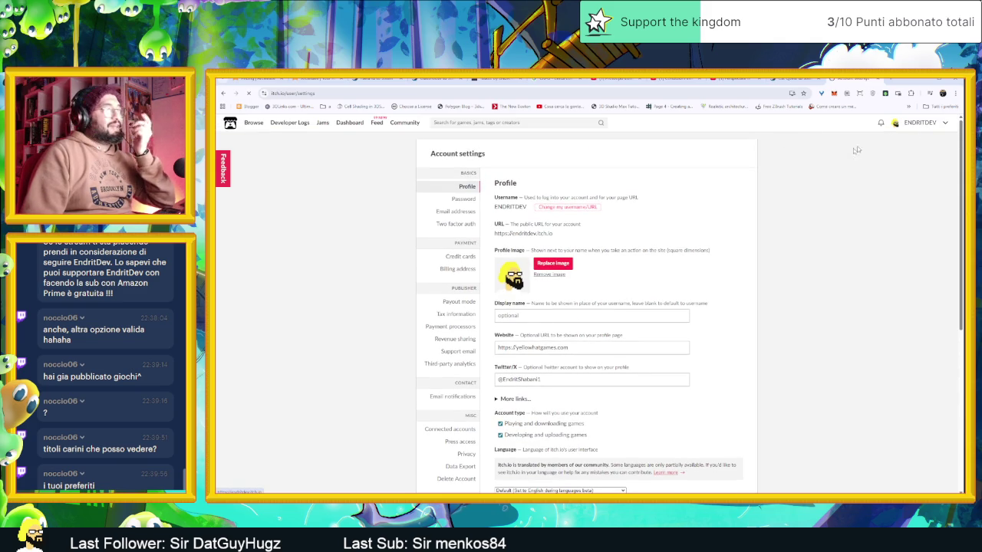
pyautogui.scroll(-15, 743, 259)
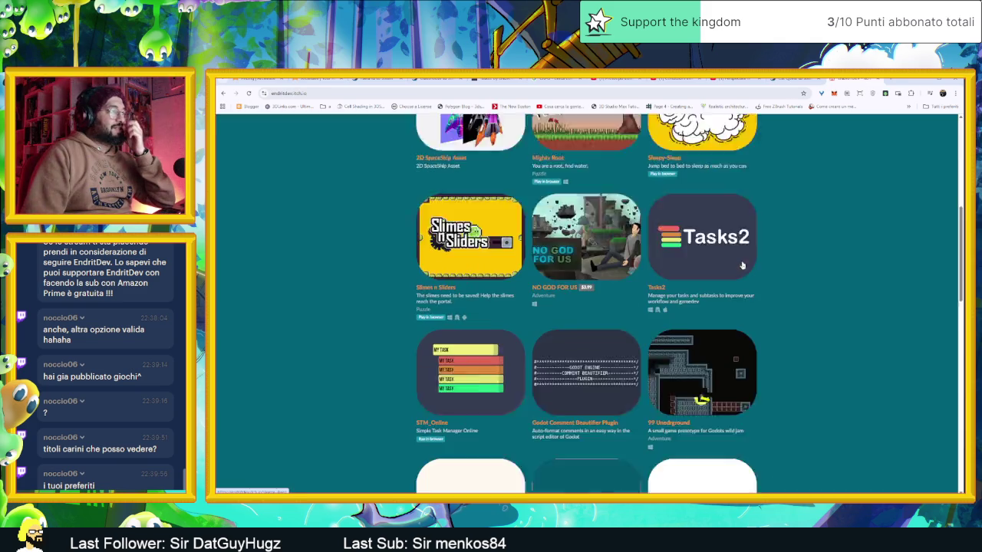
# - View the Spaceman game page and its release details, then return to the profile
pyautogui.scroll(-5, 743, 265)
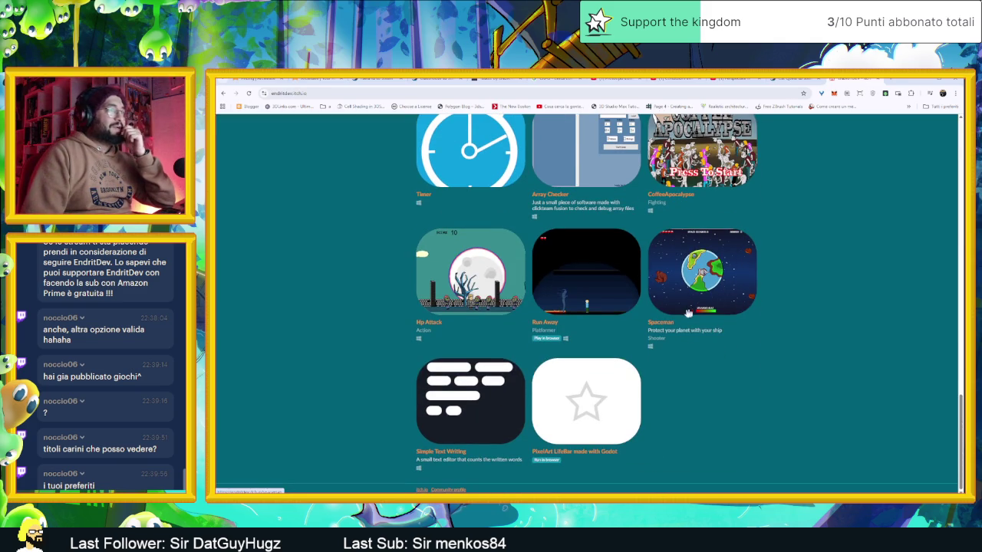
pyautogui.click(674, 323)
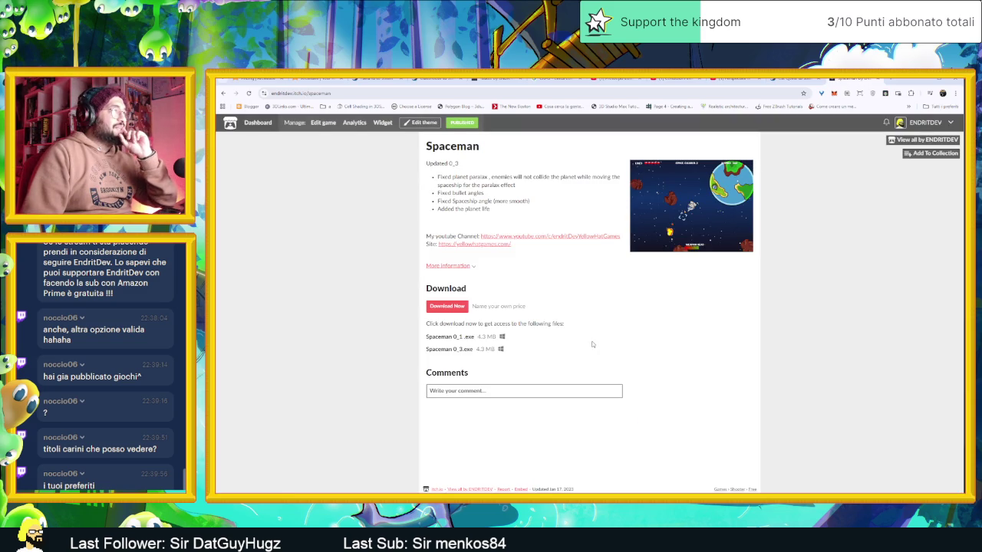
pyautogui.click(444, 267)
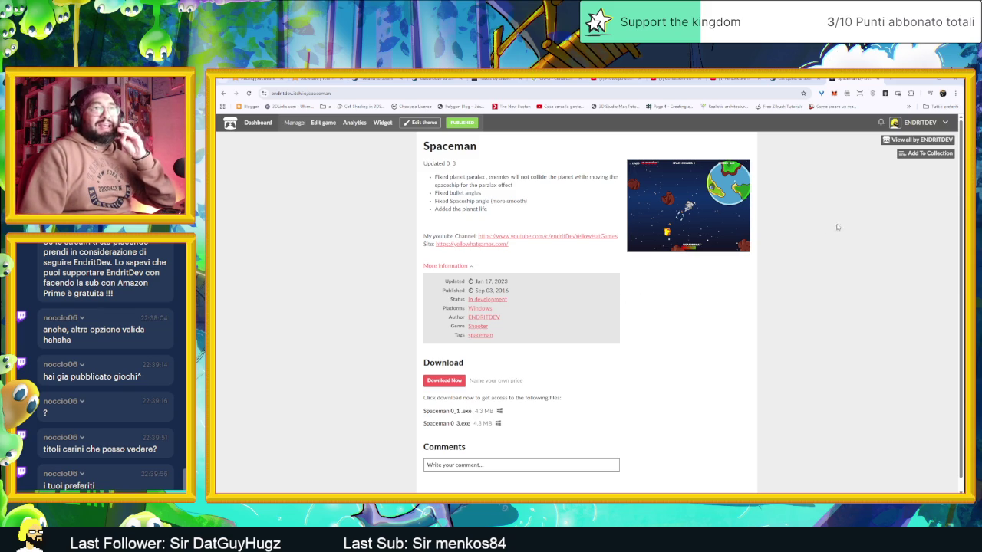
pyautogui.click(909, 141)
# - Browse up and down through the developer's game grid on the itch.io profile
pyautogui.scroll(-5, 802, 265)
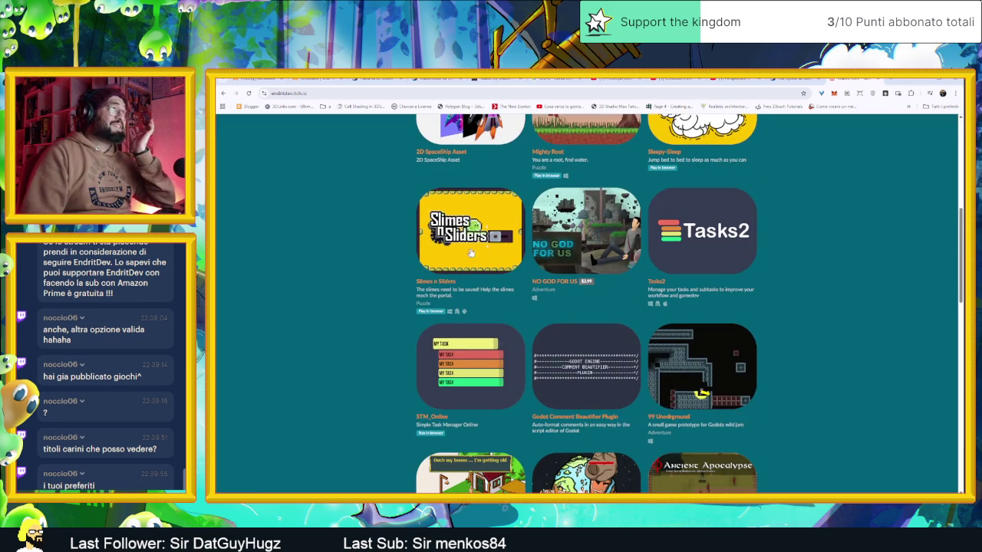
pyautogui.scroll(1, 489, 253)
pyautogui.scroll(-4, 807, 347)
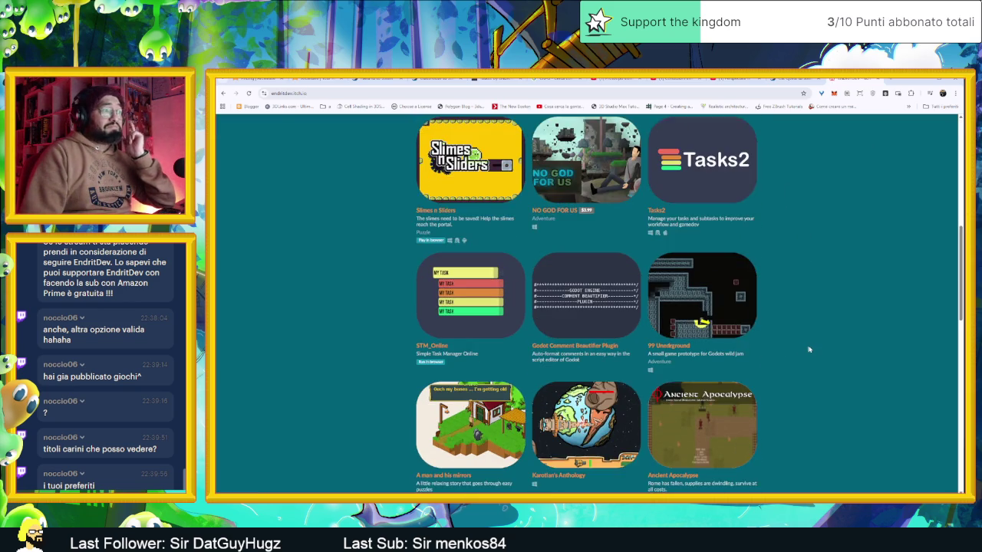
pyautogui.scroll(-7, 809, 351)
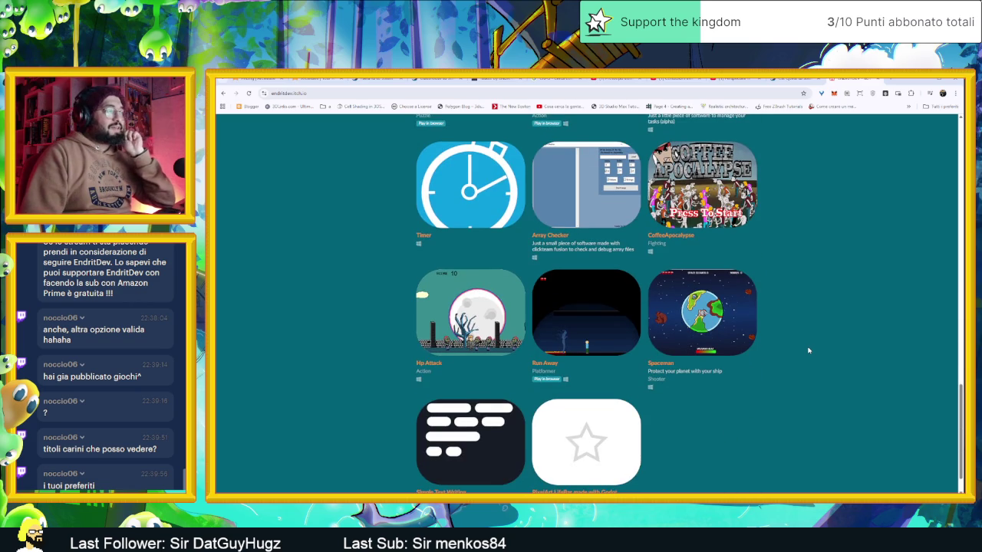
pyautogui.scroll(-1, 808, 351)
pyautogui.scroll(6, 808, 351)
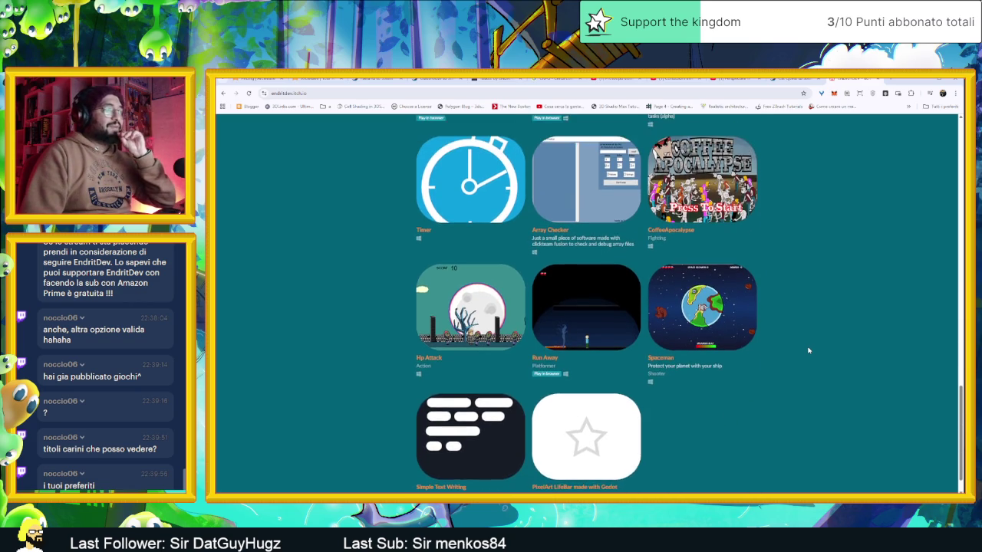
pyautogui.scroll(3, 792, 347)
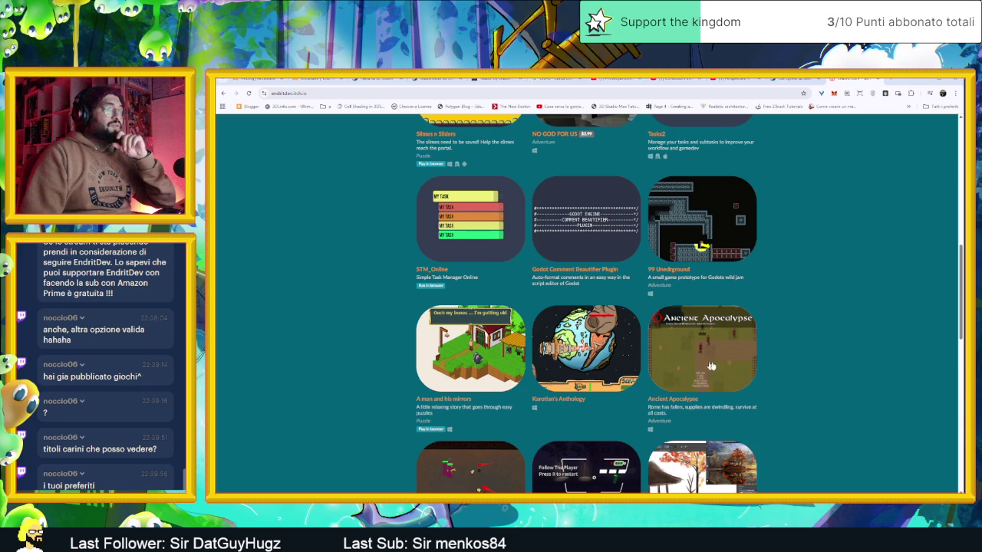
pyautogui.scroll(5, 792, 373)
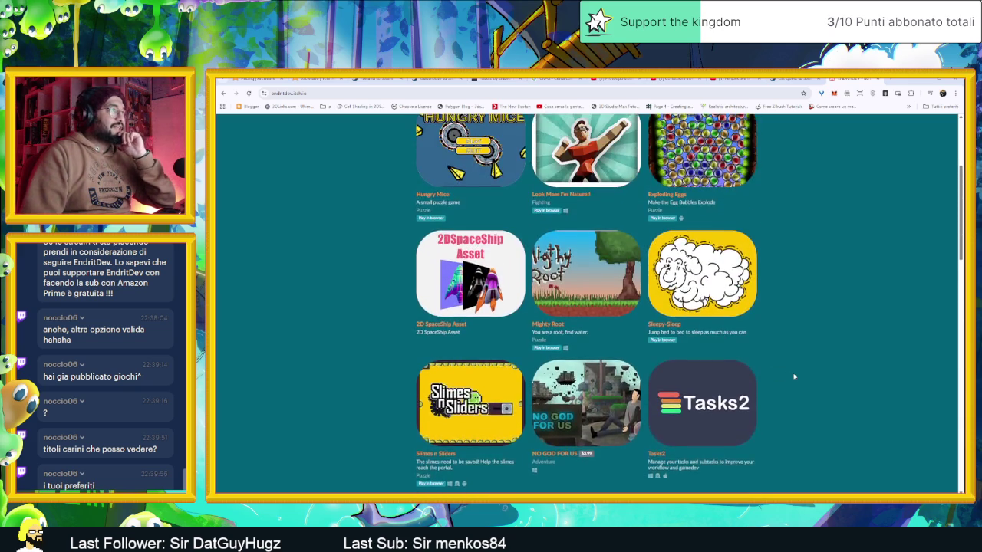
pyautogui.scroll(1, 794, 377)
pyautogui.scroll(-3, 794, 376)
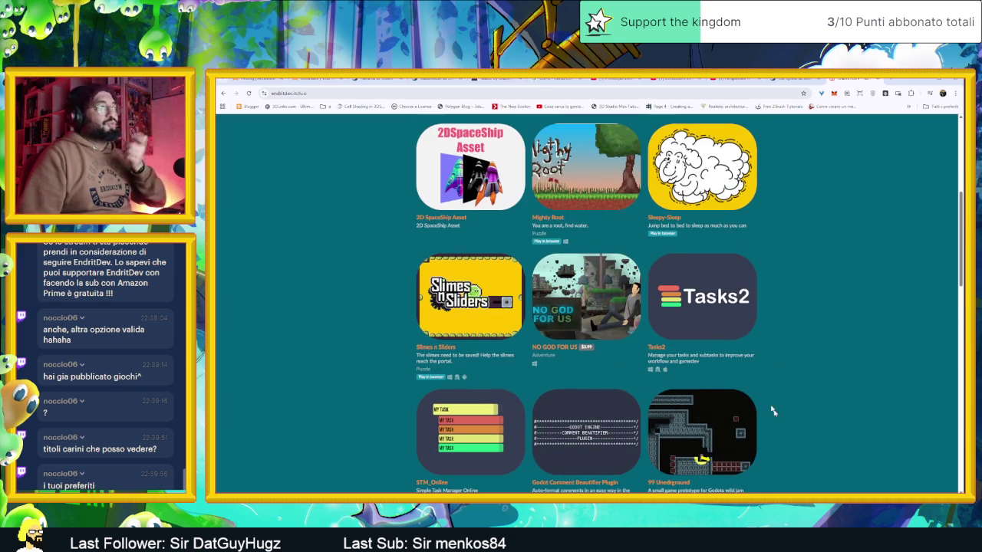
pyautogui.scroll(-3, 746, 435)
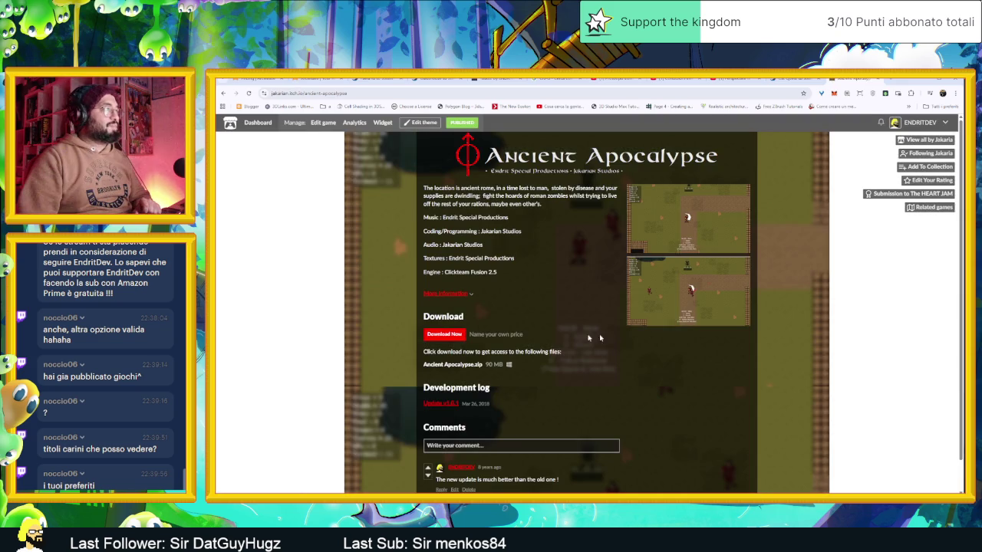
# - Get the free Ancient Apocalypse download without paying, dismissing the install-as-app offer
pyautogui.click(436, 337)
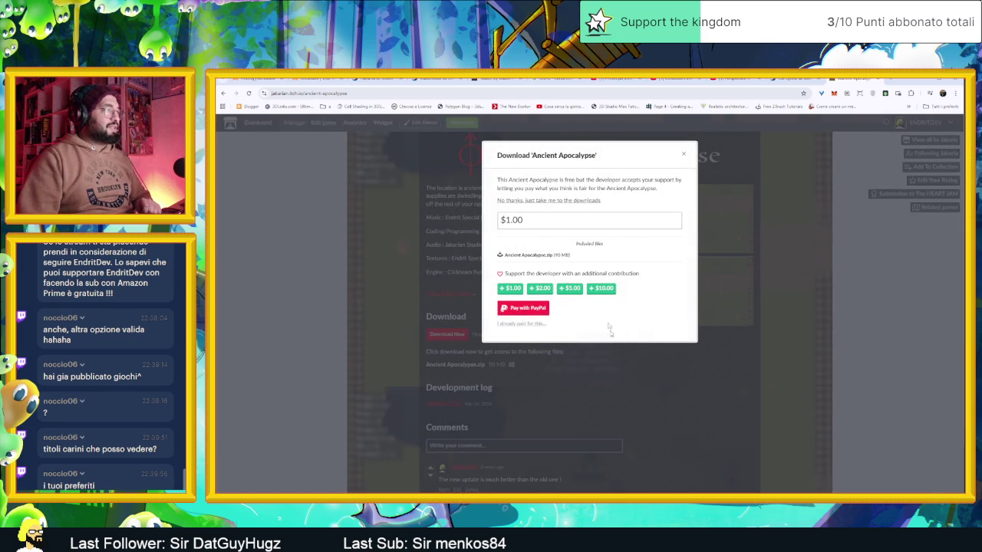
pyautogui.click(572, 201)
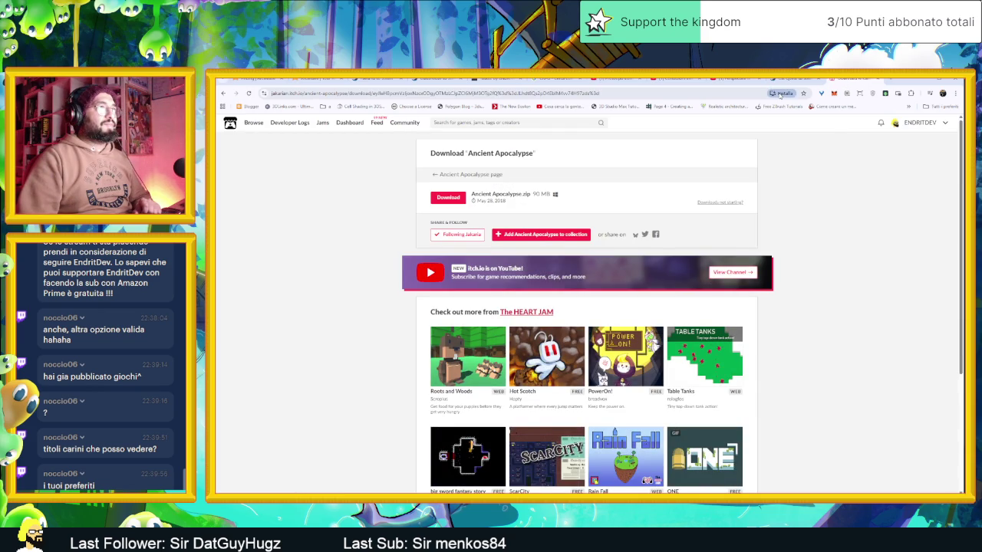
pyautogui.click(786, 93)
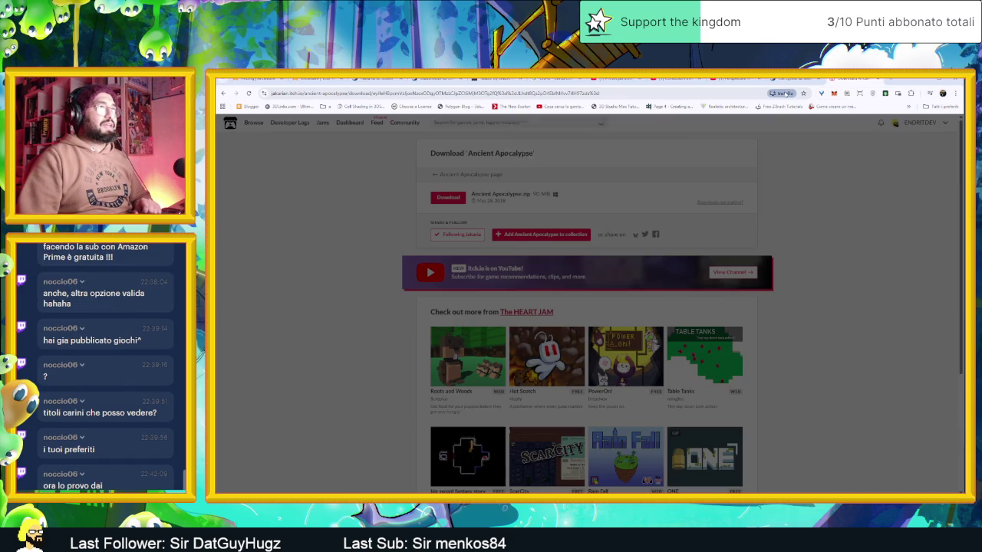
pyautogui.click(648, 151)
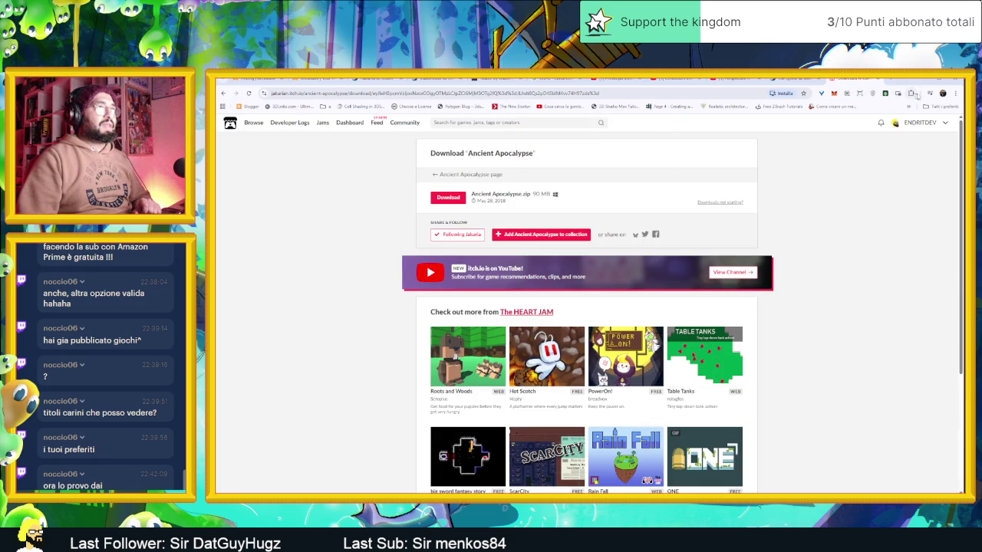
# - Check the browser's recent downloads for the 90 MB Ancient Apocalypse.zip
pyautogui.click(953, 93)
pyautogui.click(953, 92)
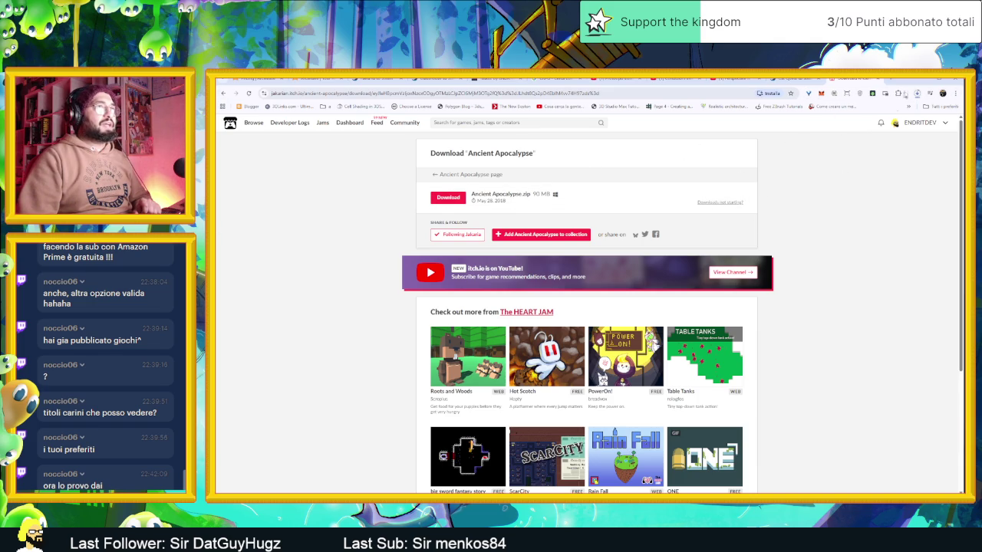
pyautogui.click(917, 93)
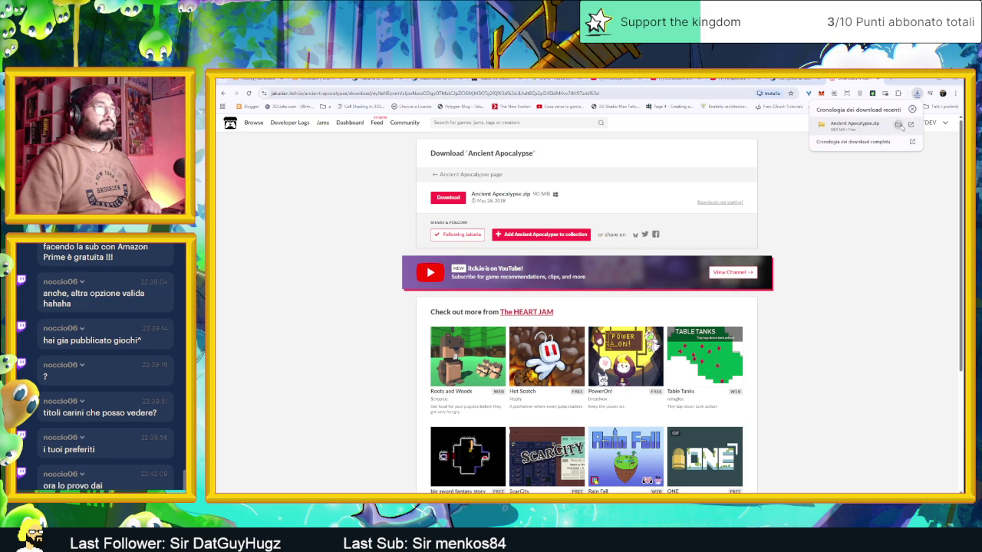
# - Show the downloaded zip in the Download folder and try running the game from inside it
pyautogui.click(899, 125)
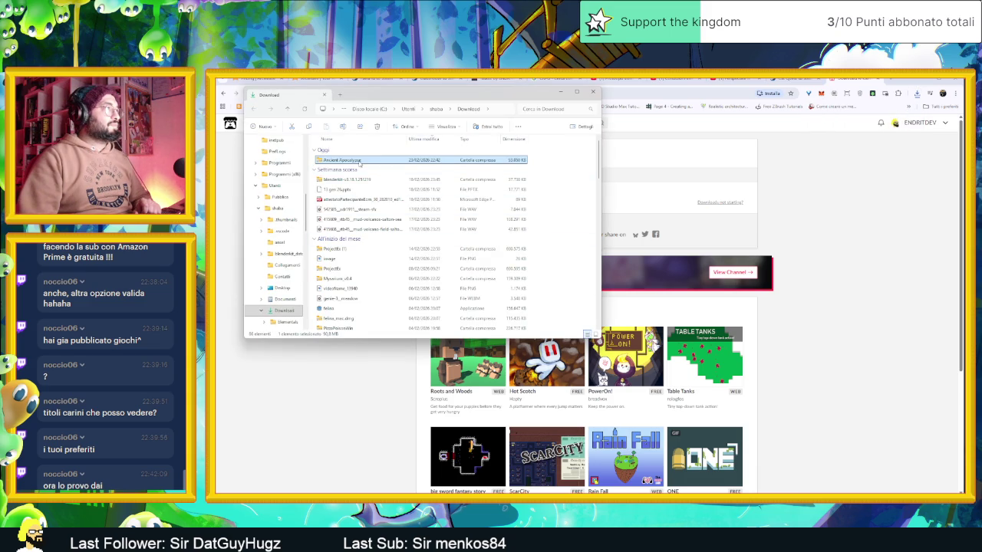
pyautogui.doubleClick(359, 161)
pyautogui.doubleClick(359, 161)
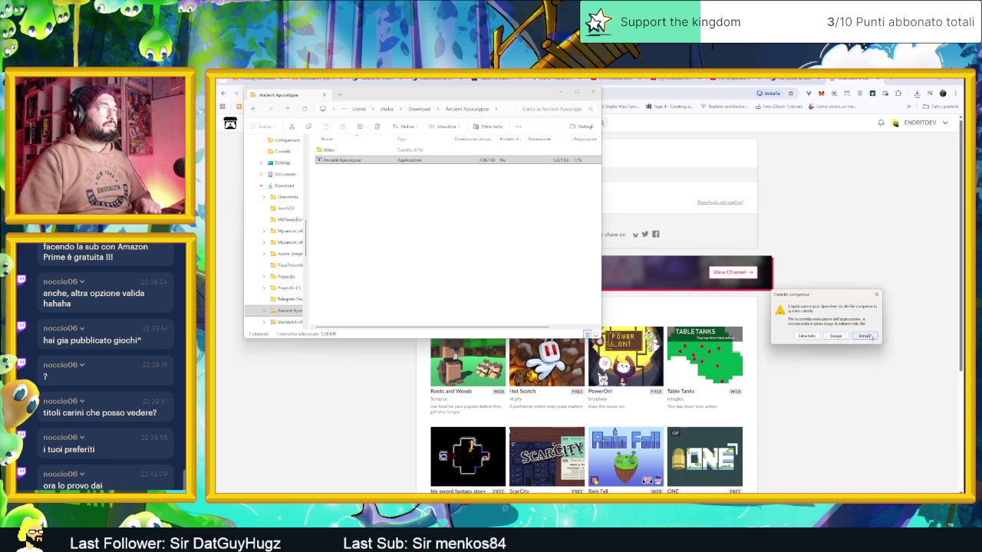
pyautogui.click(865, 336)
pyautogui.click(420, 110)
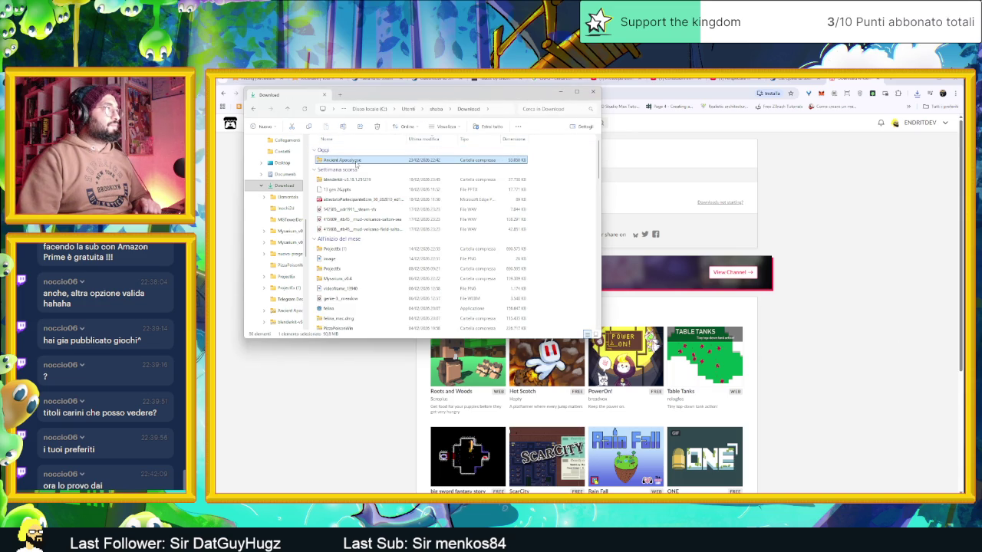
# - Extract all files from Ancient Apocalypse.zip to the suggested folder with Estrai tutto
pyautogui.rightClick(358, 162)
pyautogui.moveTo(384, 201)
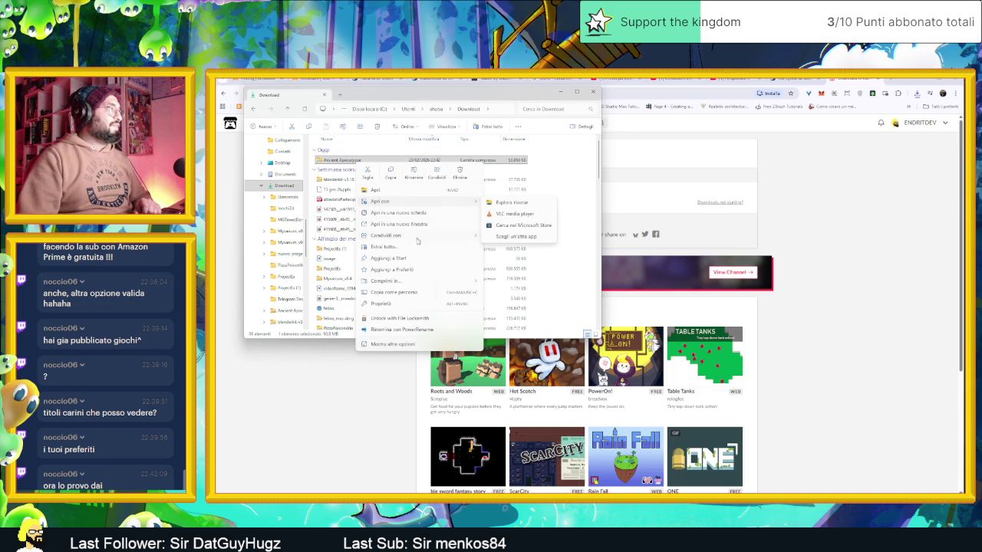
pyautogui.click(407, 247)
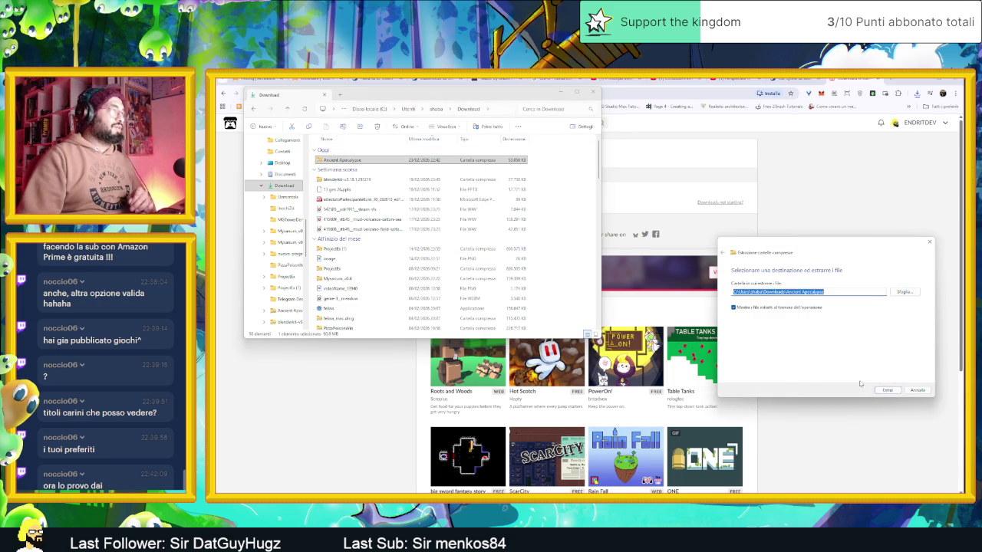
pyautogui.click(884, 391)
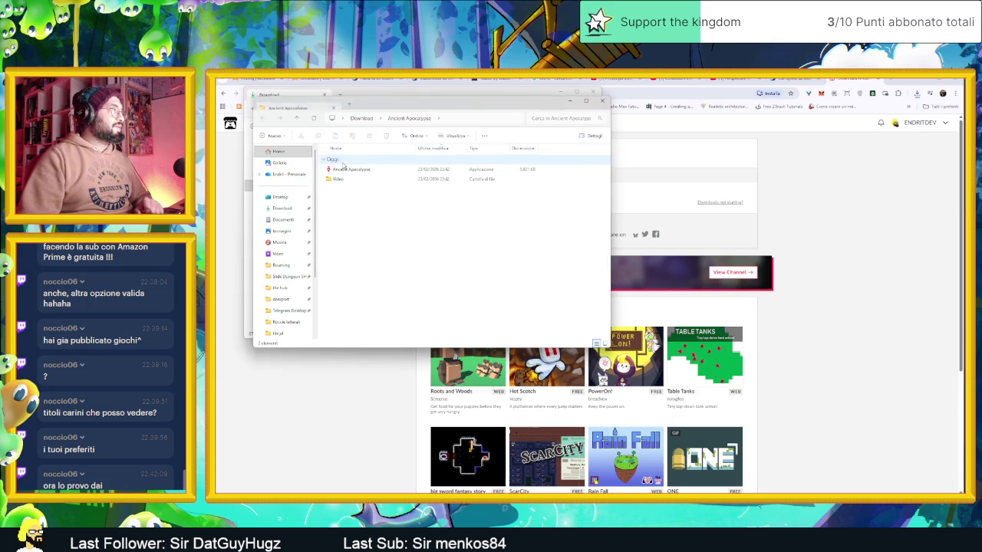
# - Launch the extracted game, letting it run despite the Windows protection warning
pyautogui.doubleClick(351, 170)
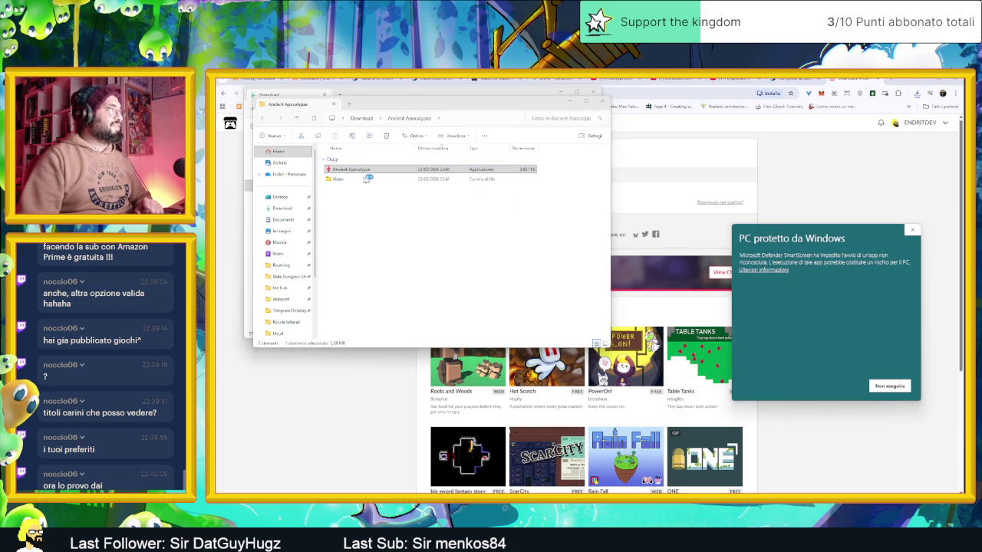
pyautogui.click(770, 271)
pyautogui.click(837, 385)
# - Open the Video folder, minimize File Explorer and center the Norton scan window
pyautogui.click(338, 179)
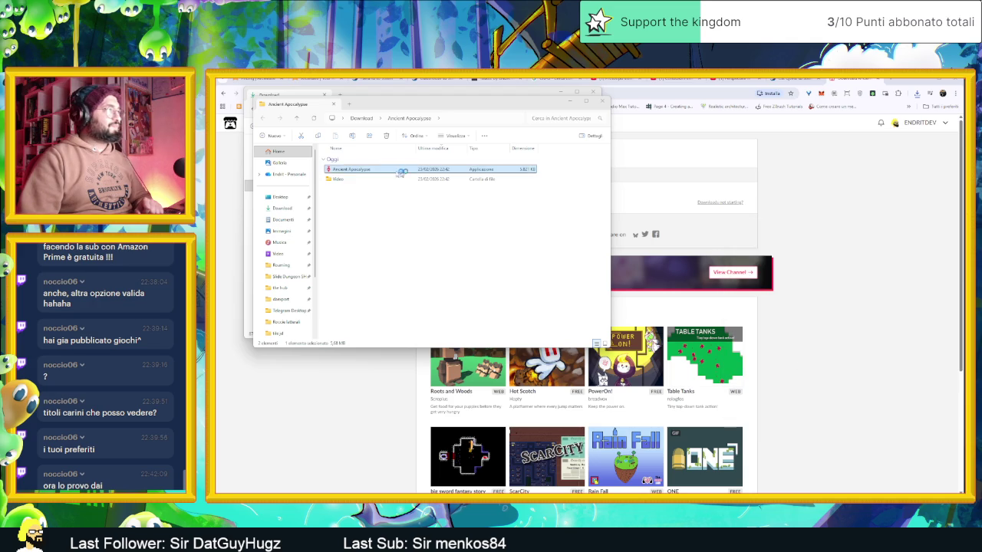
pyautogui.doubleClick(339, 179)
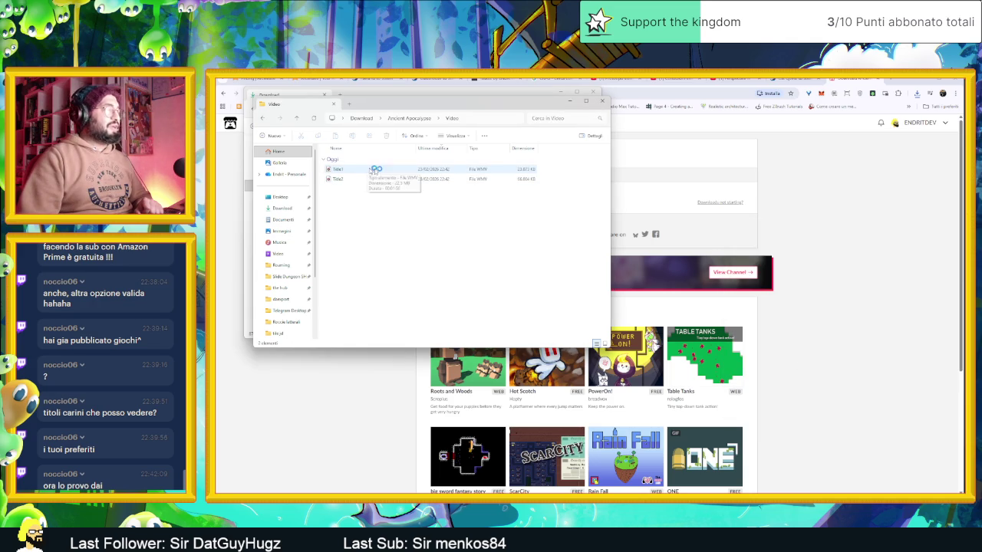
pyautogui.click(577, 101)
pyautogui.moveTo(854, 244)
pyautogui.mouseDown()
pyautogui.moveTo(798, 224)
pyautogui.moveTo(596, 200)
pyautogui.mouseUp()
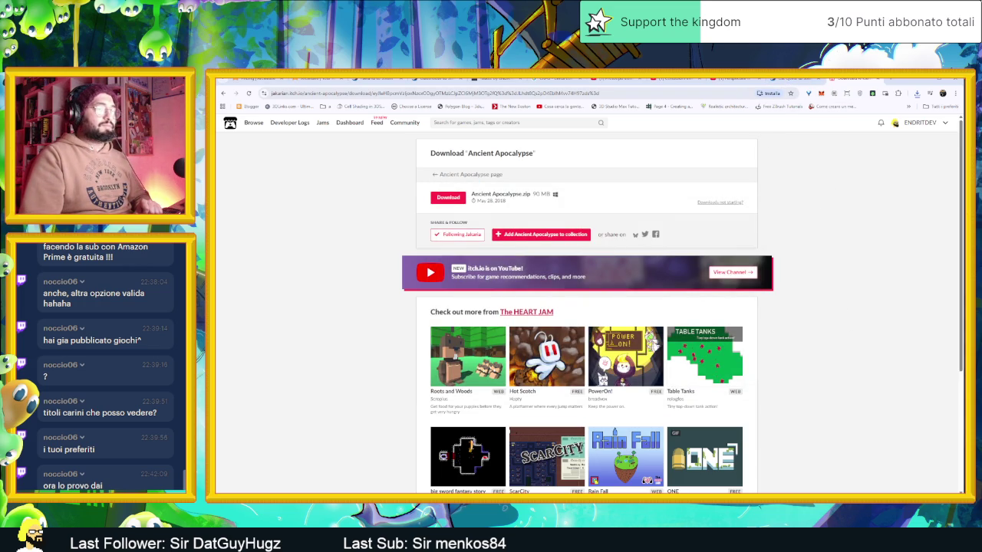
# - Alt+Tab to File Explorer, go up to the Ancient Apocalypse folder, then bring the itch.io profile forward
pyautogui.hotkey('alt', 'Tab')
pyautogui.hotkey('alt', 'Tab')
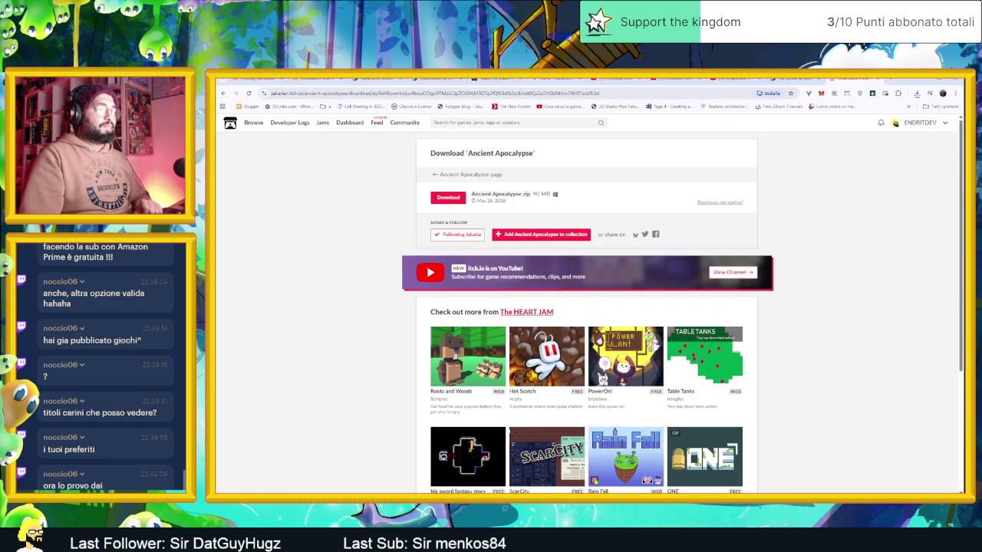
pyautogui.hotkey('alt', 'Tab')
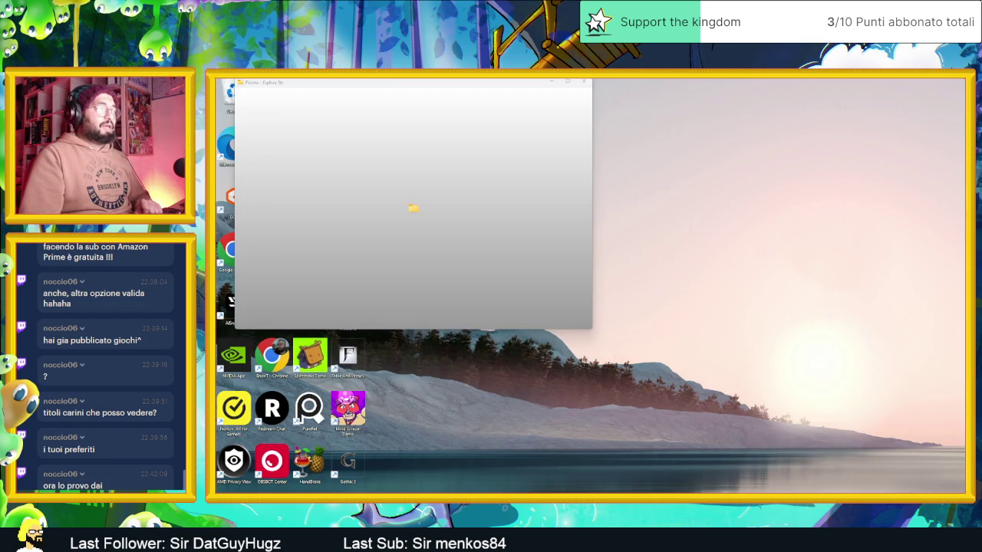
pyautogui.hotkey('alt', 'Tab')
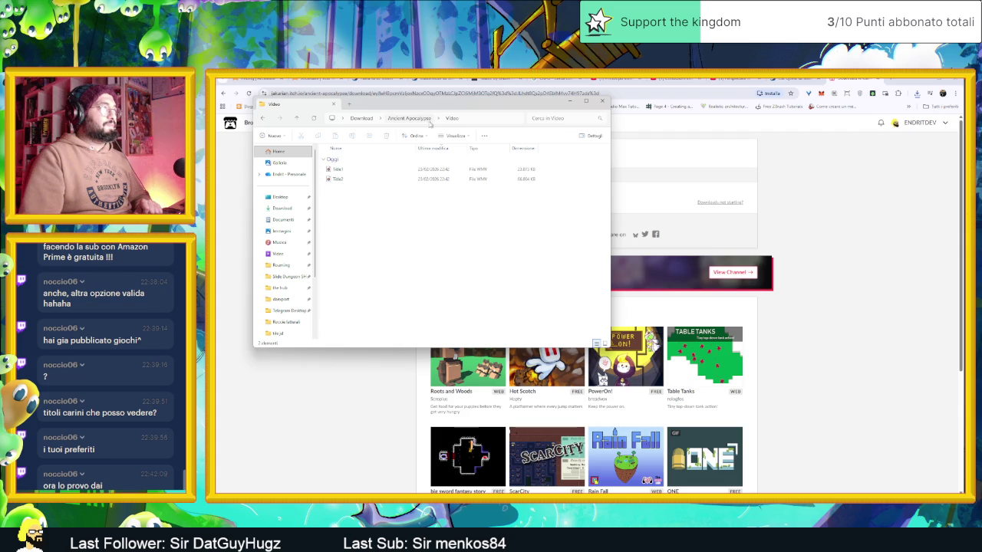
pyautogui.click(424, 120)
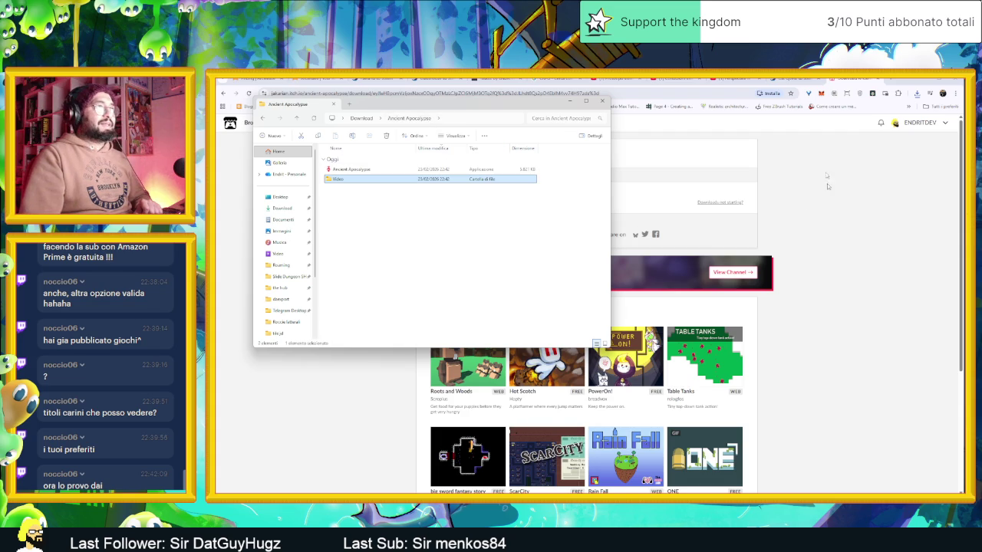
pyautogui.click(918, 123)
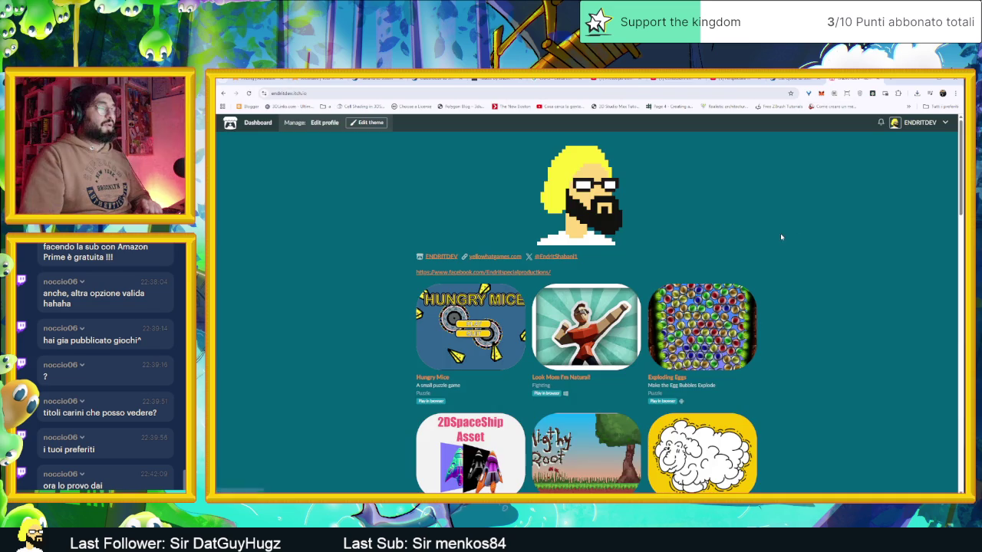
# - Scroll up and down through the developer's itch.io game grid to look over the published games
pyautogui.scroll(-2, 790, 290)
pyautogui.scroll(-2, 789, 290)
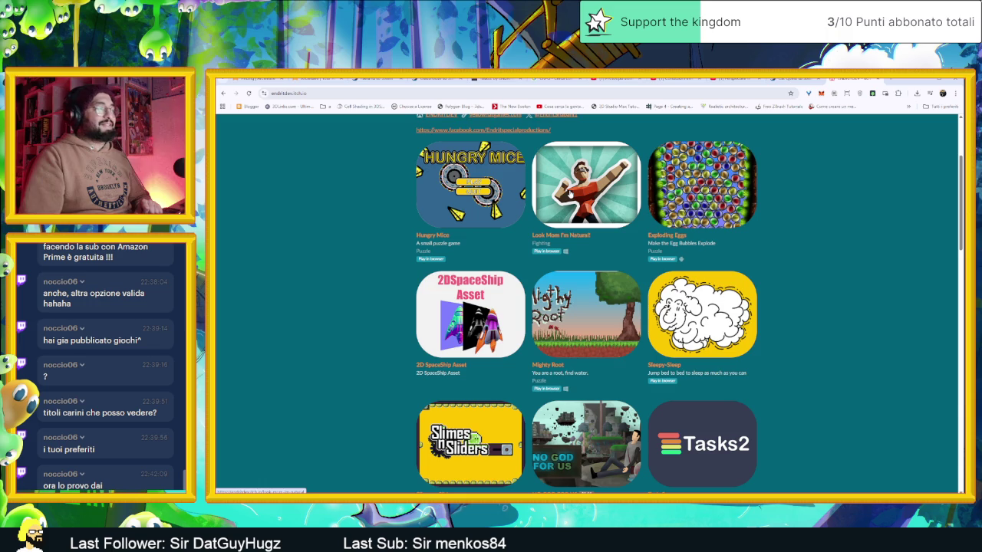
pyautogui.scroll(-3, 817, 321)
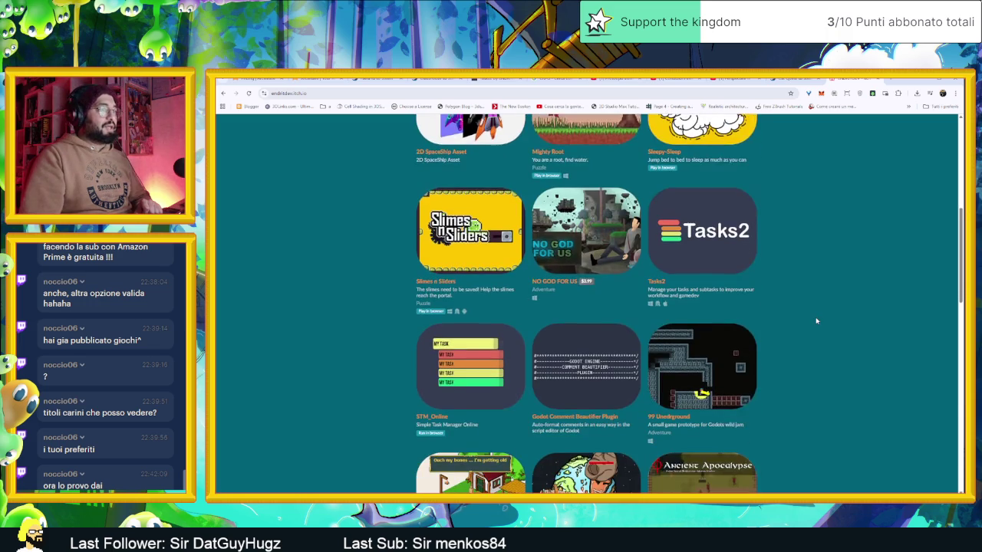
pyautogui.scroll(-3, 817, 321)
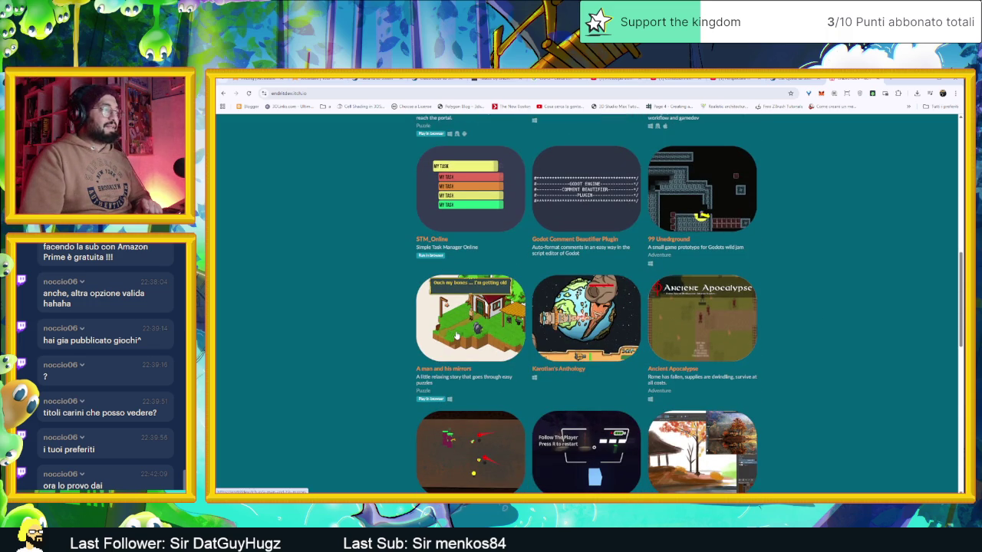
pyautogui.scroll(-5, 812, 373)
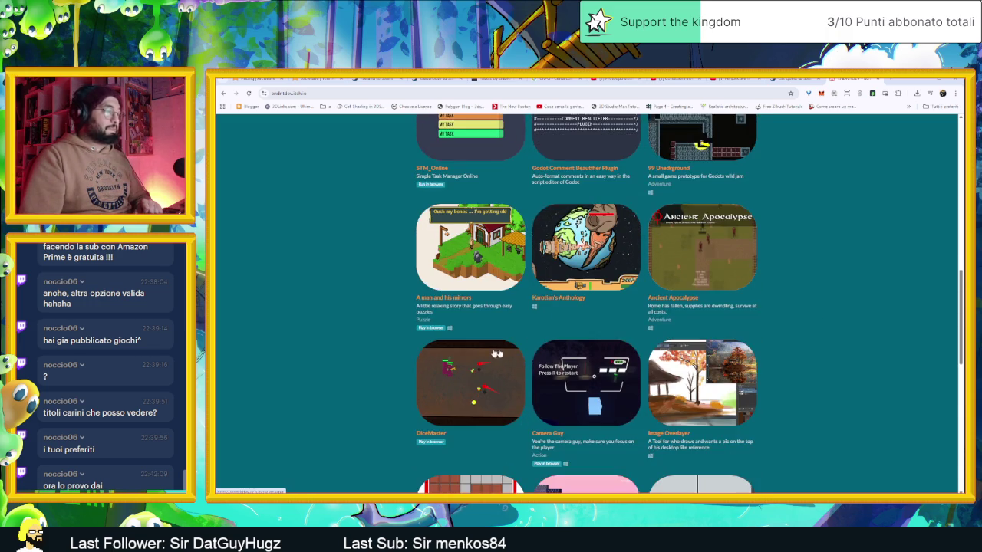
pyautogui.scroll(-3, 812, 373)
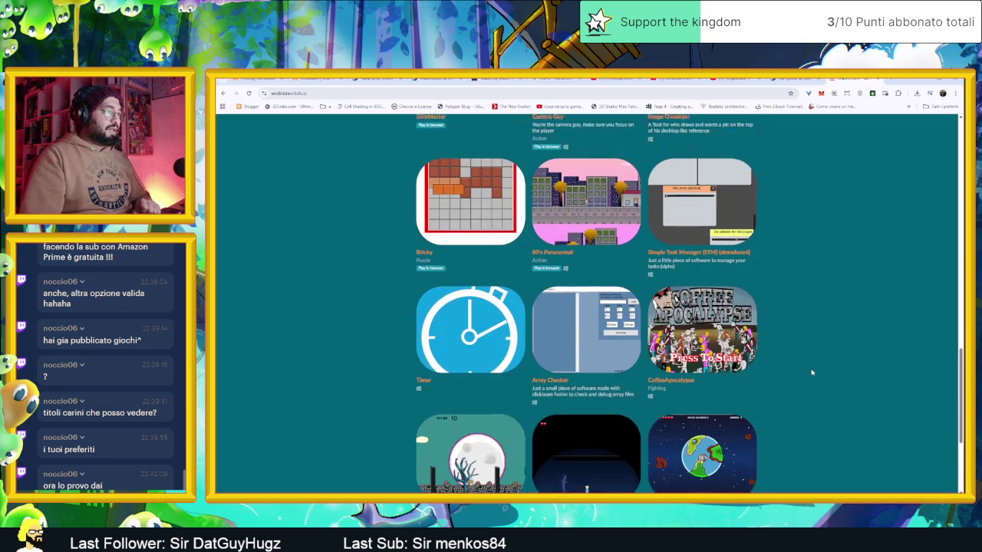
pyautogui.scroll(-3, 812, 373)
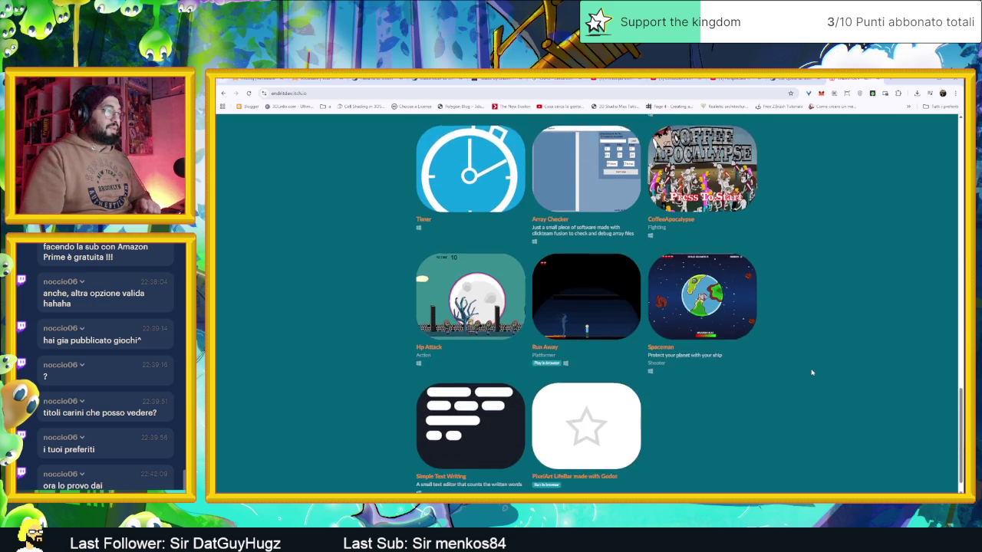
pyautogui.scroll(10, 812, 373)
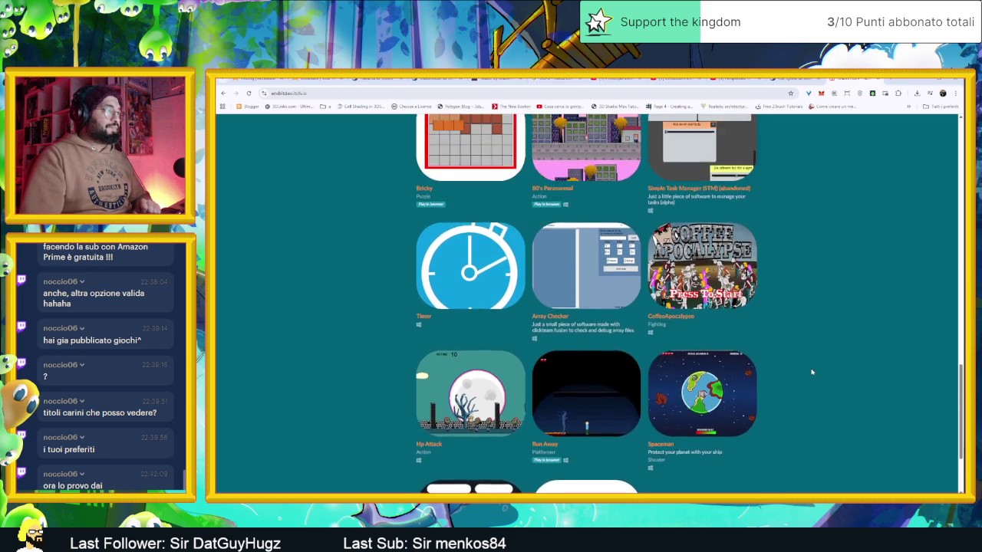
pyautogui.scroll(5, 812, 373)
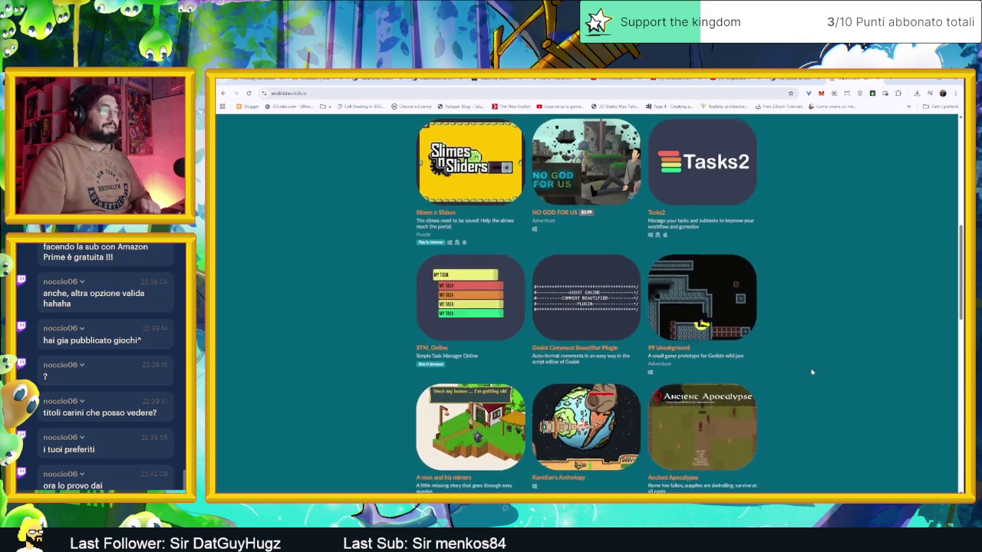
pyautogui.scroll(-2, 820, 386)
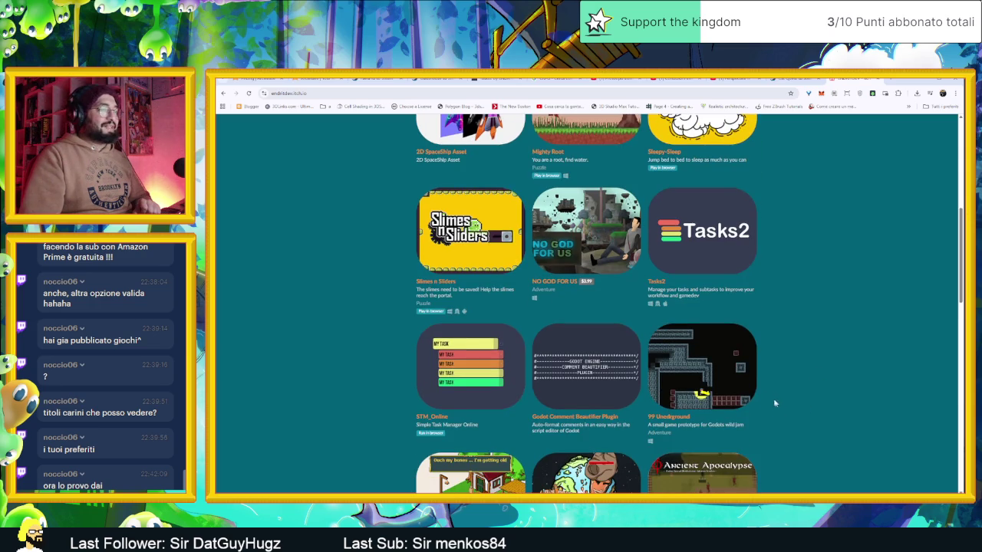
pyautogui.scroll(5, 723, 378)
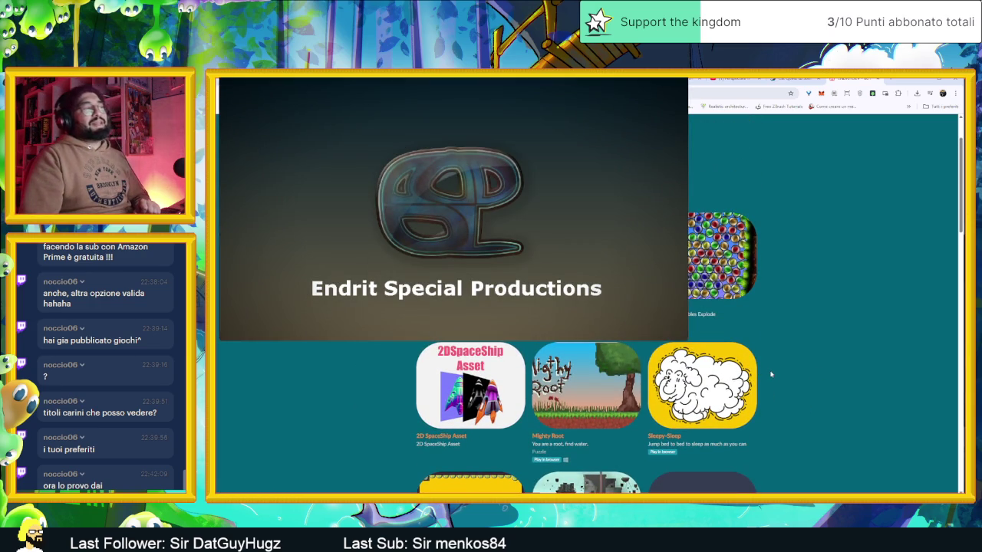
# - Choose PLAY then ARENA on the title screen and take a first sword swing
pyautogui.scroll(-1, 743, 373)
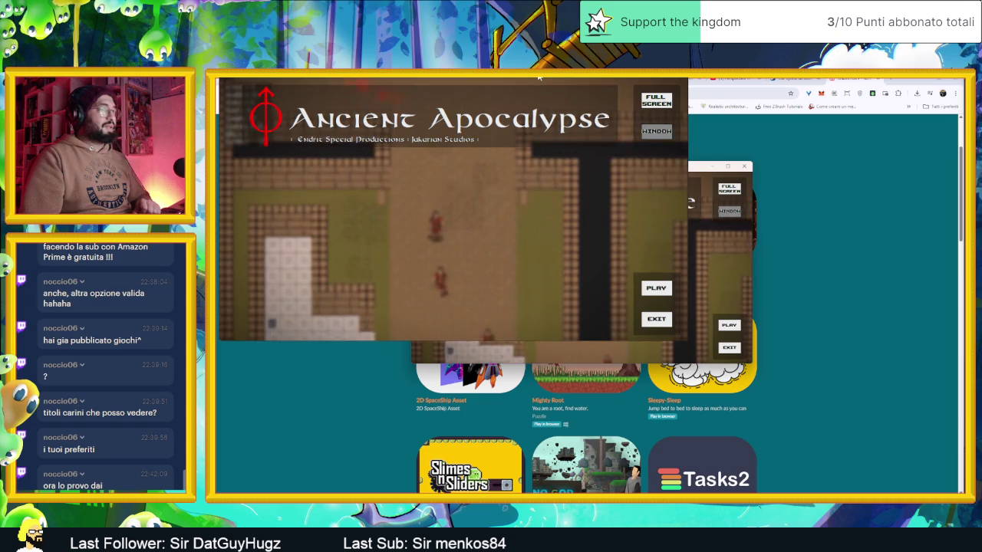
pyautogui.click(655, 290)
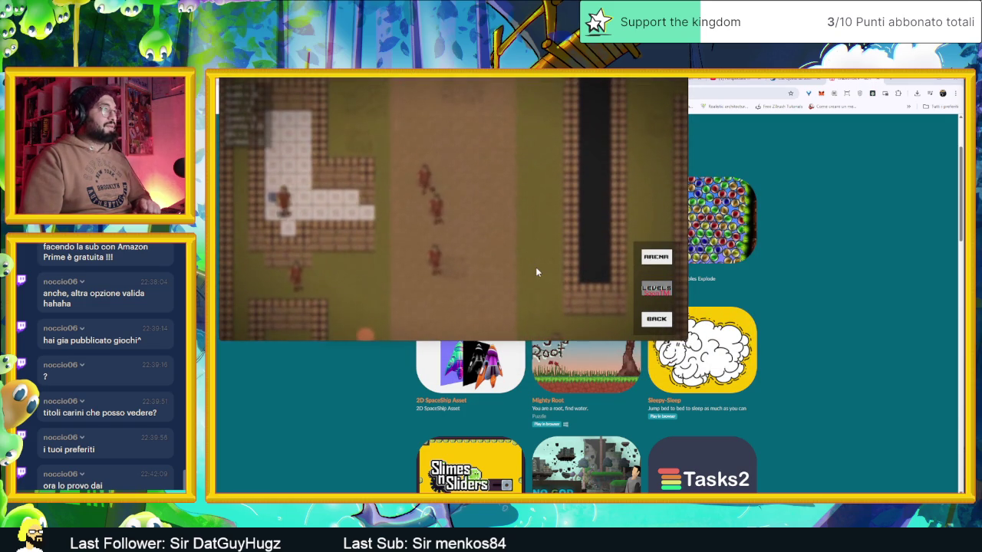
pyautogui.click(664, 260)
pyautogui.click(520, 219)
# - Fight the first arena round with WASD movement and sword swings until the character dies
pyautogui.press('s')
pyautogui.press('d')
pyautogui.click(473, 186)
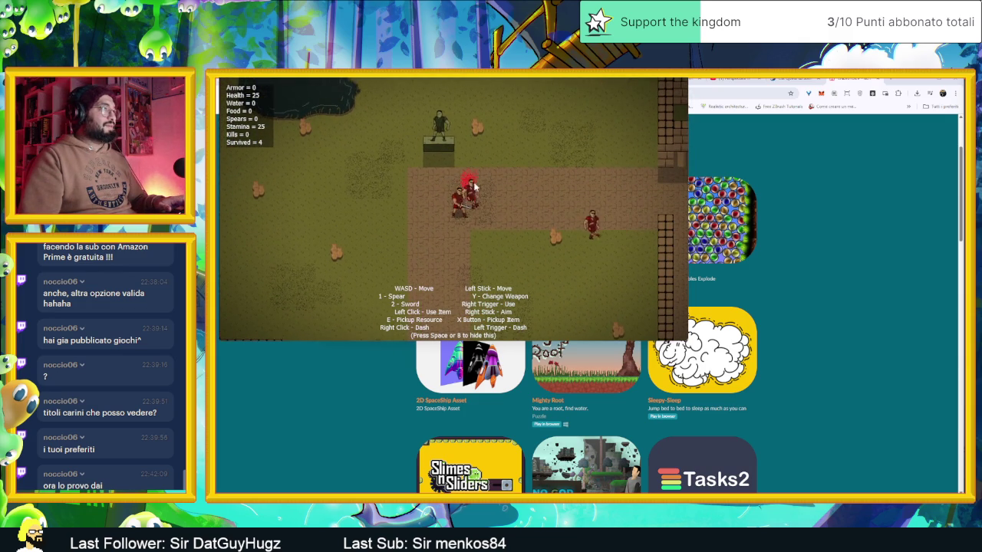
pyautogui.press('a')
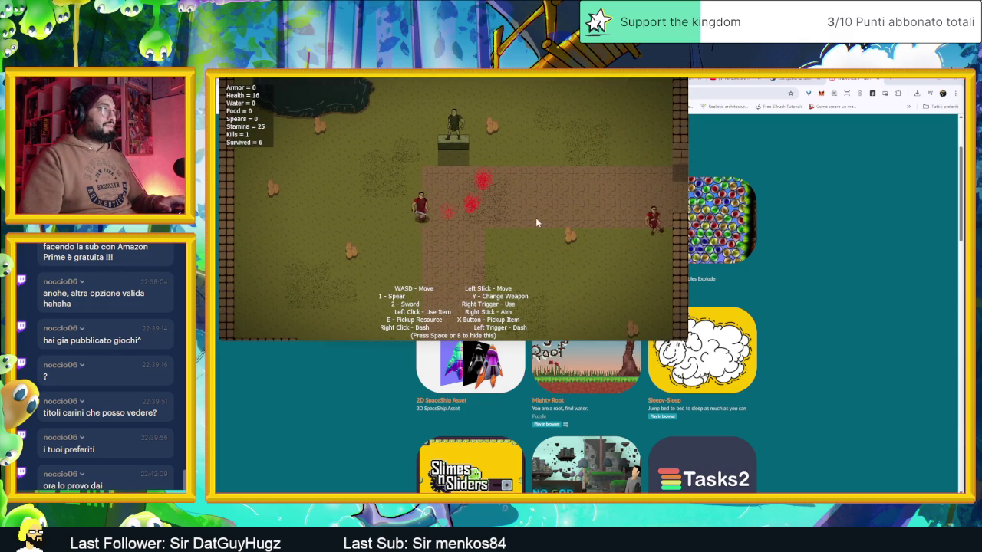
pyautogui.press('s')
pyautogui.press('d')
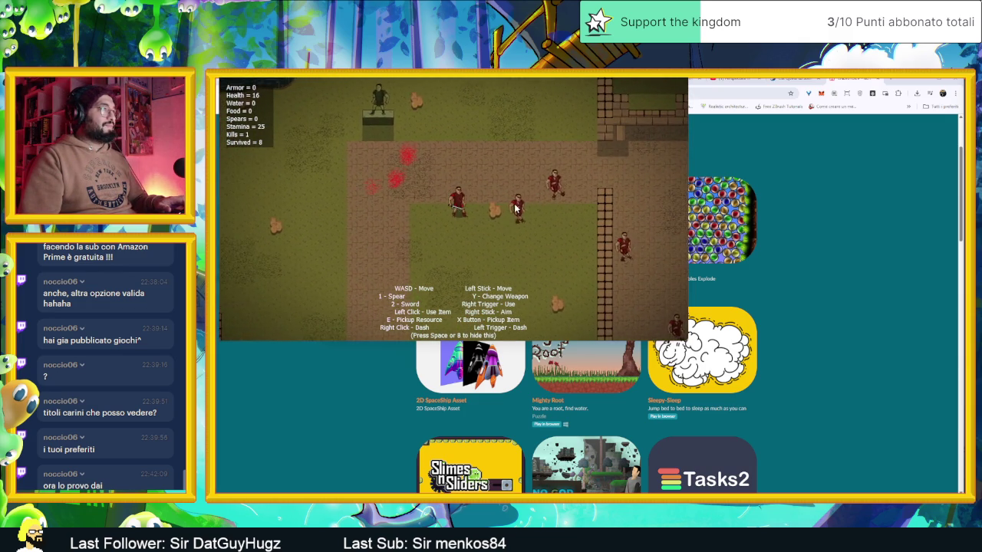
pyautogui.press('s')
pyautogui.press('d')
pyautogui.click(461, 227)
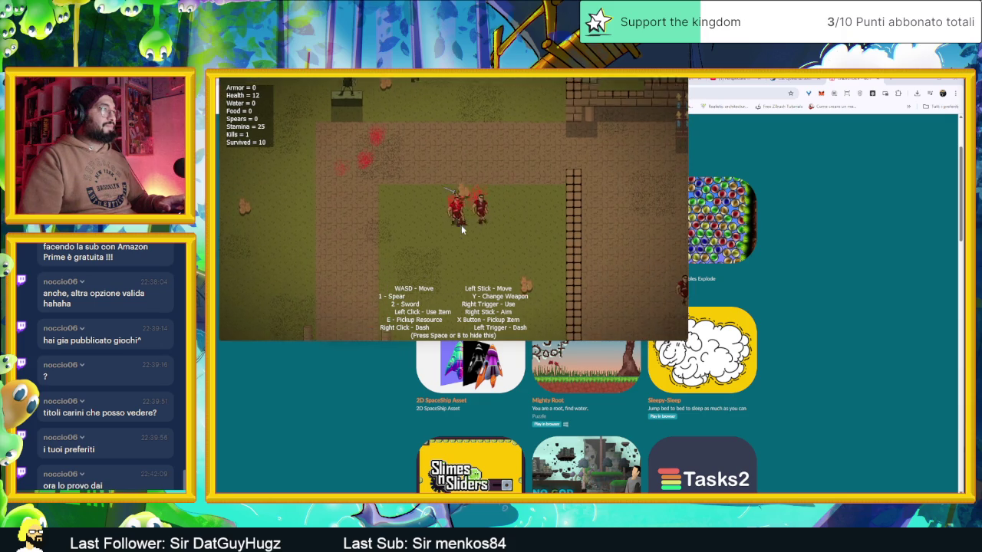
pyautogui.press('w')
pyautogui.press('a')
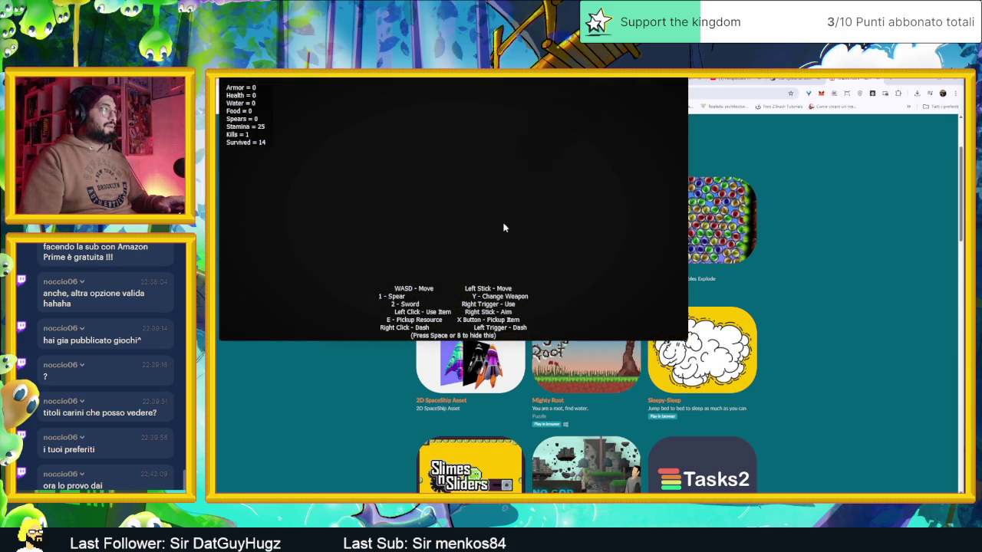
# - Restart the arena and fight a fresh round, hiding the controls help text
pyautogui.click(503, 227)
pyautogui.press('s')
pyautogui.press('w')
pyautogui.click(429, 199)
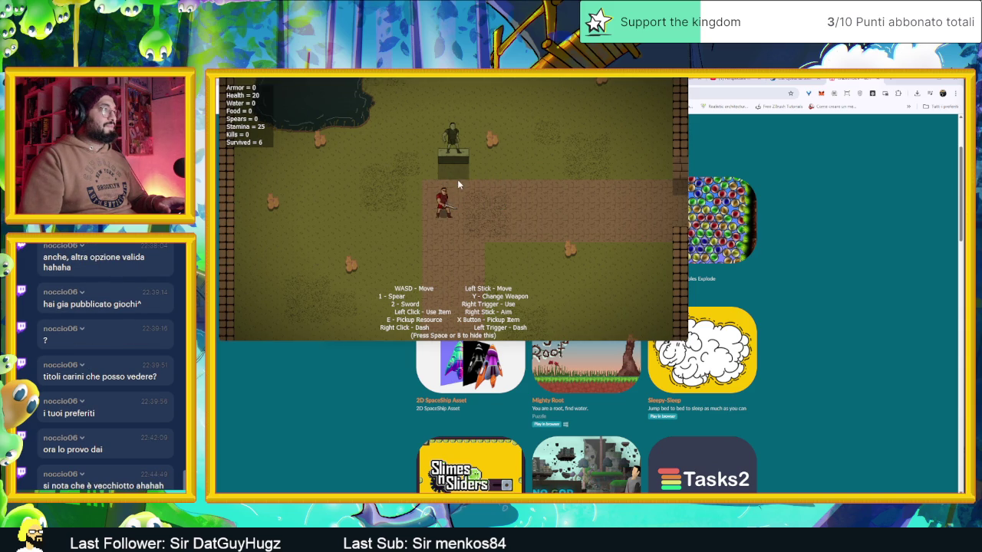
pyautogui.press('w')
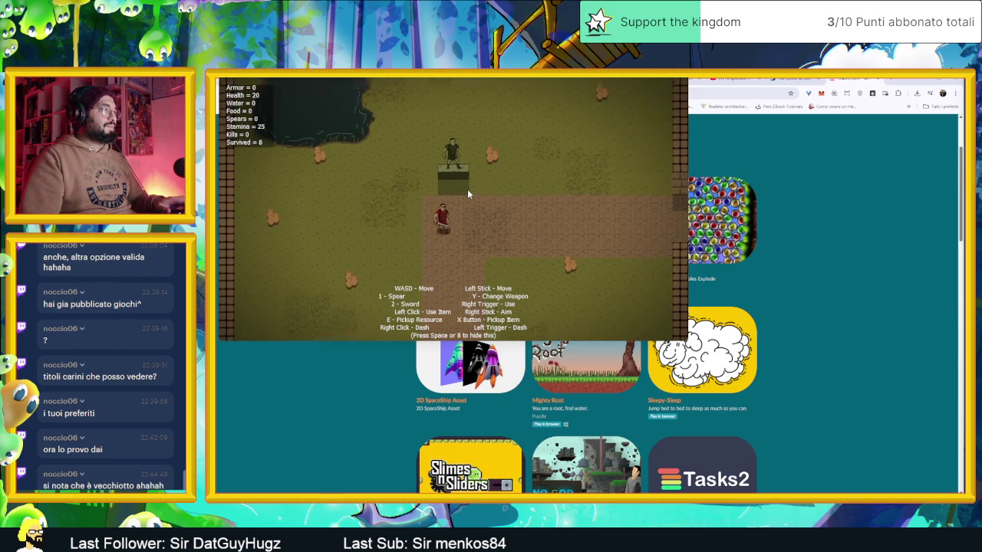
pyautogui.press('s')
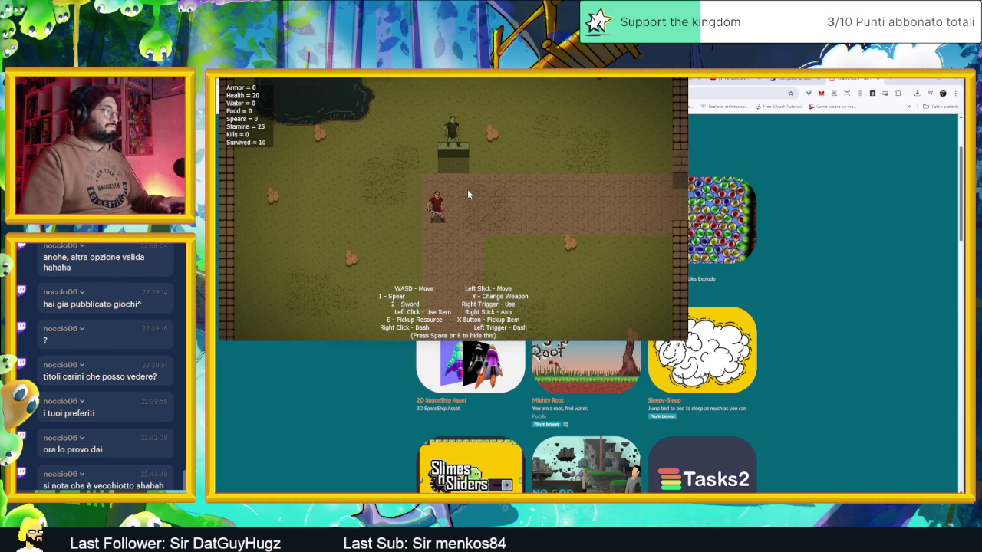
pyautogui.click(467, 190)
pyautogui.press('d')
pyautogui.press('w')
pyautogui.press('d')
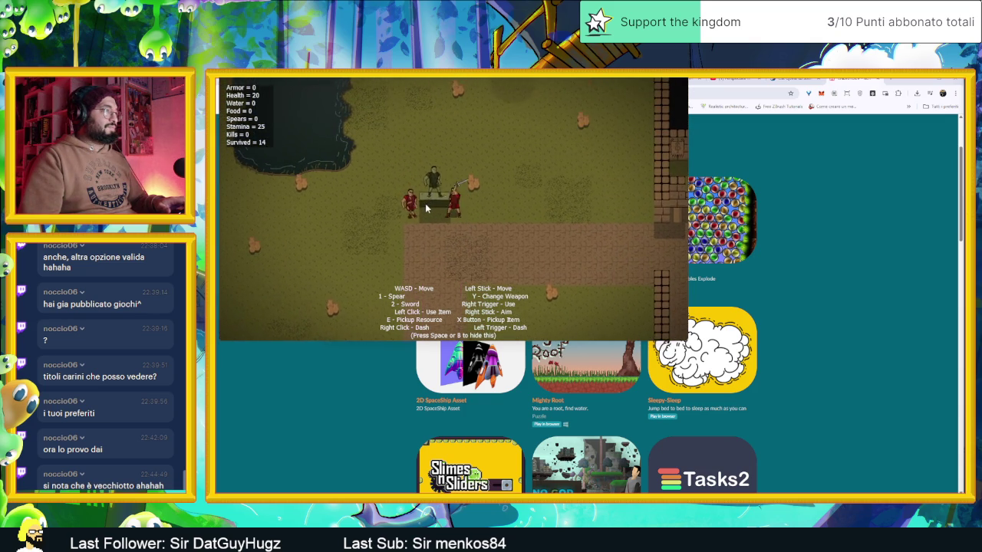
pyautogui.press('space')
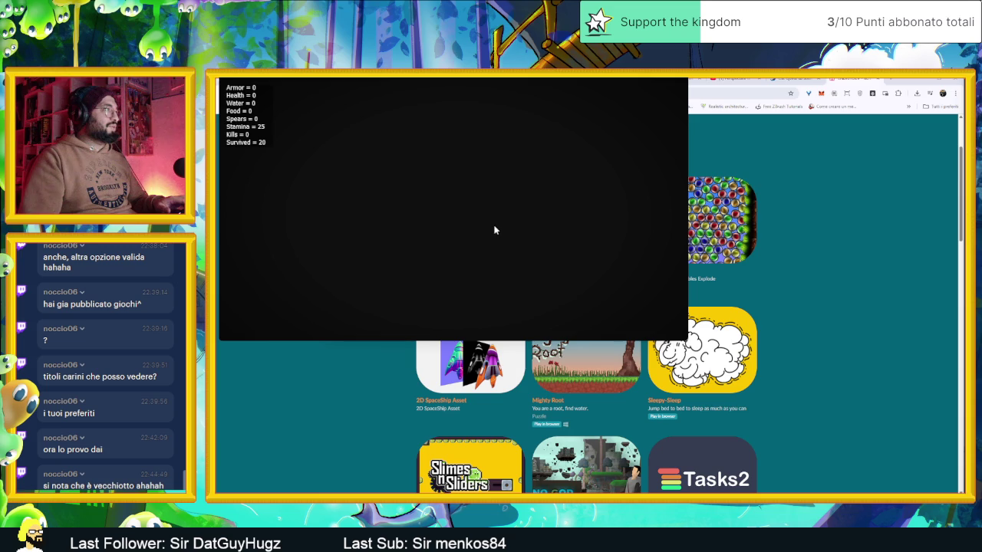
# - Walk the player through the stone-brick area down to the grass by the item room
pyautogui.press('w')
pyautogui.press('s')
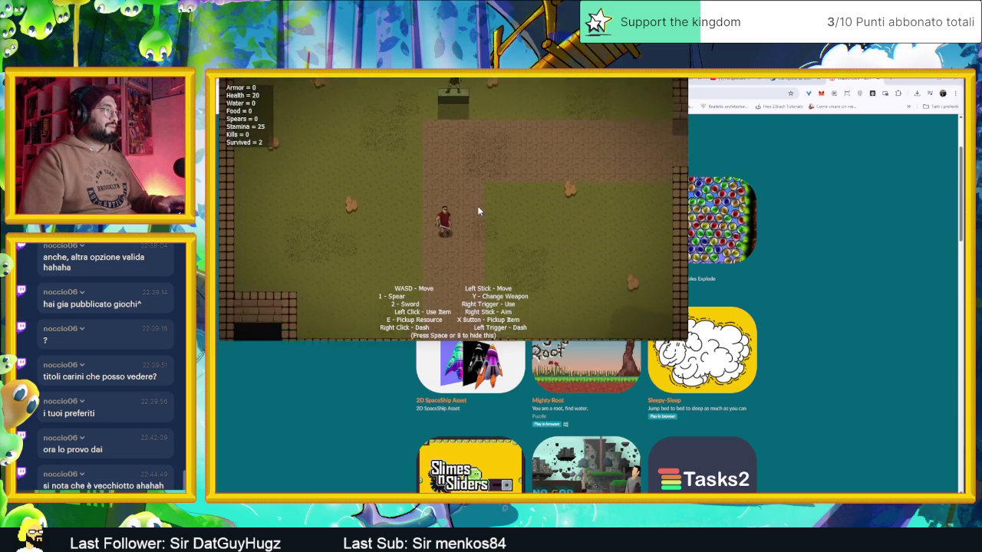
pyautogui.press('s')
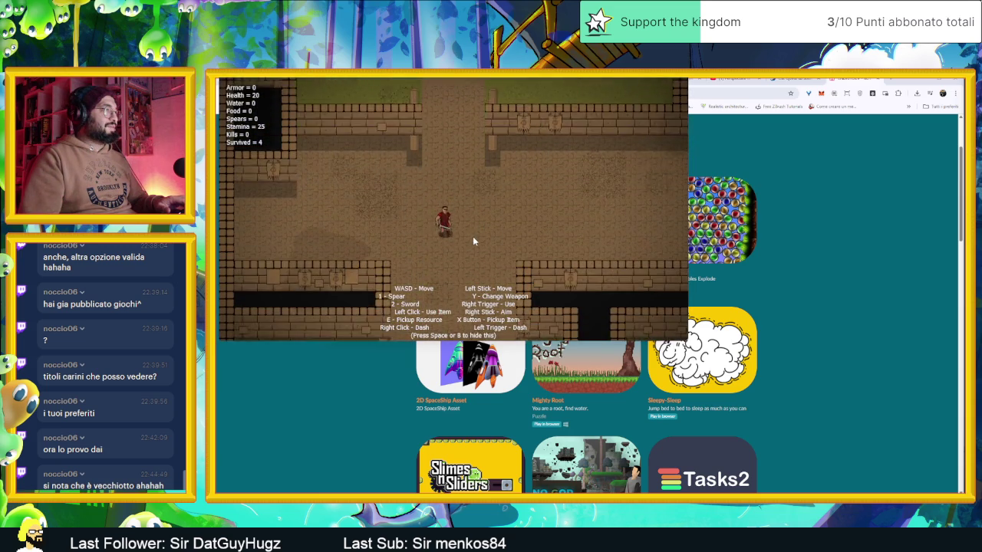
pyautogui.press('w')
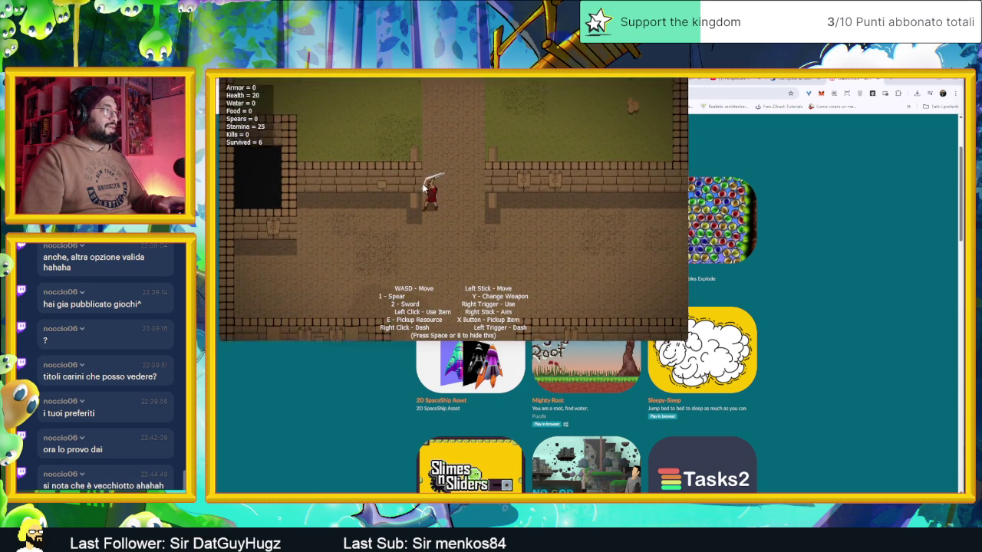
pyautogui.press('s')
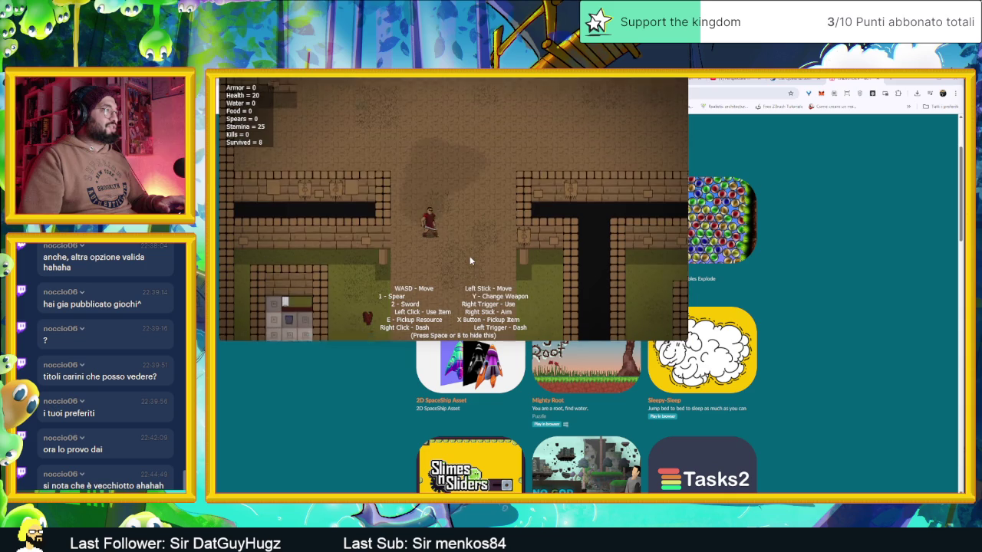
pyautogui.press('s')
pyautogui.press('a')
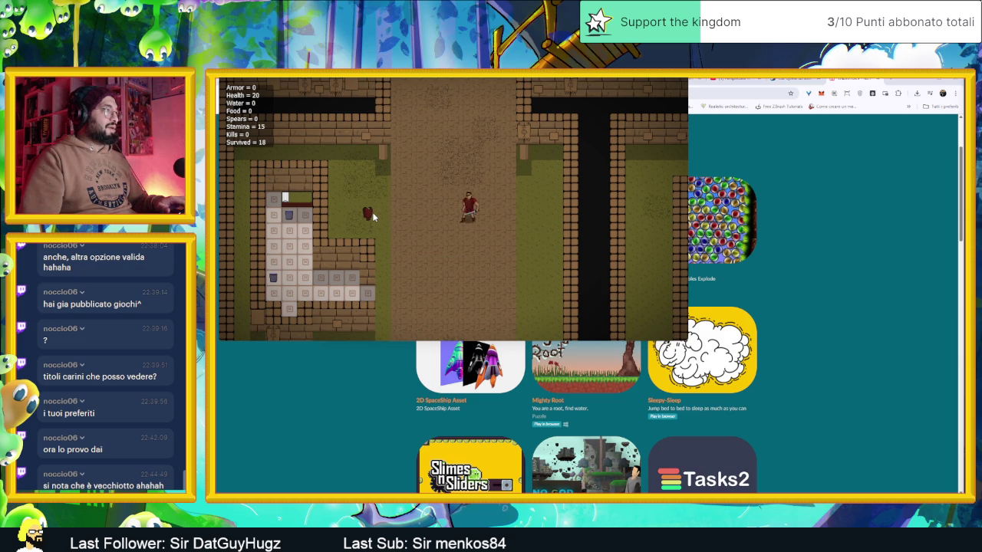
# - Fight the enemies with sword swings while moving until health reaches 0 at Survived 34
pyautogui.press('s')
pyautogui.press('d')
pyautogui.press('a')
pyautogui.click(409, 259)
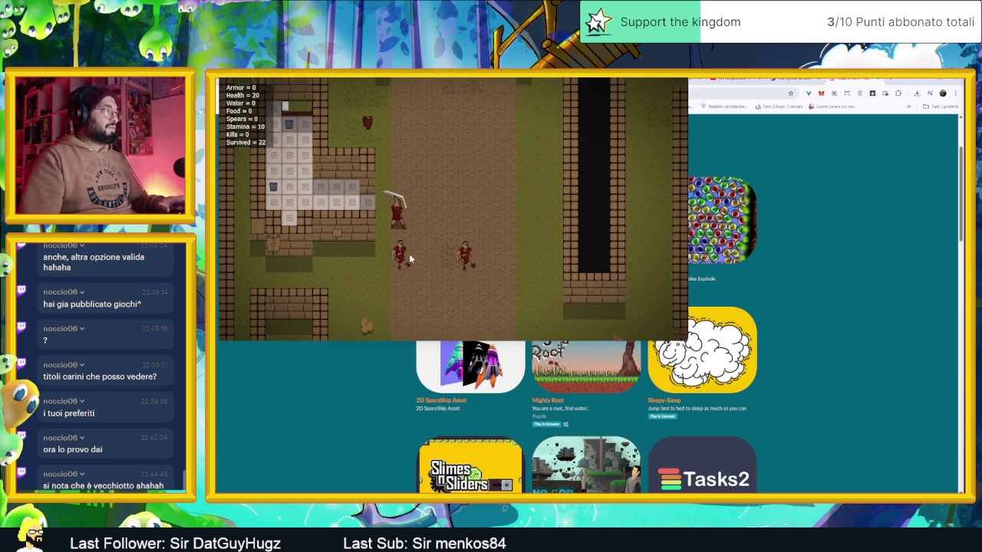
pyautogui.press('w')
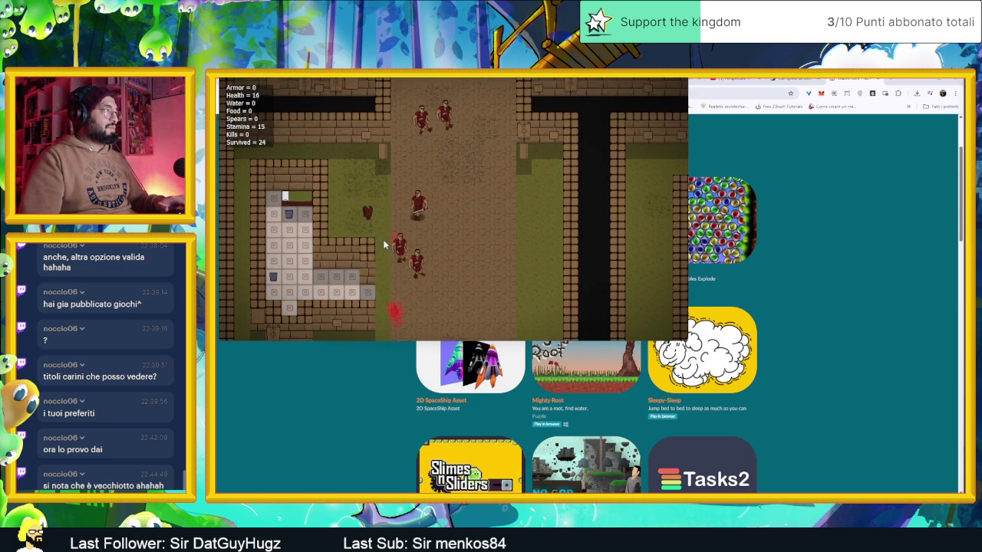
pyautogui.press('s')
pyautogui.press('d')
pyautogui.click(400, 229)
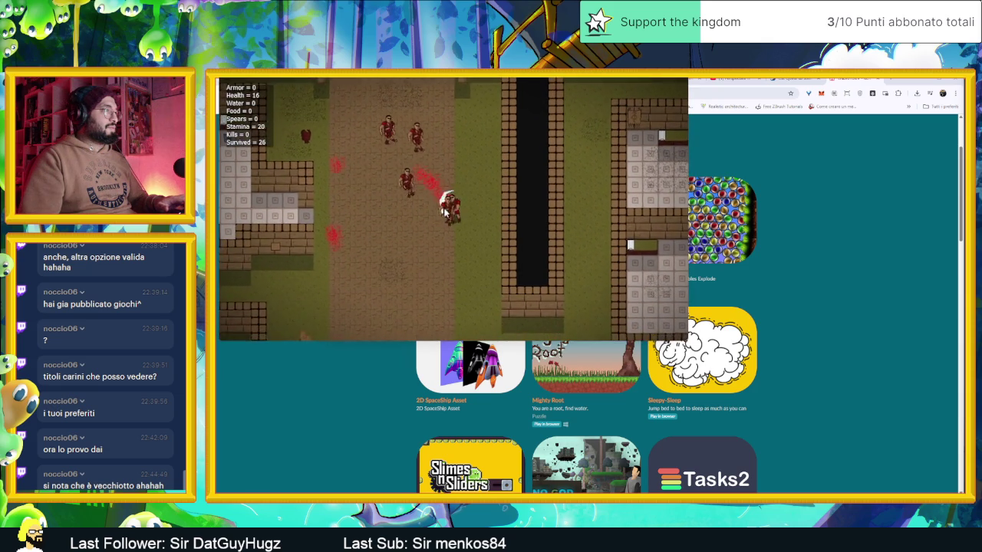
pyautogui.press('s')
pyautogui.press('a')
pyautogui.click(481, 198)
pyautogui.press('a')
pyautogui.click(419, 198)
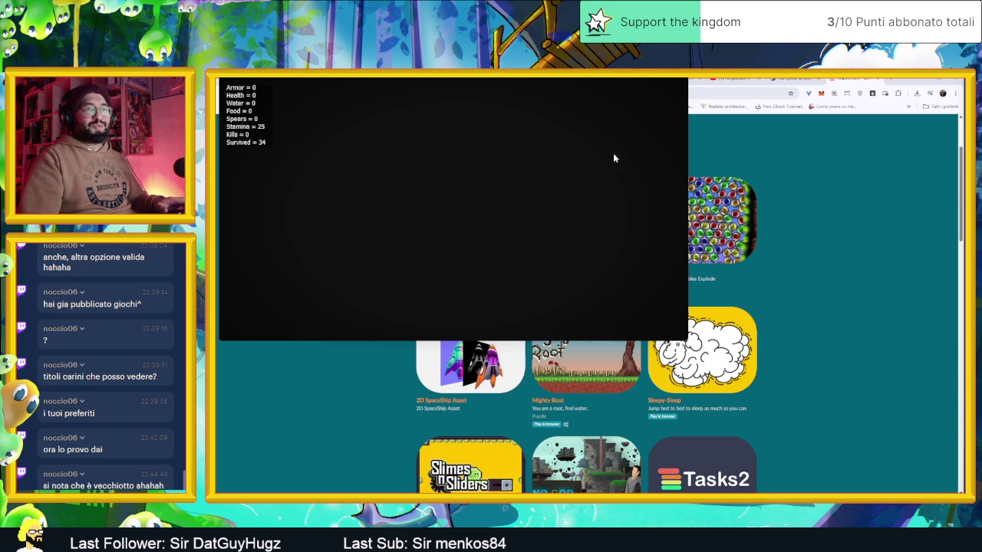
# - Walk right across the room, hide the controls text, and pick up the spears with E
pyautogui.press('d')
pyautogui.press('w')
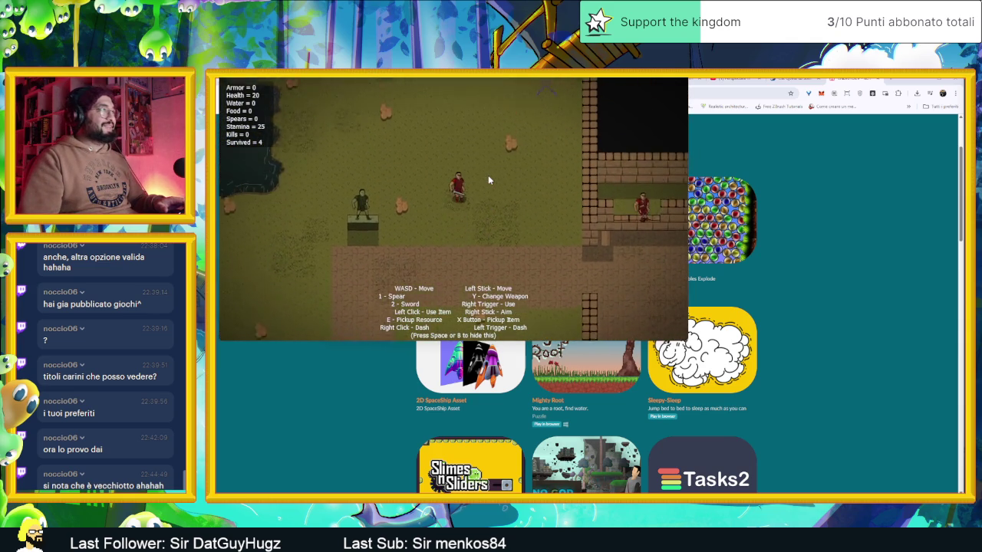
pyautogui.press('w')
pyautogui.press('d')
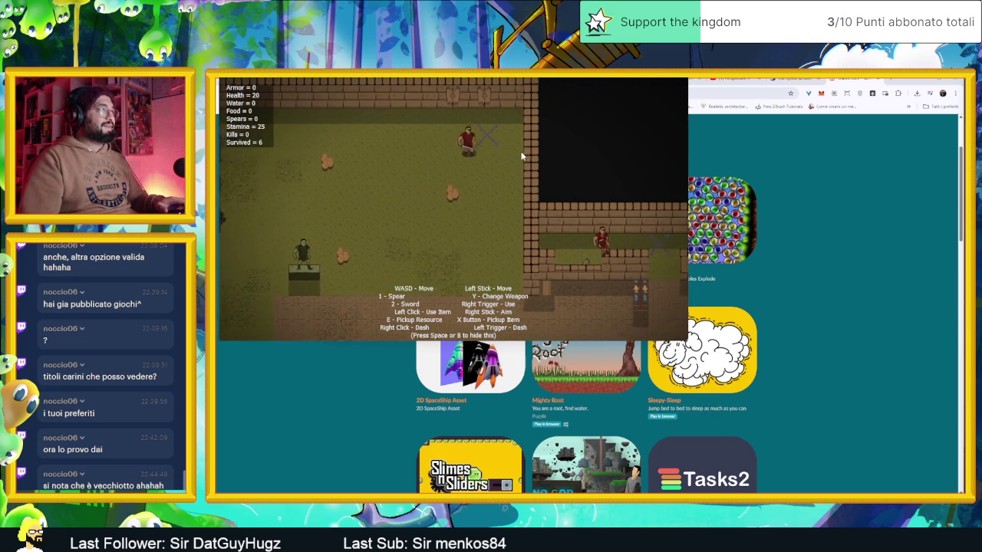
pyautogui.press('d')
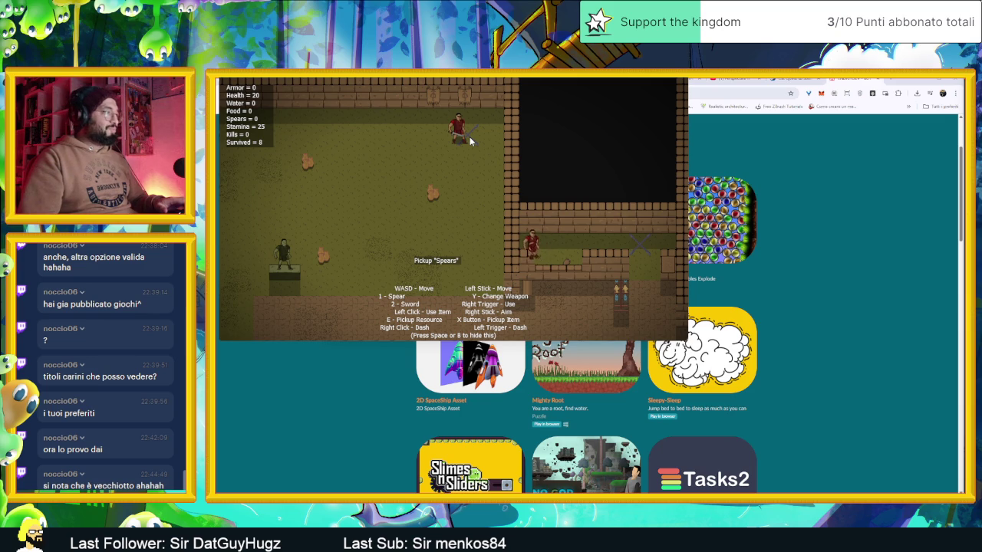
pyautogui.press('space')
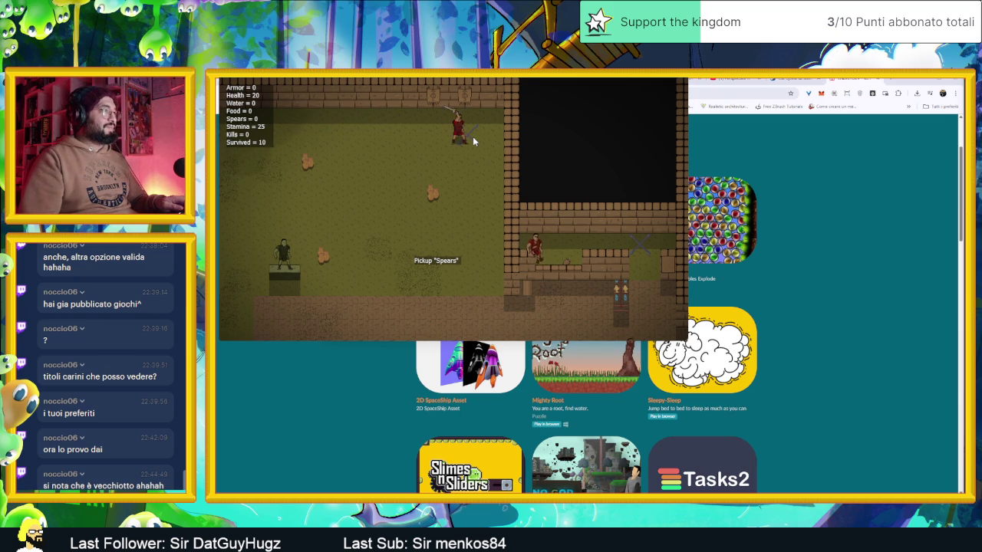
pyautogui.press('d')
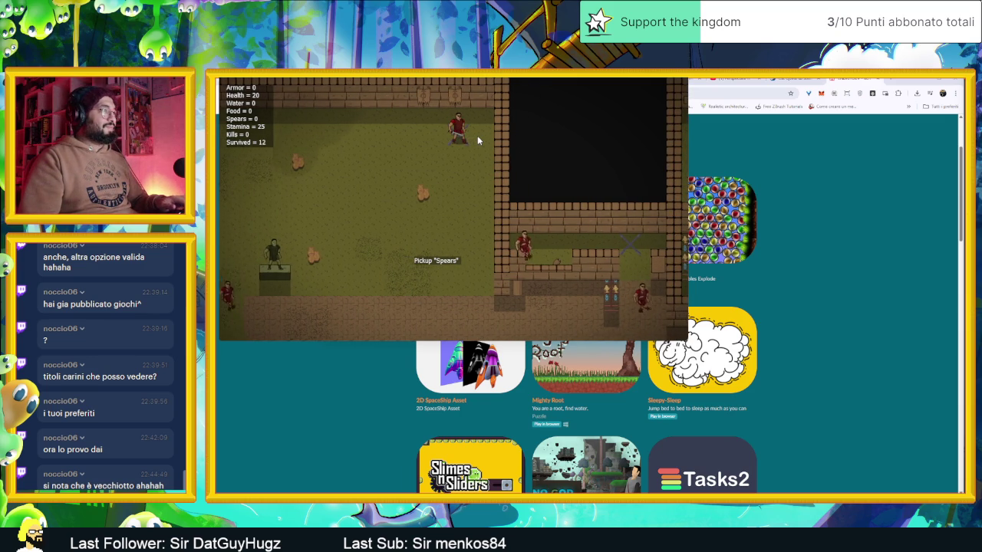
pyautogui.press('e')
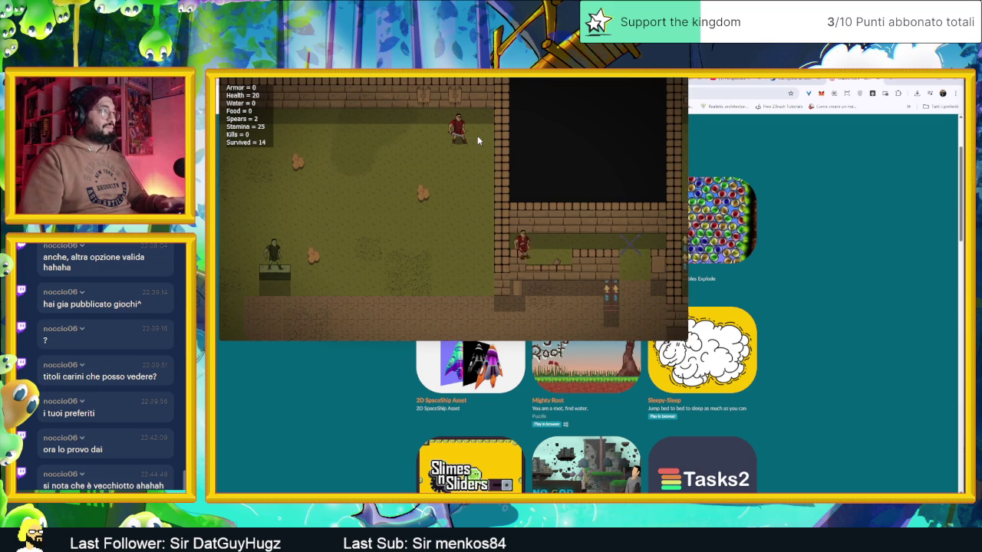
# - Fight the enemy waves around the room, attacking while moving away from them
pyautogui.press('a')
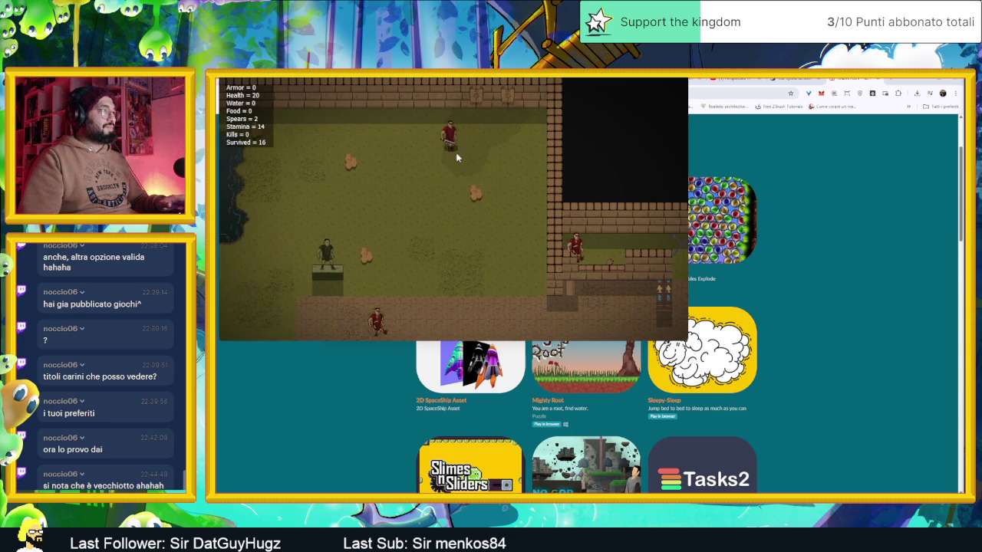
pyautogui.press('s')
pyautogui.click(469, 176)
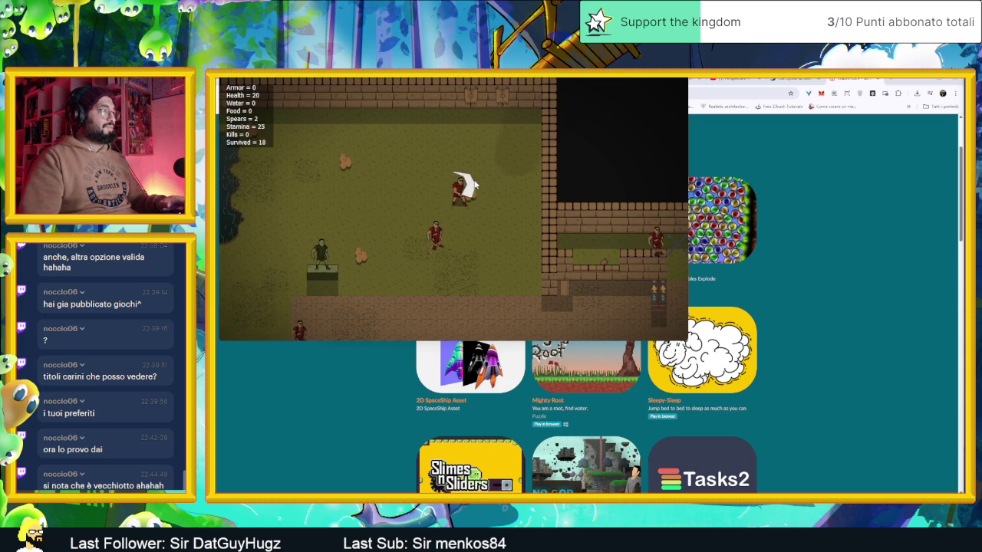
pyautogui.press('d')
pyautogui.press('s')
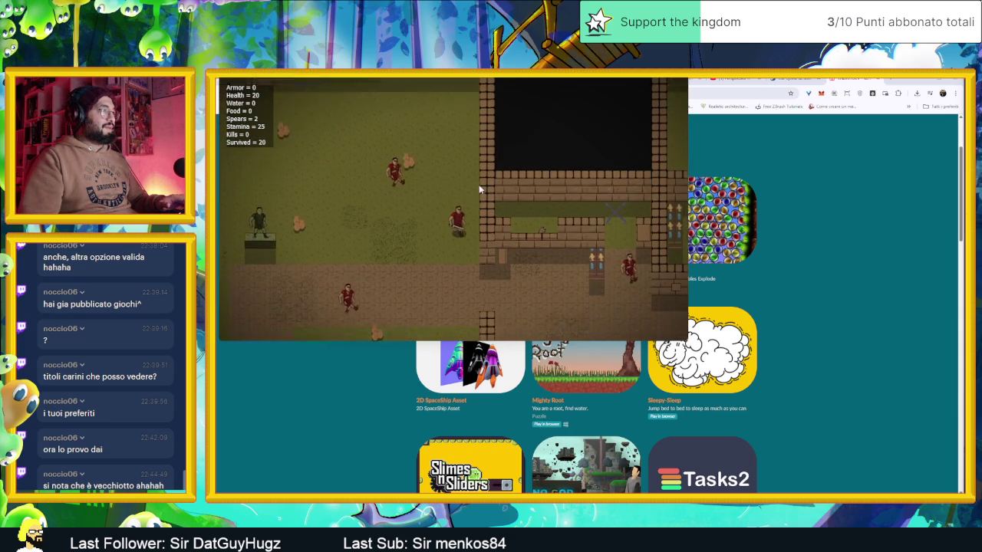
pyautogui.press('d')
pyautogui.press('s')
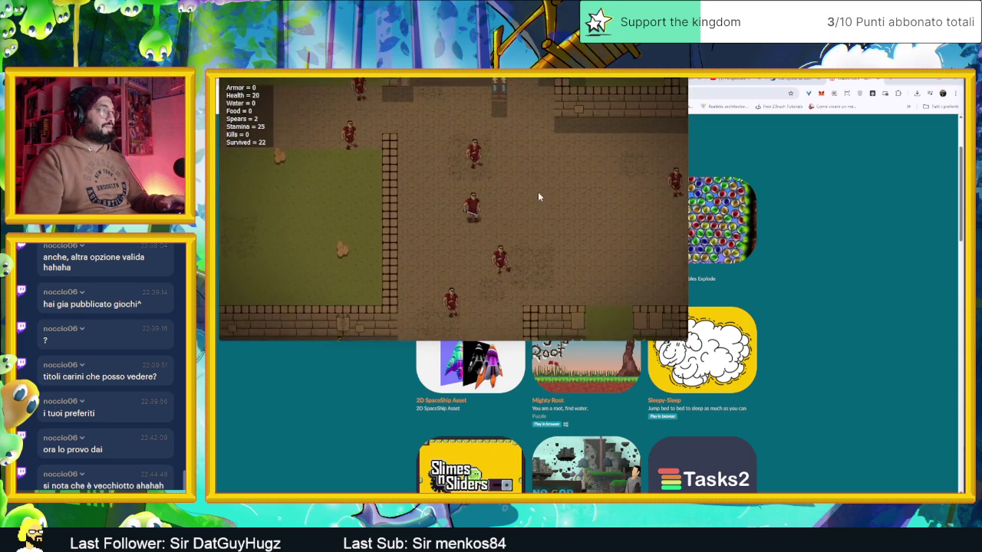
pyautogui.press('d')
pyautogui.click(540, 198)
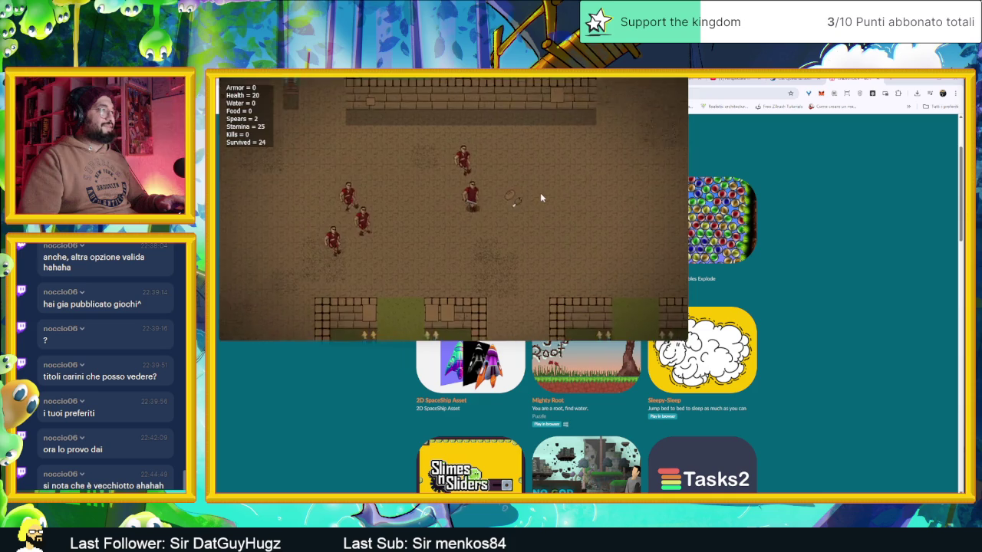
pyautogui.press('w')
pyautogui.press('d')
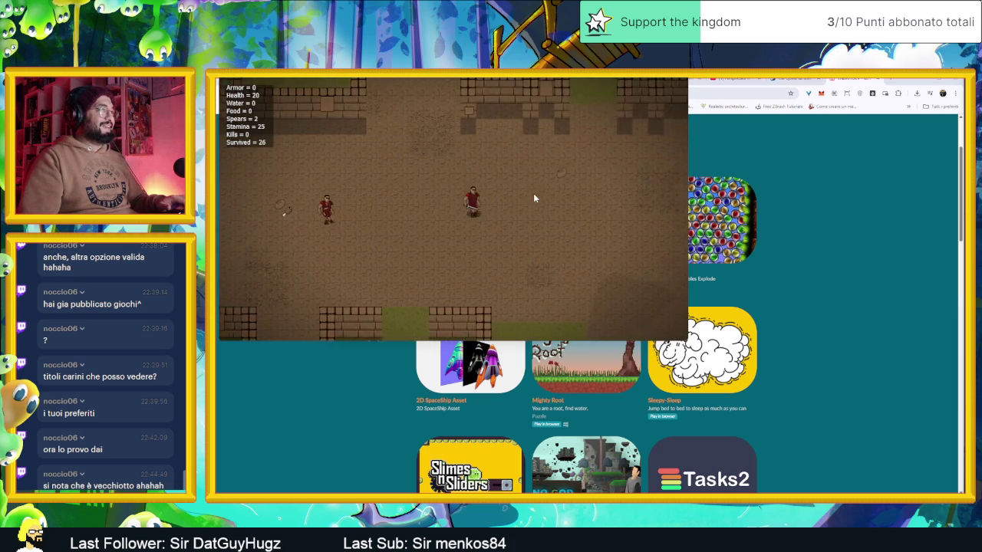
pyautogui.press('s')
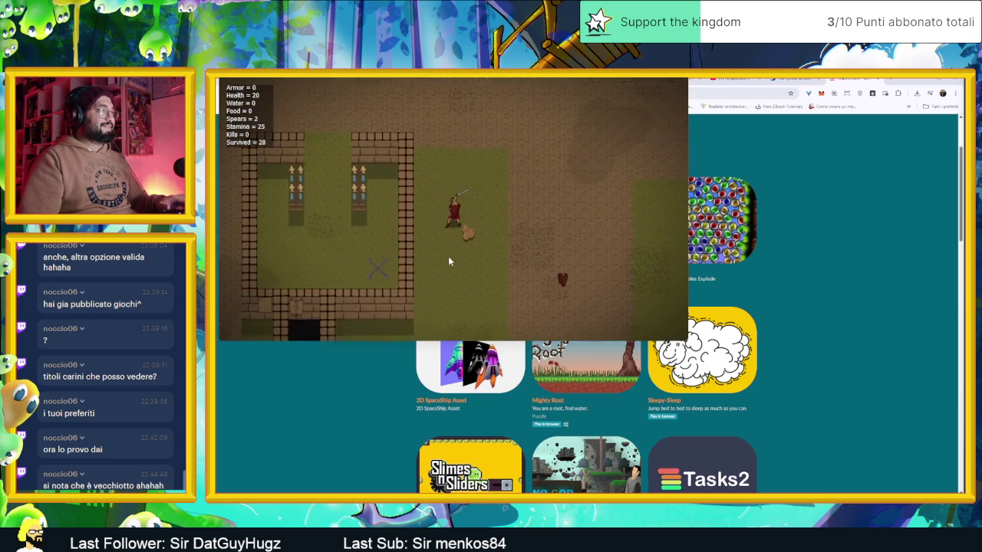
pyautogui.press('s')
pyautogui.press('w')
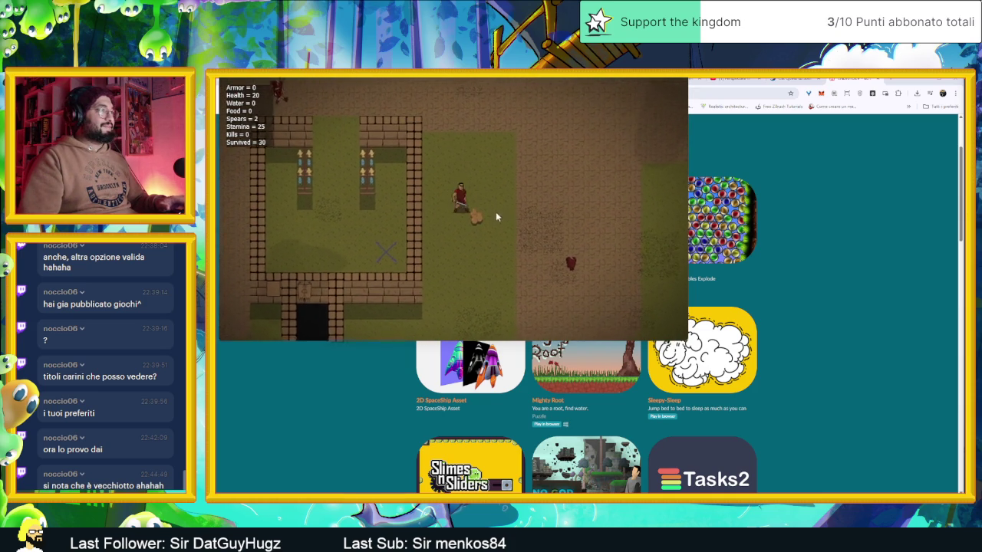
pyautogui.press('w')
pyautogui.click(478, 224)
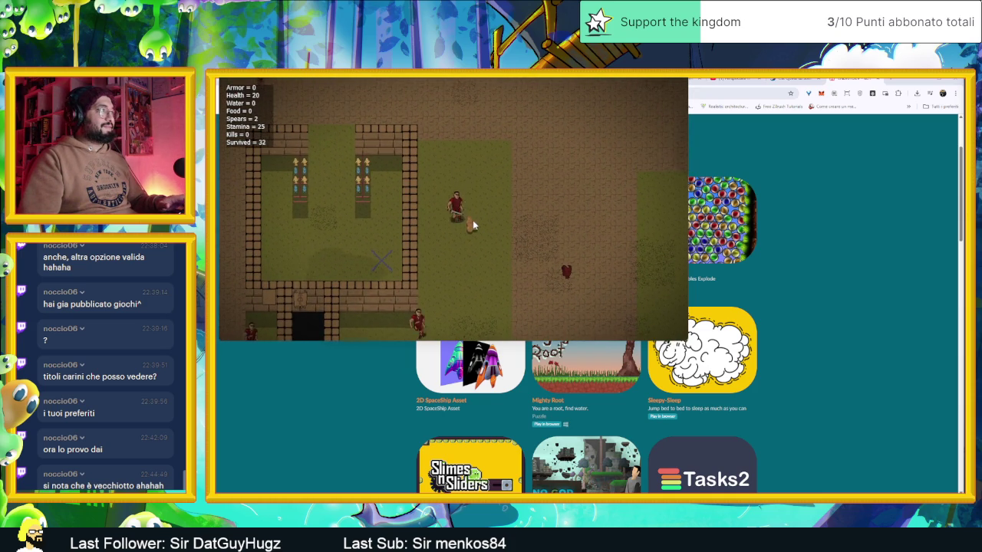
# - Head toward the clothing pickup, evade enemies, then close the game window at Survived 46
pyautogui.press('s')
pyautogui.press('d')
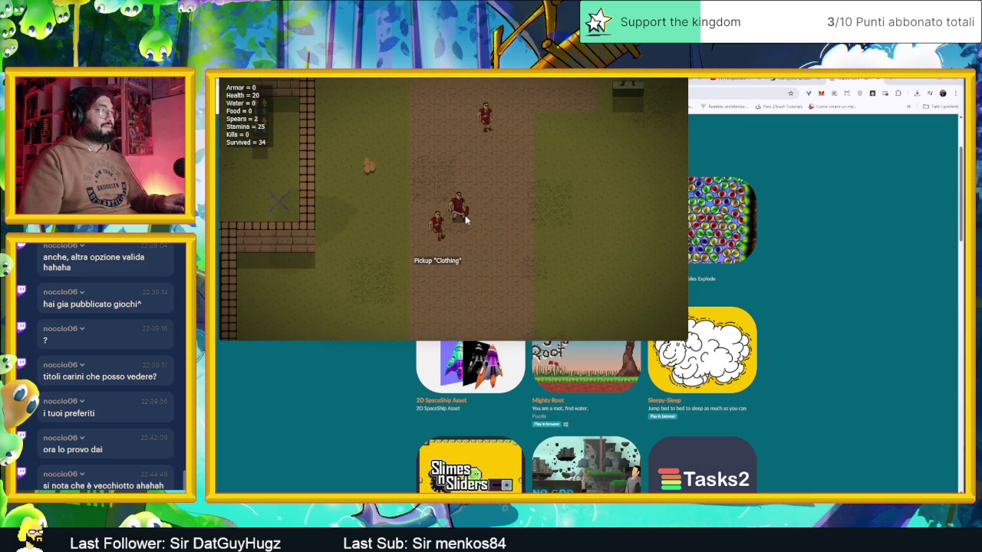
pyautogui.press('d')
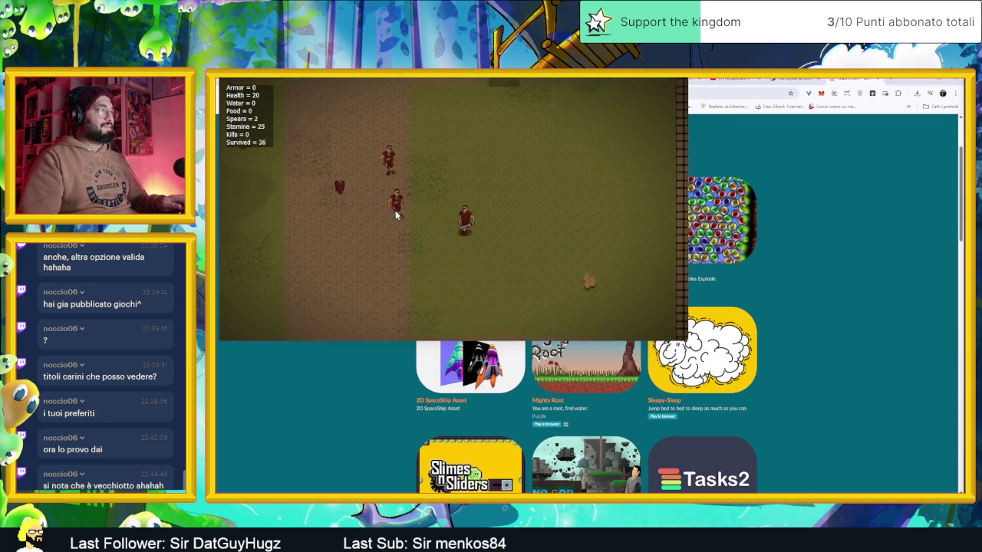
pyautogui.press('s')
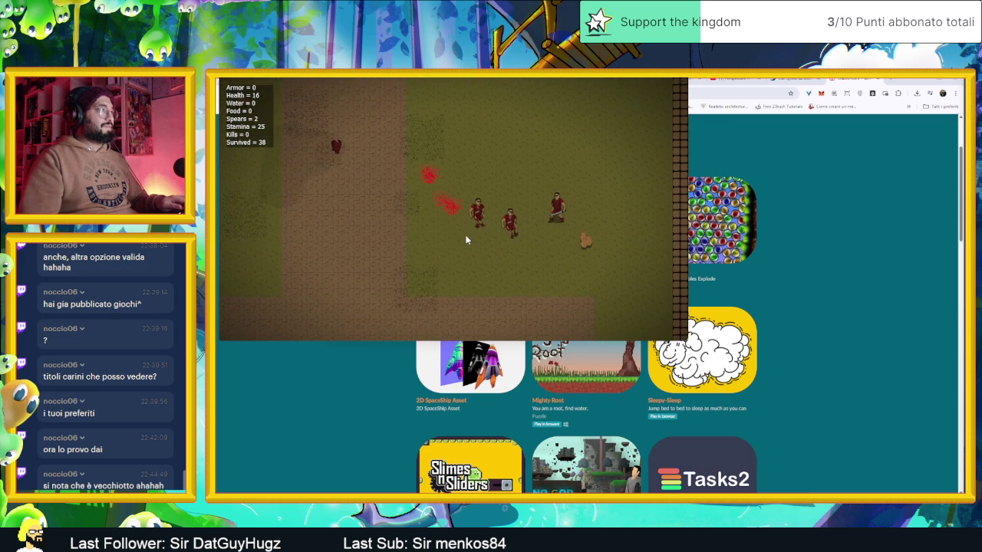
pyautogui.press('w')
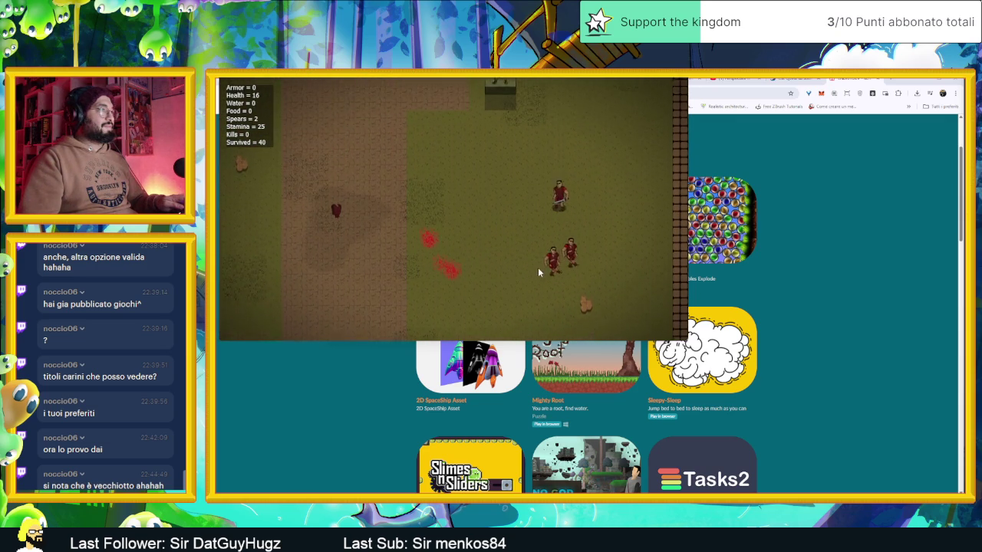
pyautogui.press('s')
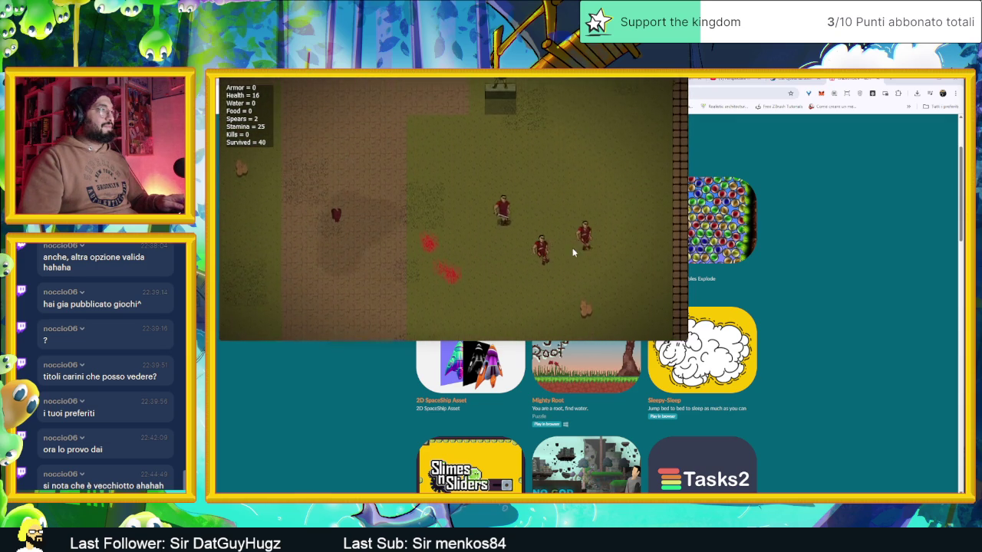
pyautogui.press('a')
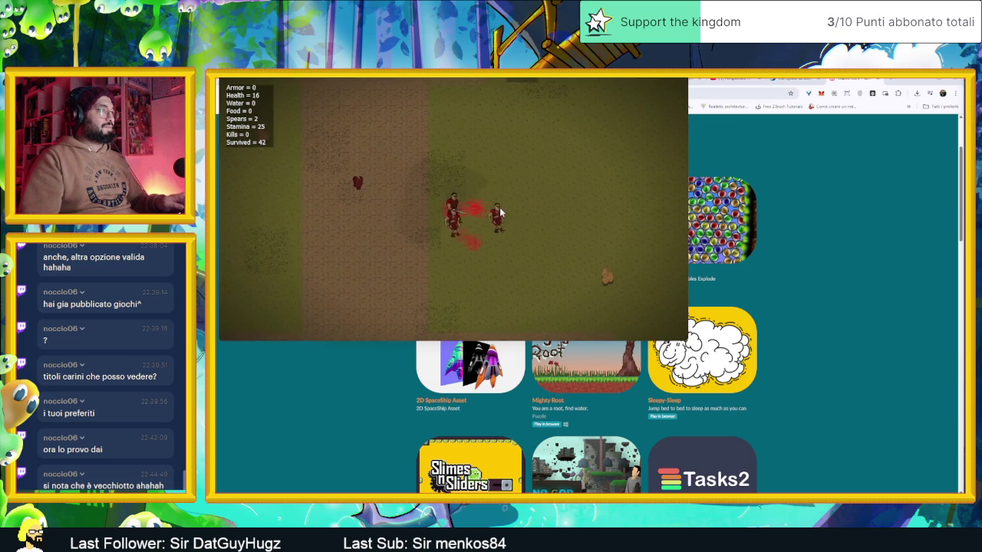
pyautogui.press('a')
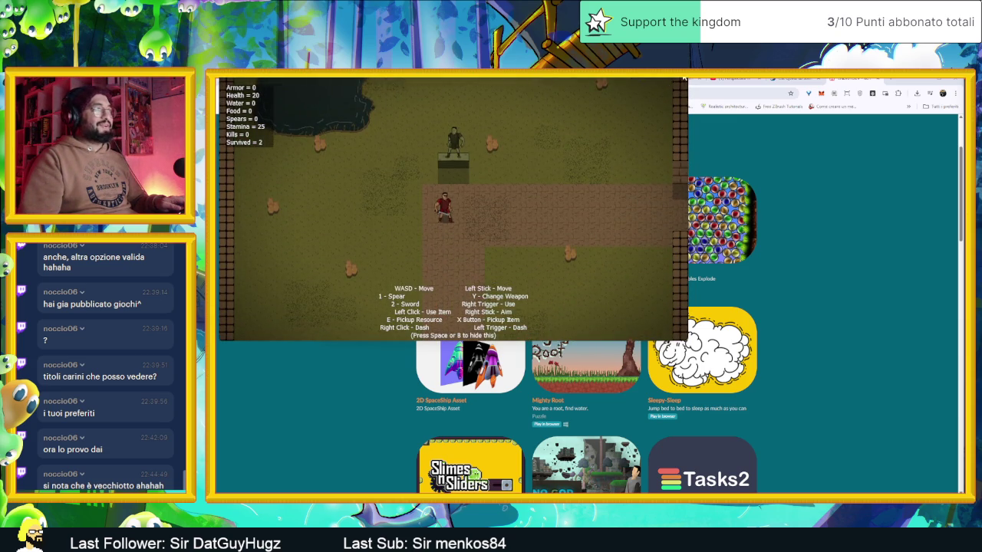
pyautogui.click(698, 173)
pyautogui.scroll(-2, 793, 350)
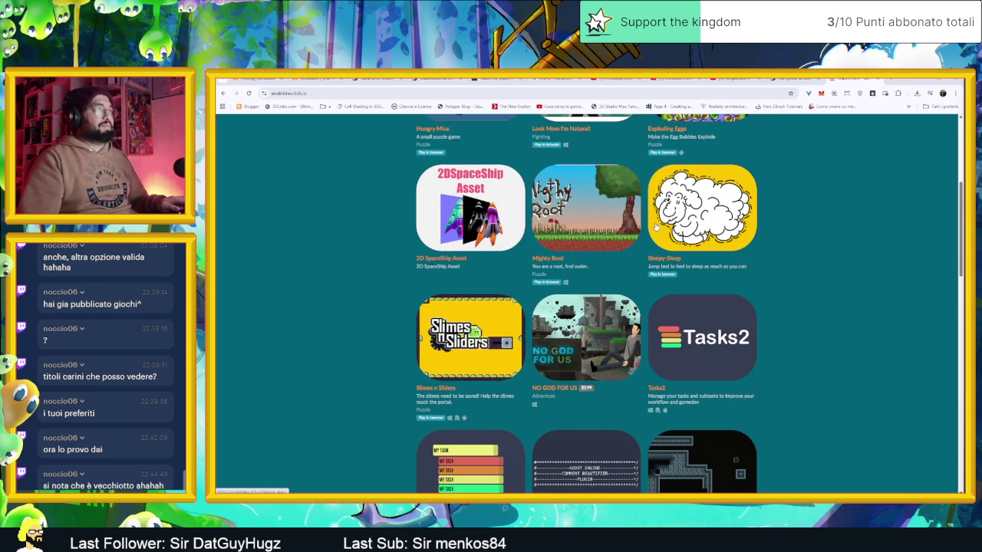
# - Open the Sleepy-Sleep game page, zoom the browser out twice, and play a first run
pyautogui.click(686, 227)
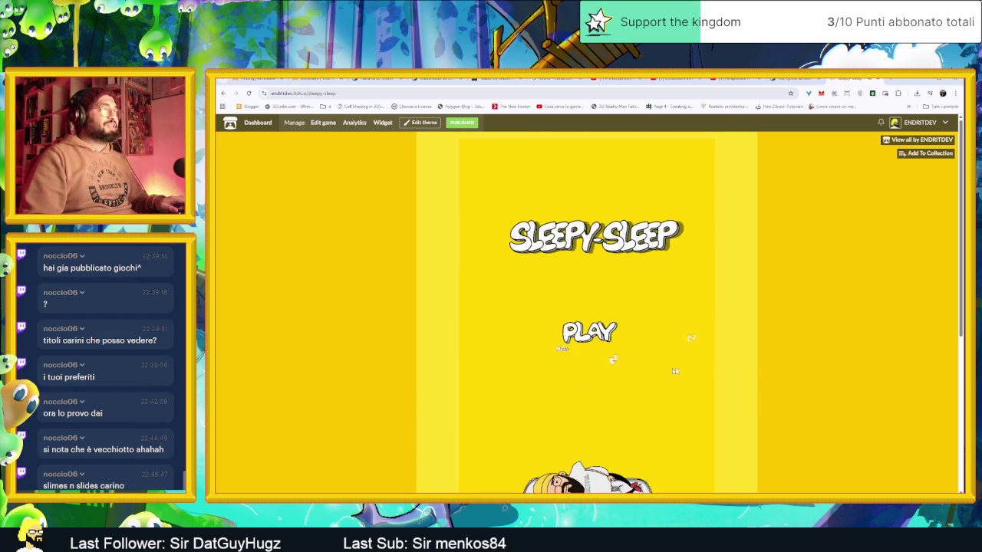
pyautogui.hotkey('ctrl', '-')
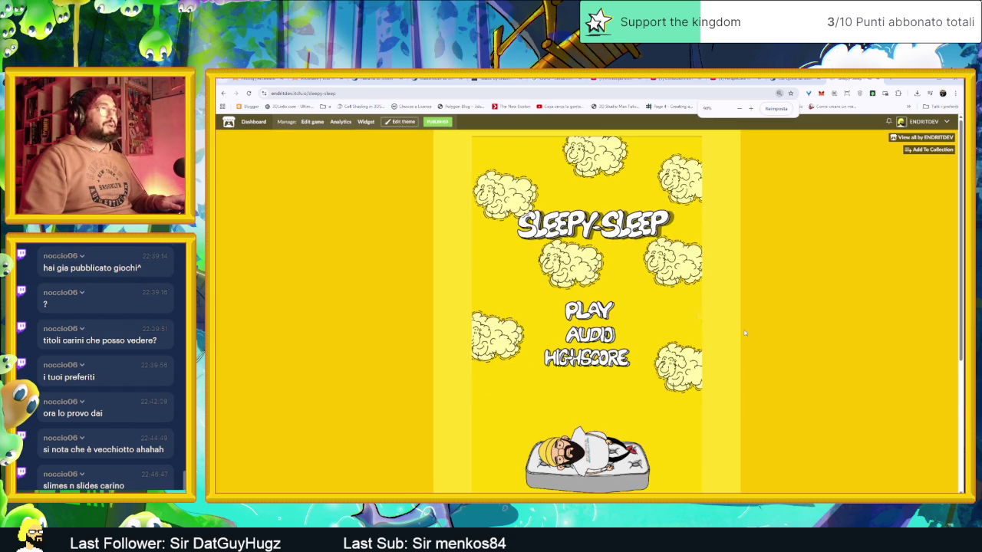
pyautogui.hotkey('ctrl', '-')
pyautogui.hotkey('ctrl', '-')
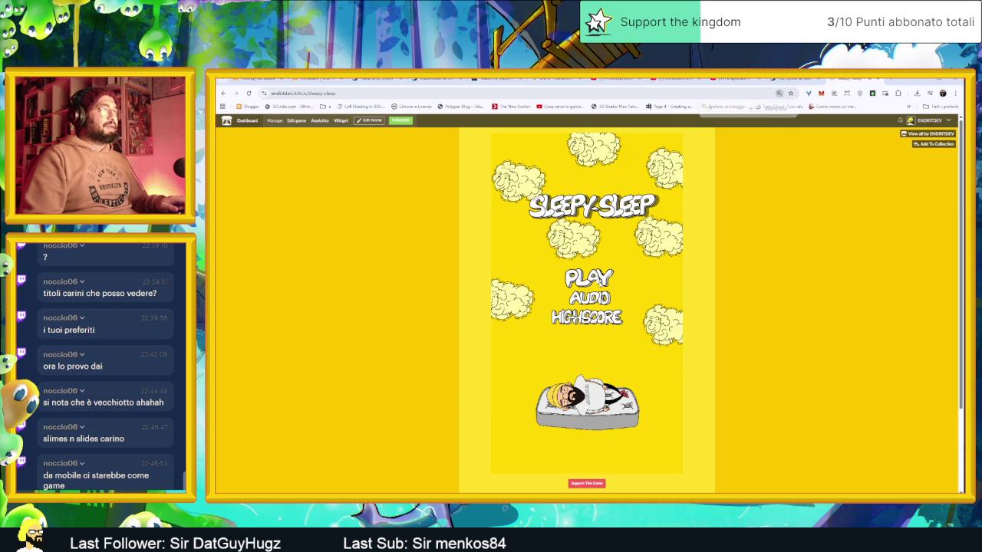
pyautogui.click(588, 277)
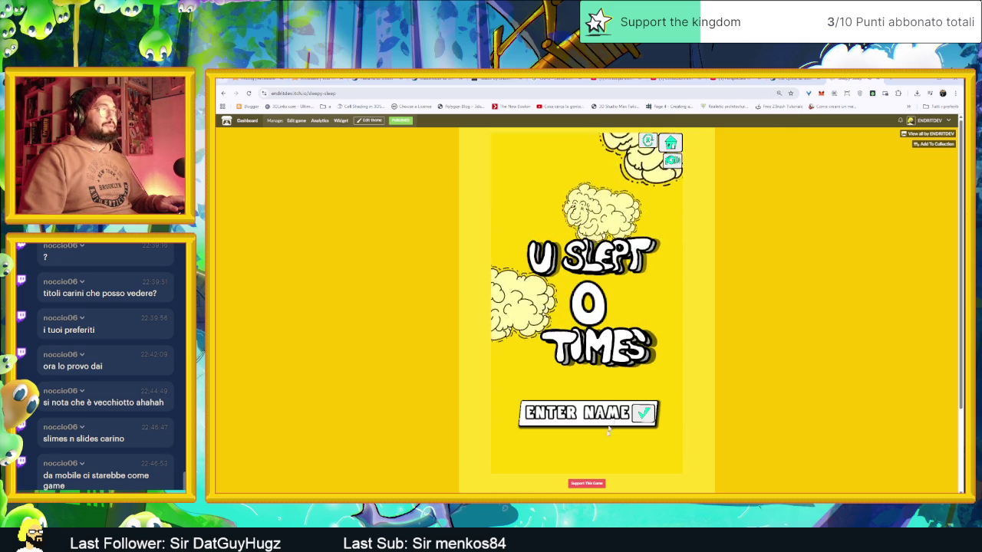
pyautogui.click(642, 413)
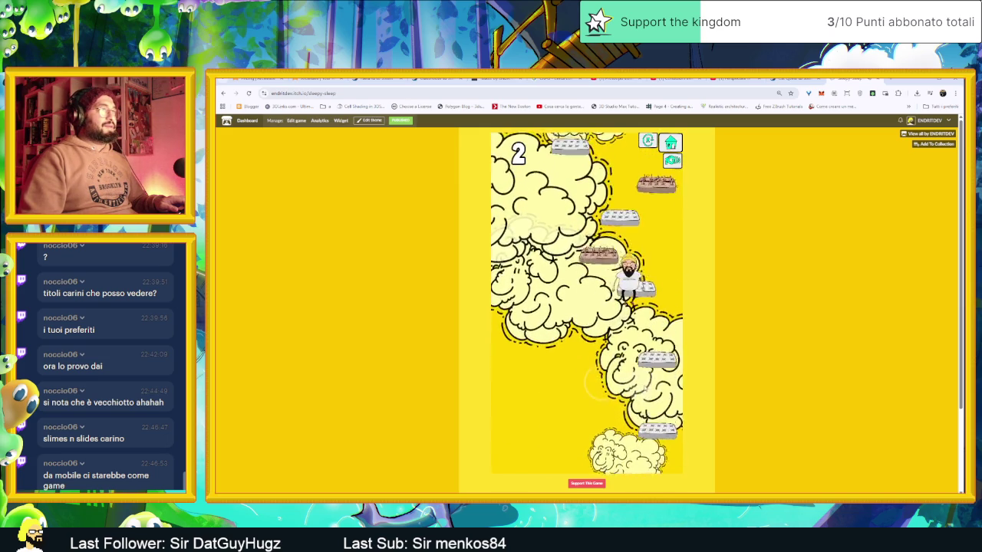
# - Play more runs hopping between clouds, submitting a score of 5 to the leaderboard
pyautogui.press('Left')
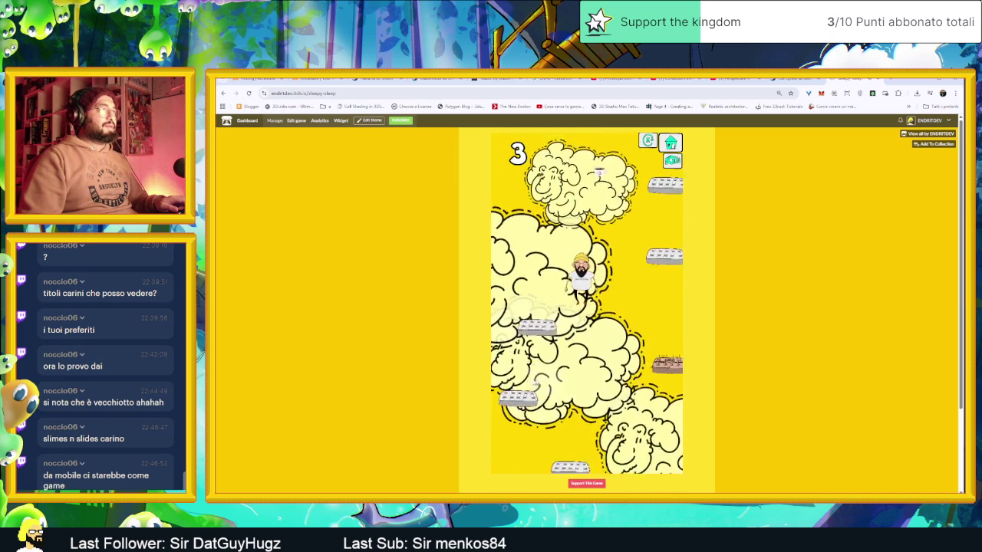
pyautogui.press('Right')
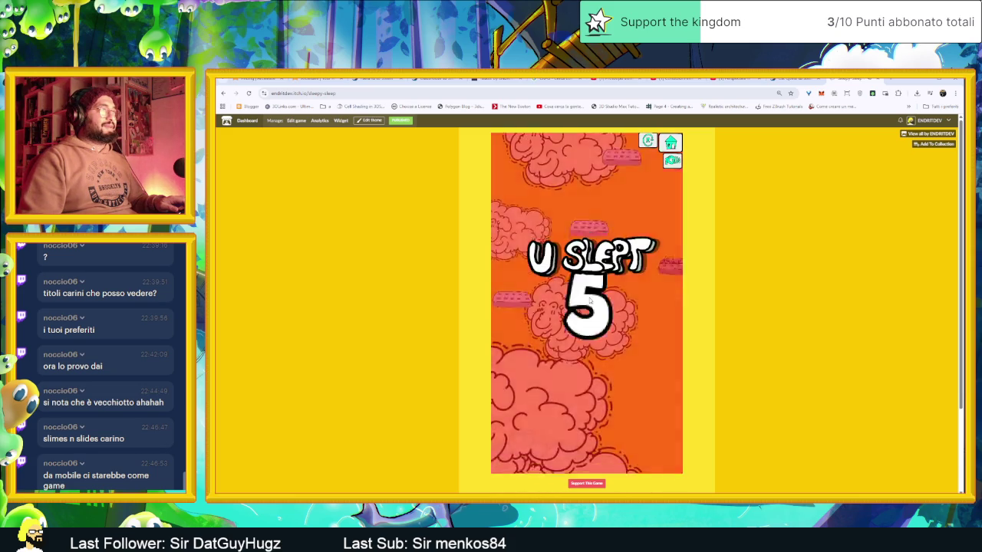
pyautogui.click(643, 414)
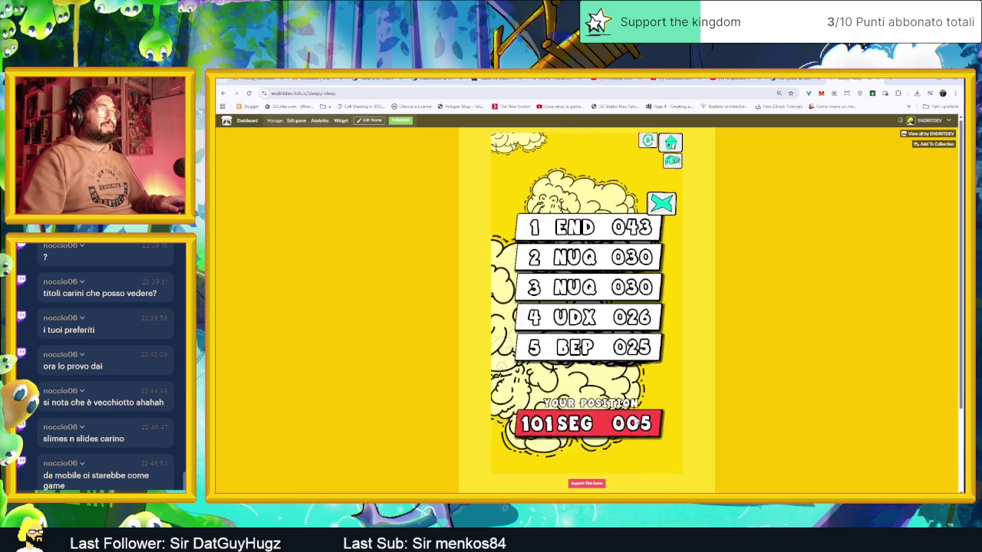
pyautogui.click(551, 381)
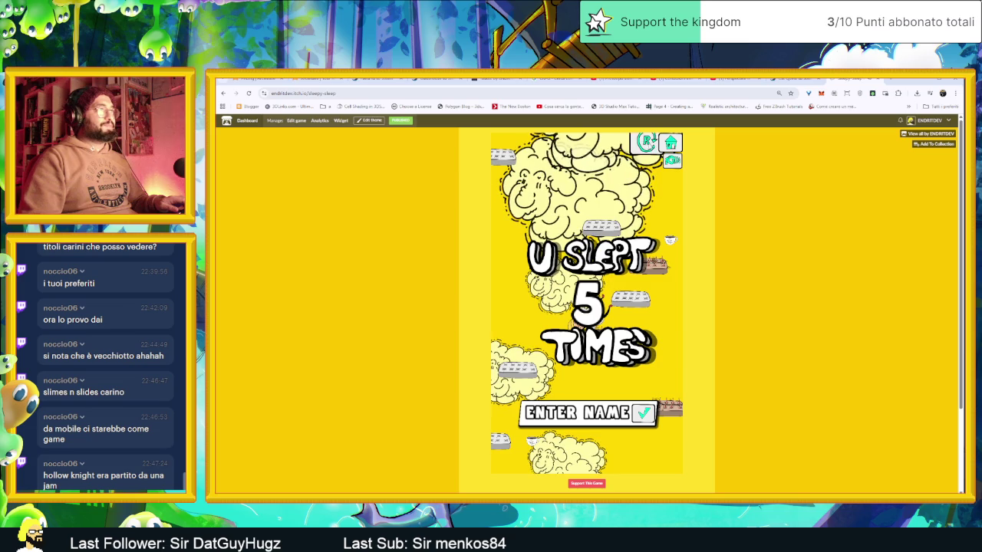
pyautogui.click(643, 416)
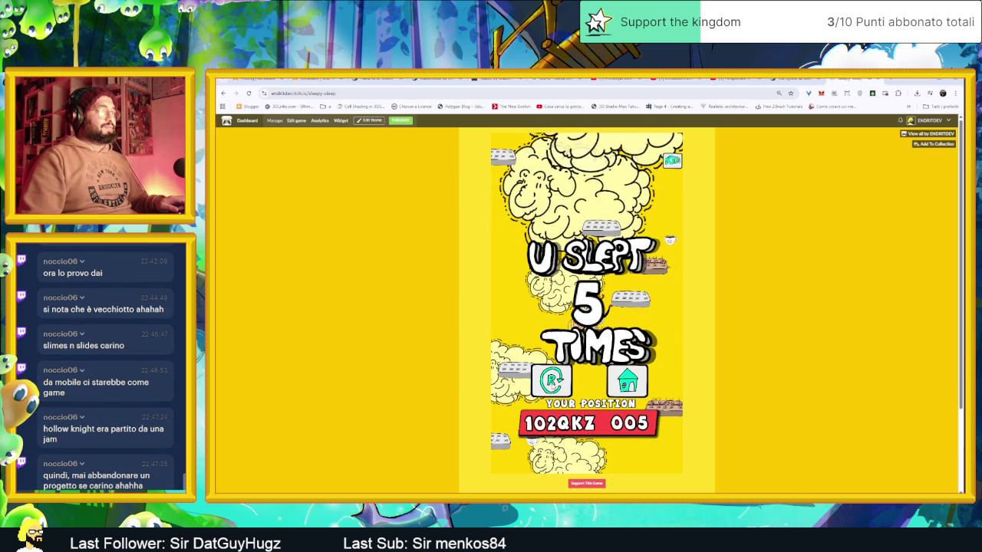
pyautogui.click(552, 381)
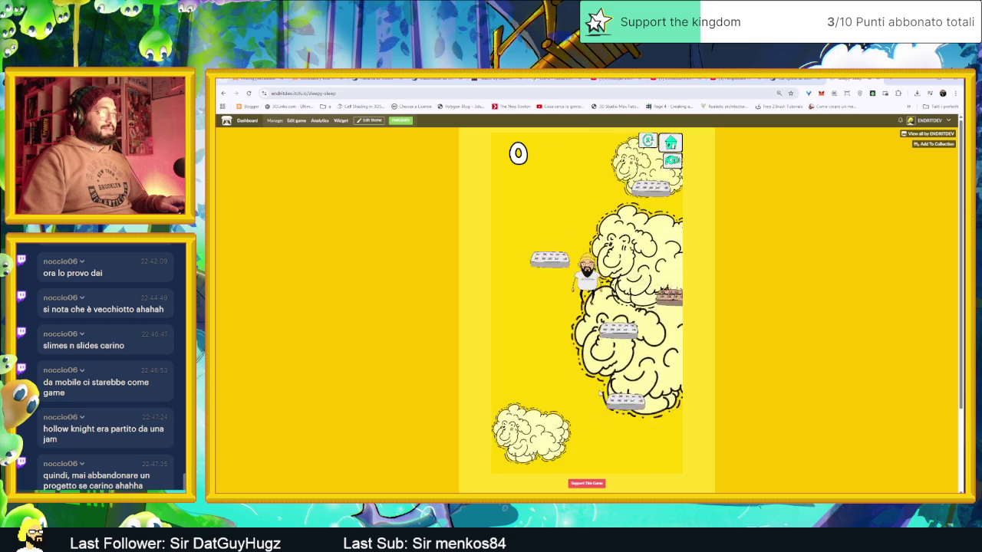
# - Climb the Sleepy-Sleep platforms with right, left, right jumps and a final hop up
pyautogui.press('Right')
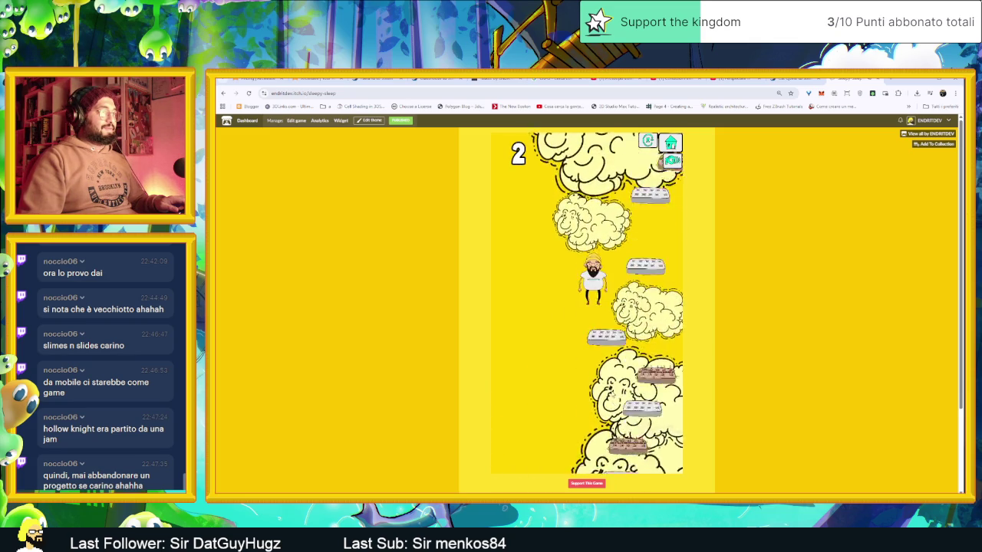
pyautogui.press('Right')
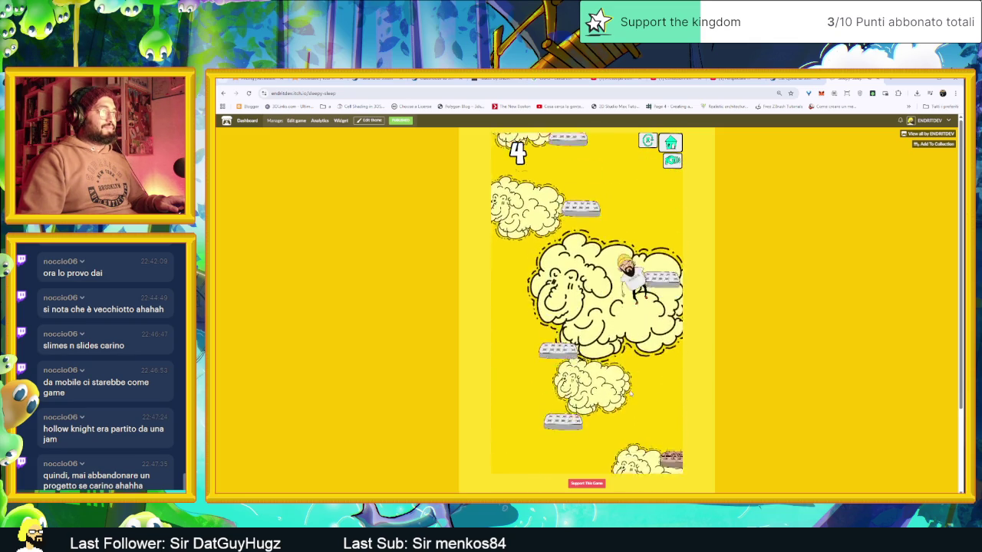
pyautogui.press('Left')
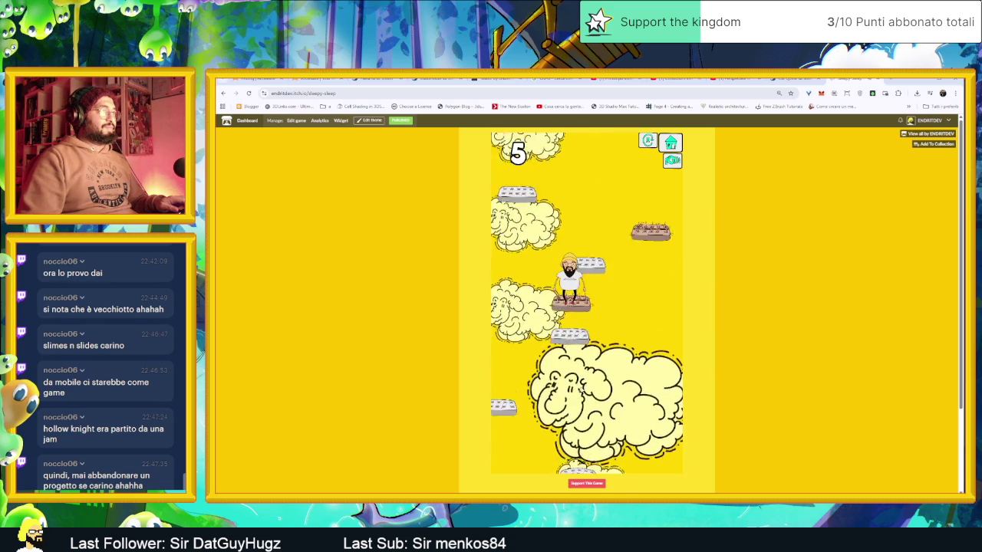
pyautogui.press('Left')
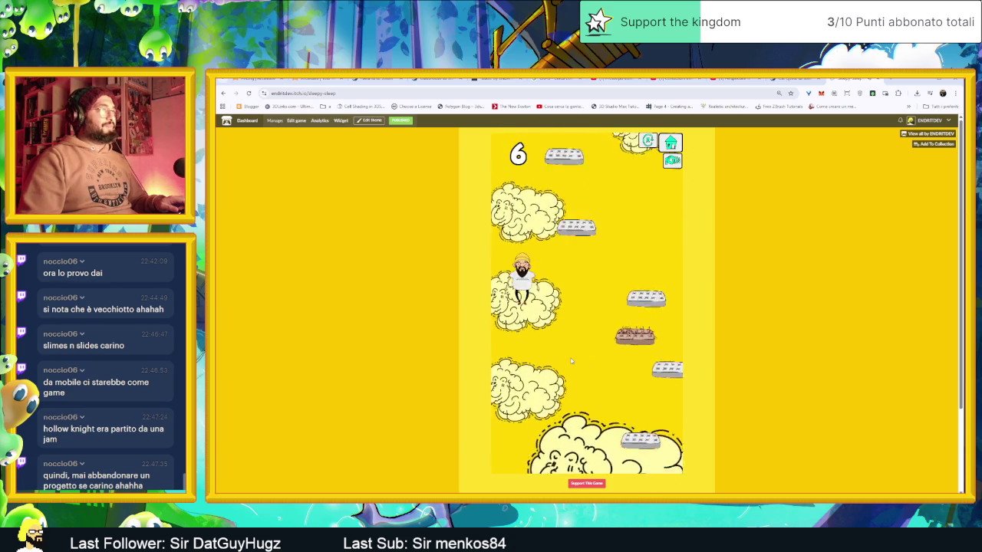
pyautogui.press('Right')
pyautogui.click(596, 363)
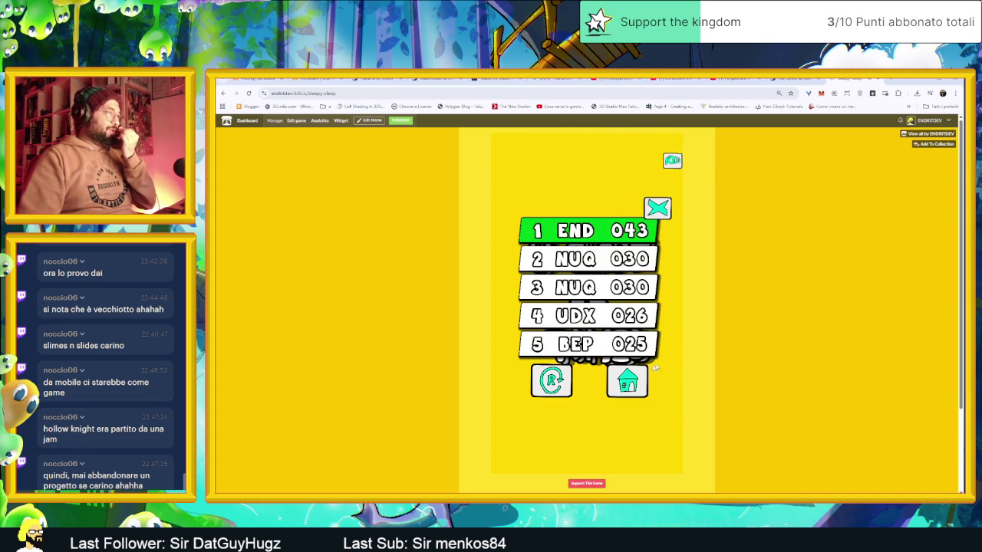
# - Play two more rounds, submitting the score; the last run ends after 6 sleeps at position 006
pyautogui.click(565, 386)
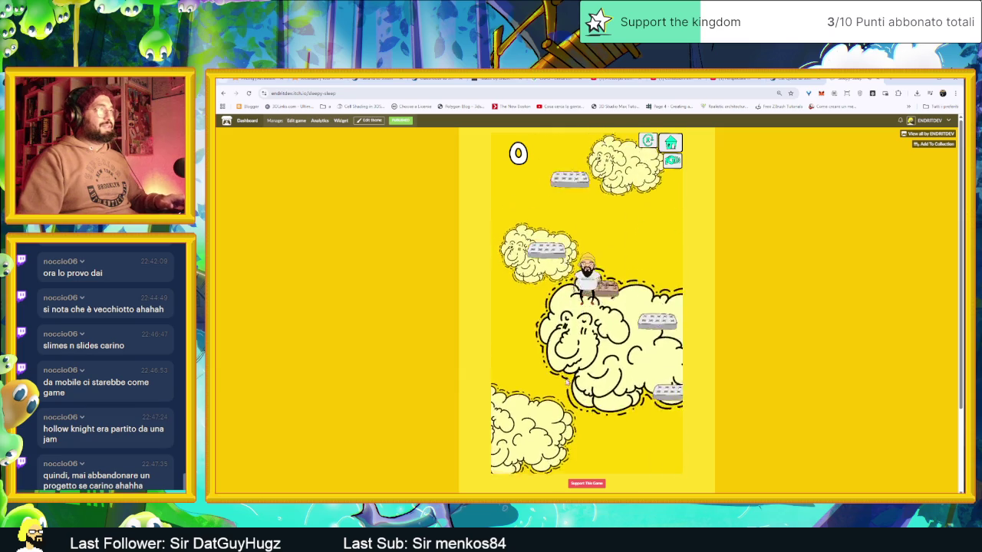
pyautogui.click(644, 377)
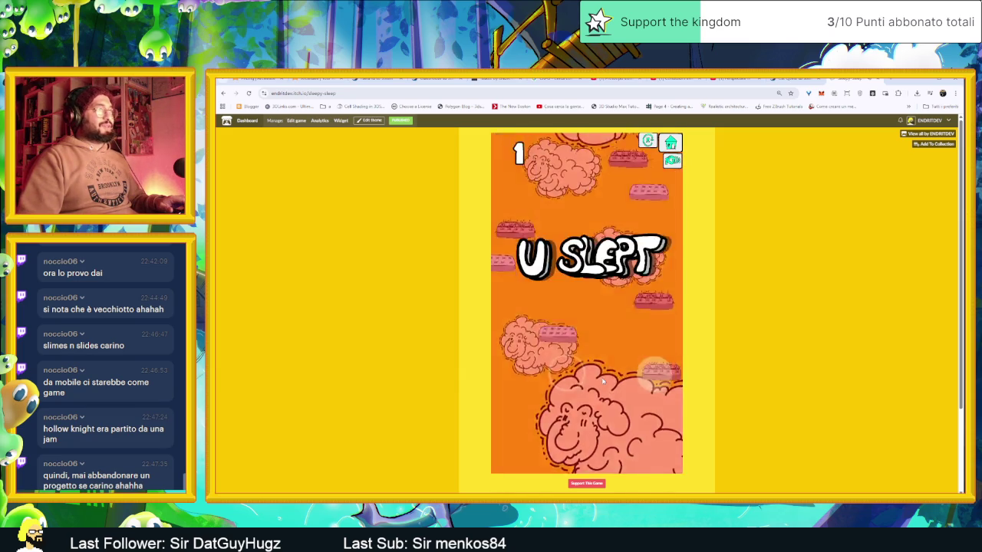
pyautogui.click(643, 414)
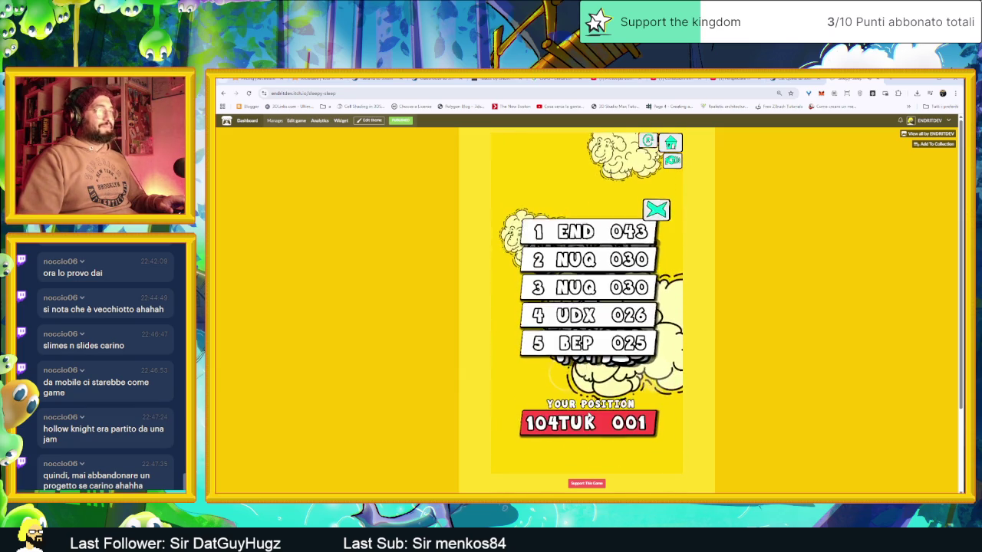
pyautogui.click(620, 376)
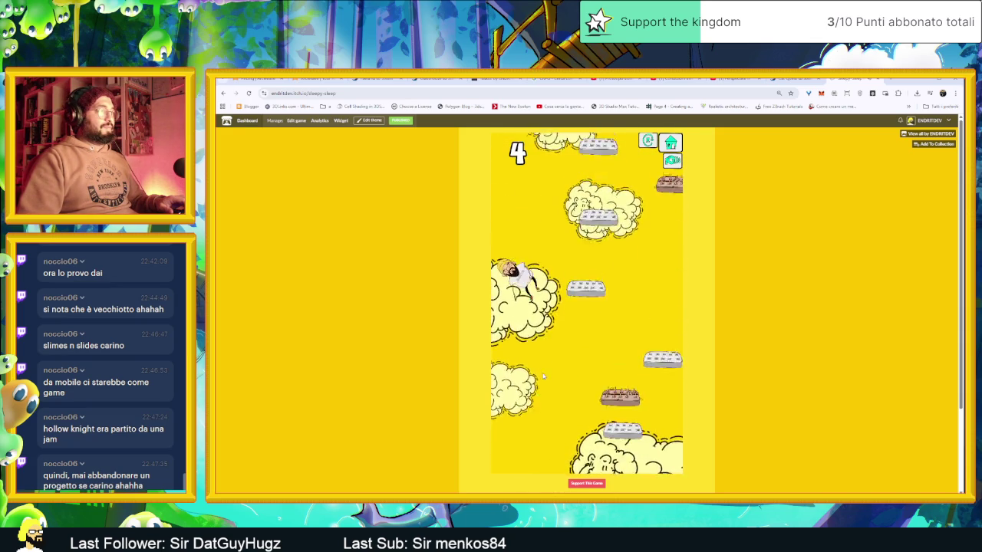
pyautogui.click(581, 376)
pyautogui.click(599, 377)
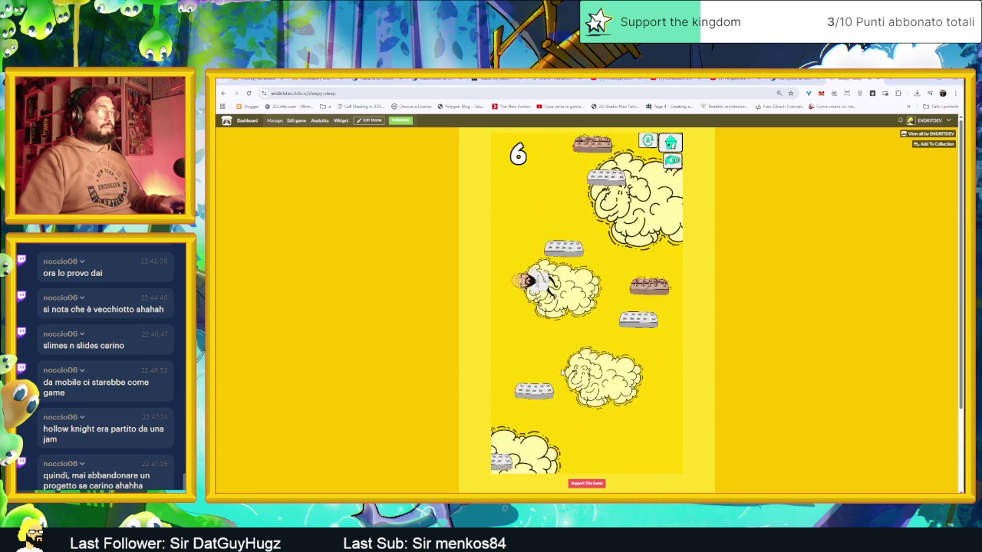
pyautogui.click(622, 372)
pyautogui.click(654, 377)
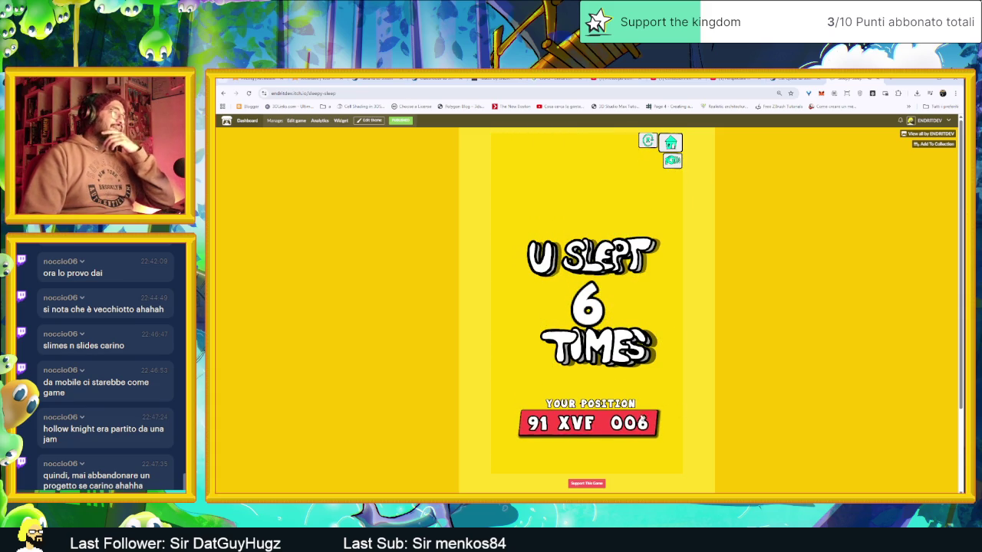
# - Play a new Sleepy-Sleep round, steering toward the clouds, and submit the 5-sleep score
pyautogui.click(564, 382)
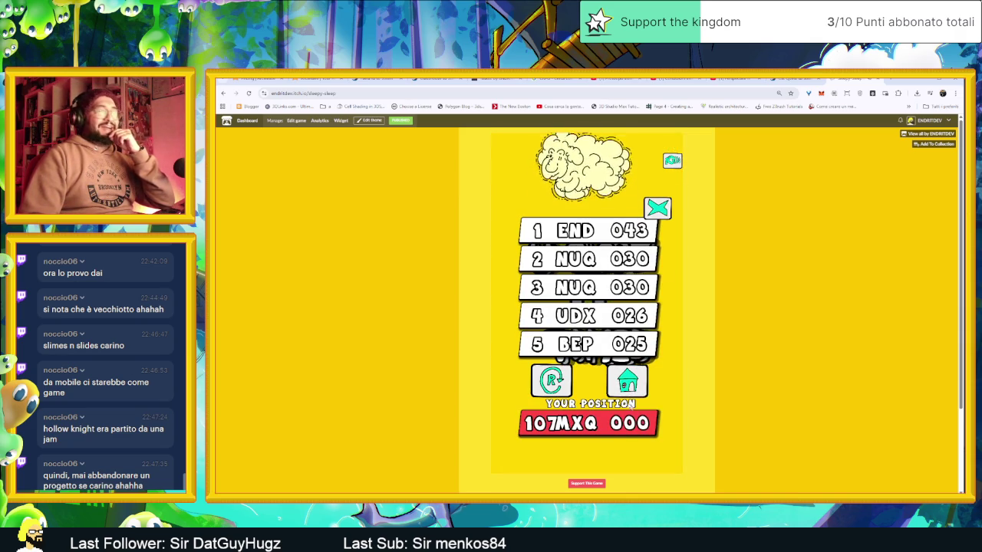
pyautogui.click(551, 380)
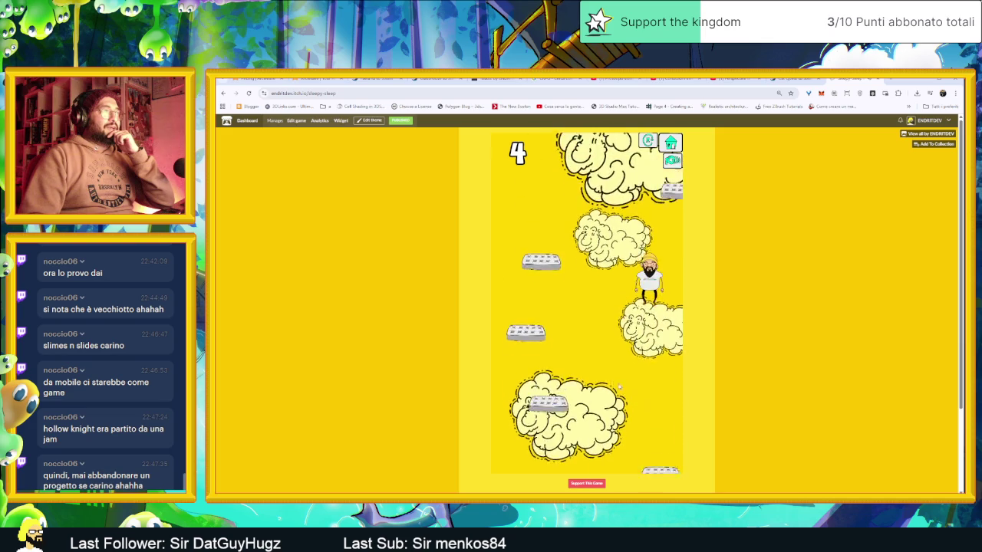
pyautogui.moveTo(501, 360)
pyautogui.mouseDown()
pyautogui.moveTo(488, 361)
pyautogui.moveTo(640, 378)
pyautogui.mouseUp()
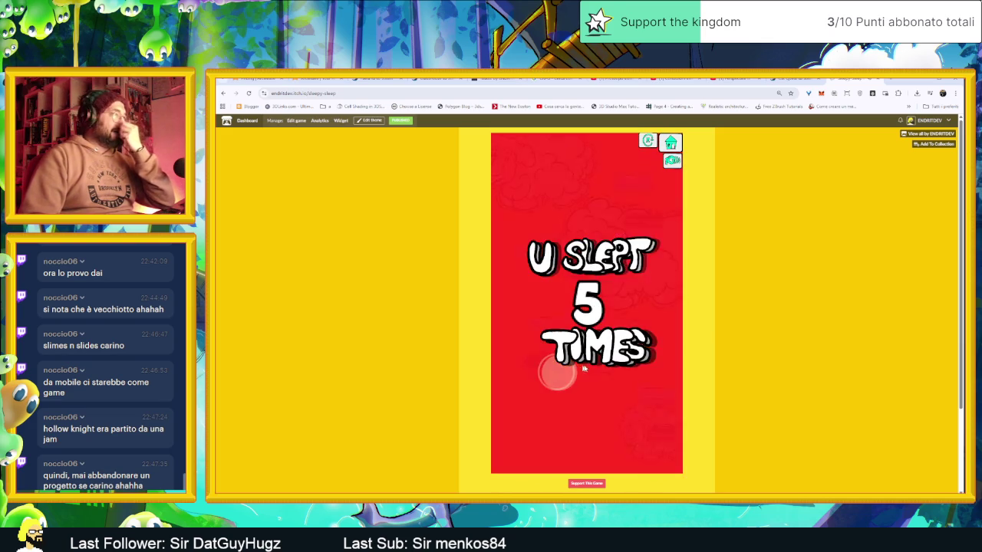
pyautogui.click(606, 414)
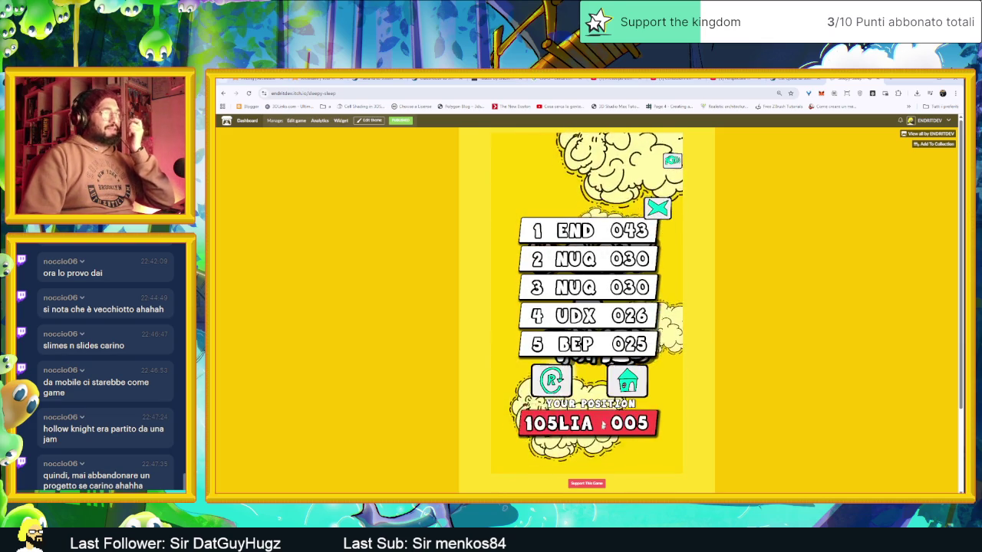
pyautogui.click(552, 379)
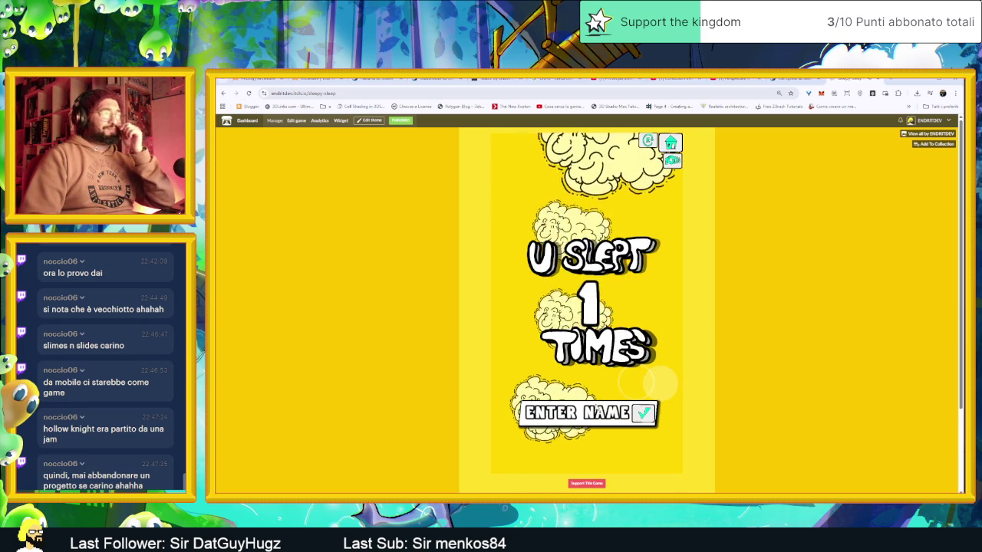
# - Play several quick rounds submitting each score, reaching 8, then hide the Ancient Apocalypse folder window
pyautogui.click(642, 418)
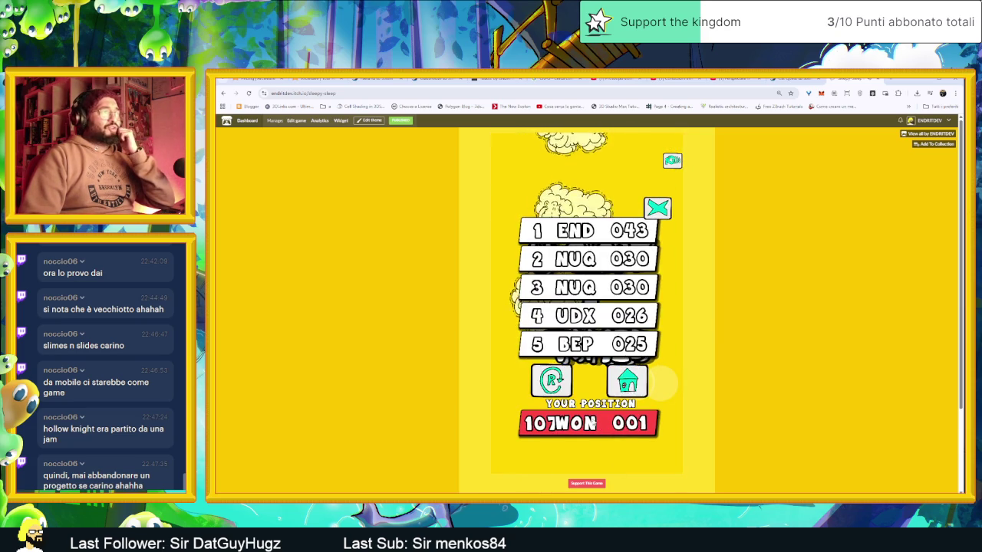
pyautogui.click(662, 382)
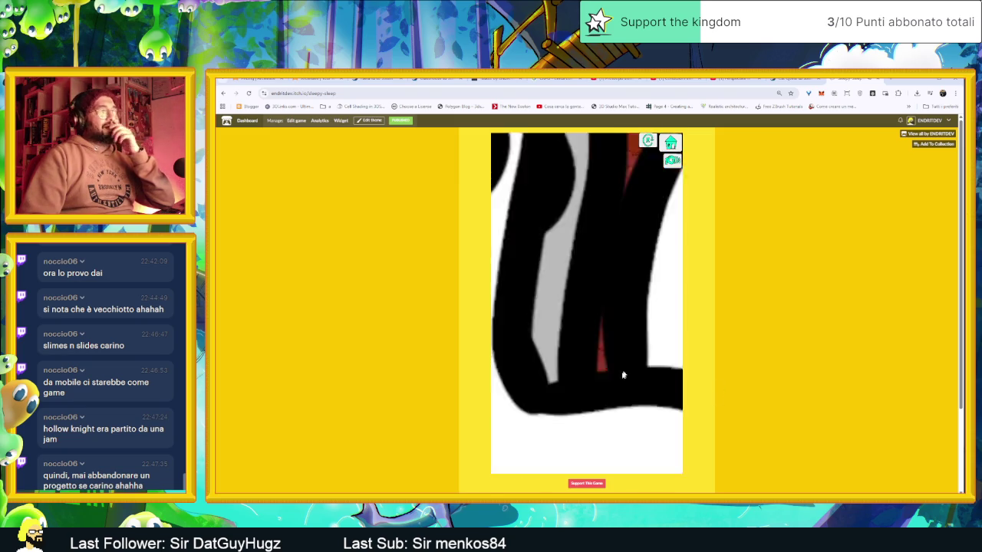
pyautogui.click(635, 416)
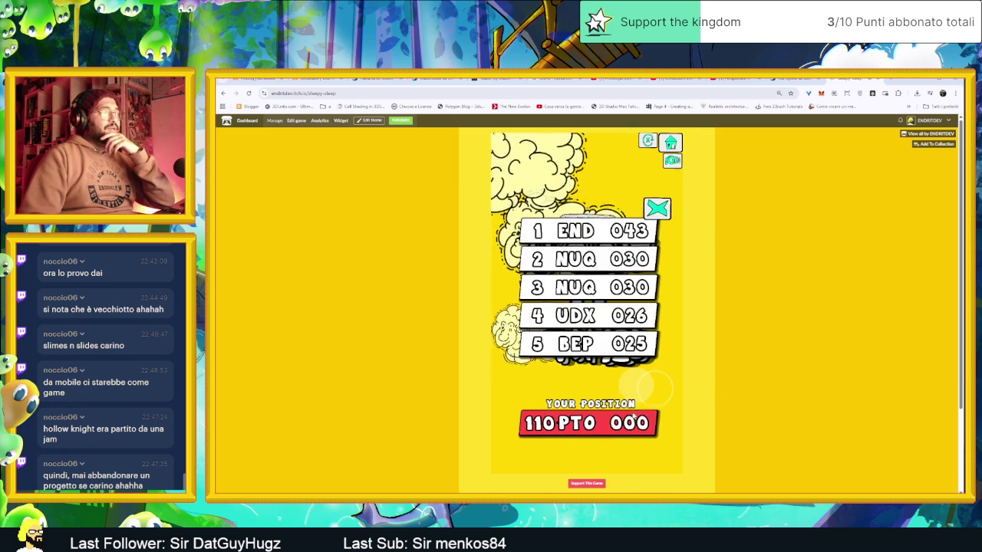
pyautogui.click(552, 382)
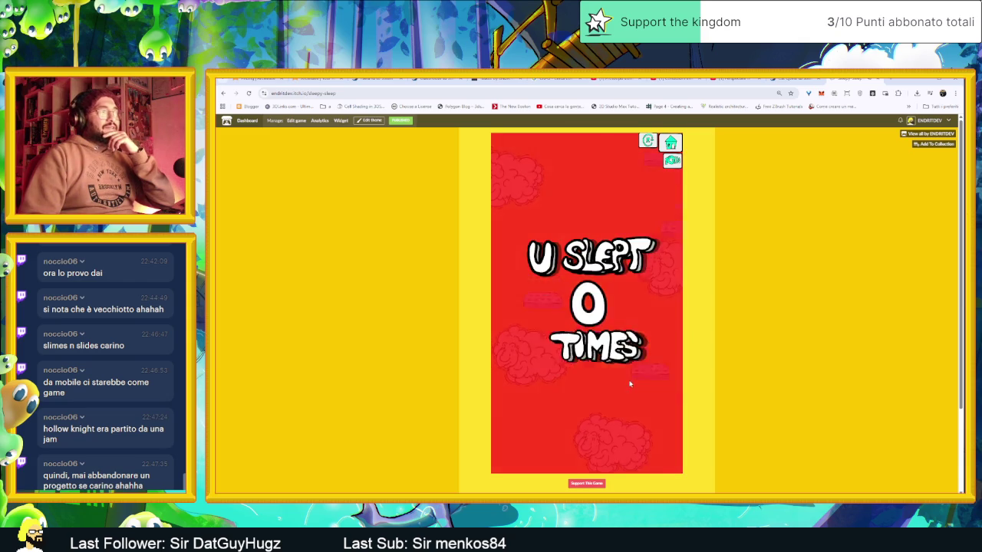
pyautogui.click(596, 406)
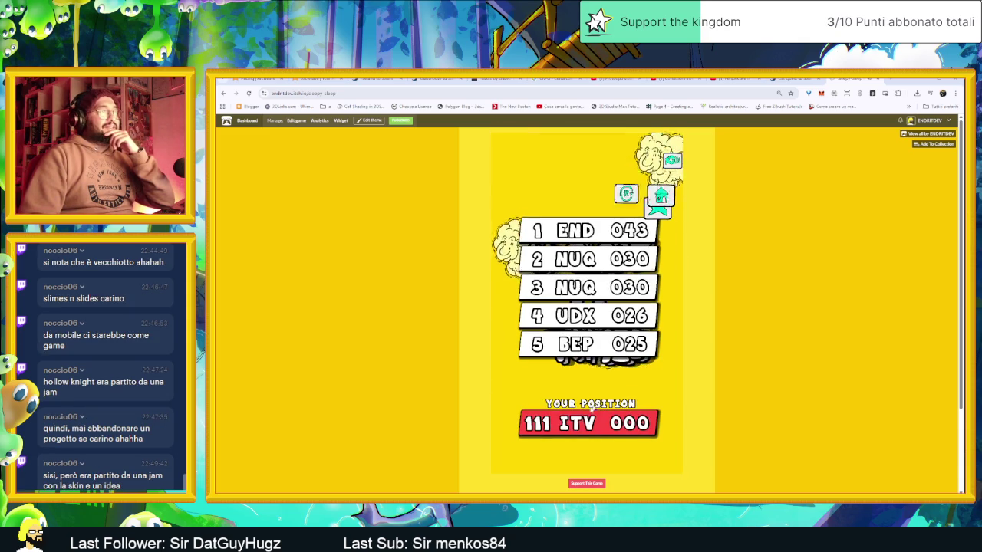
pyautogui.click(552, 382)
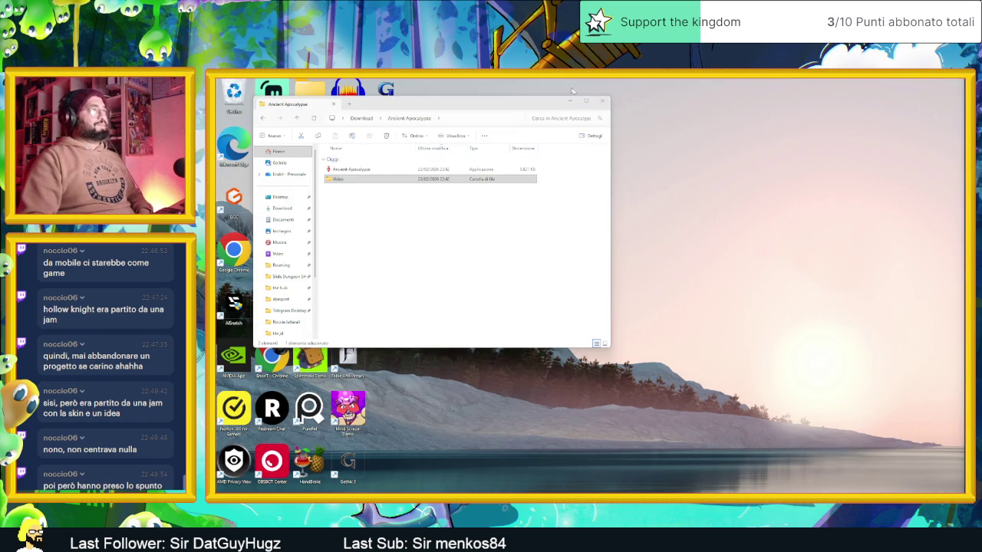
pyautogui.click(571, 101)
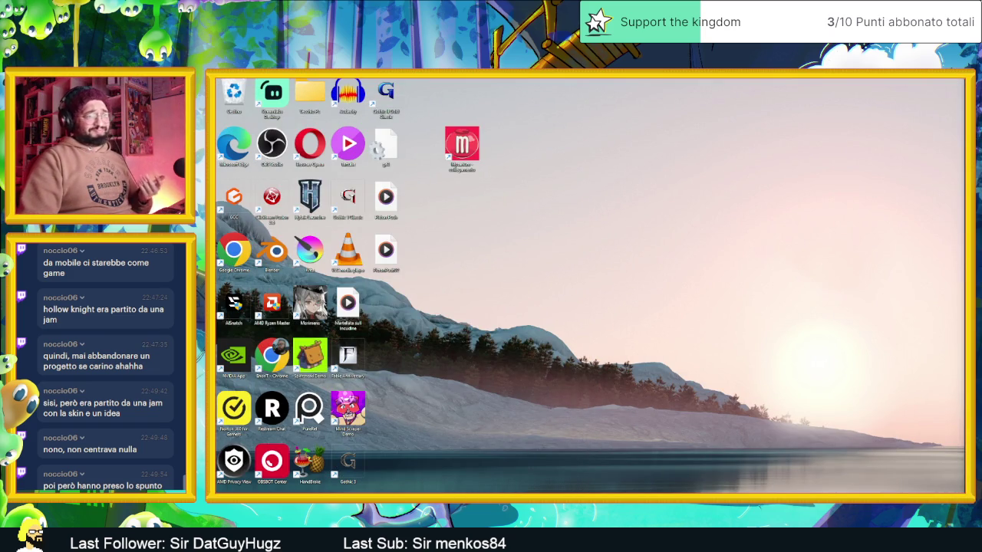
# - Switch back to the Godot level editor with Alt+Tab
pyautogui.hotkey('alt', 'Tab')
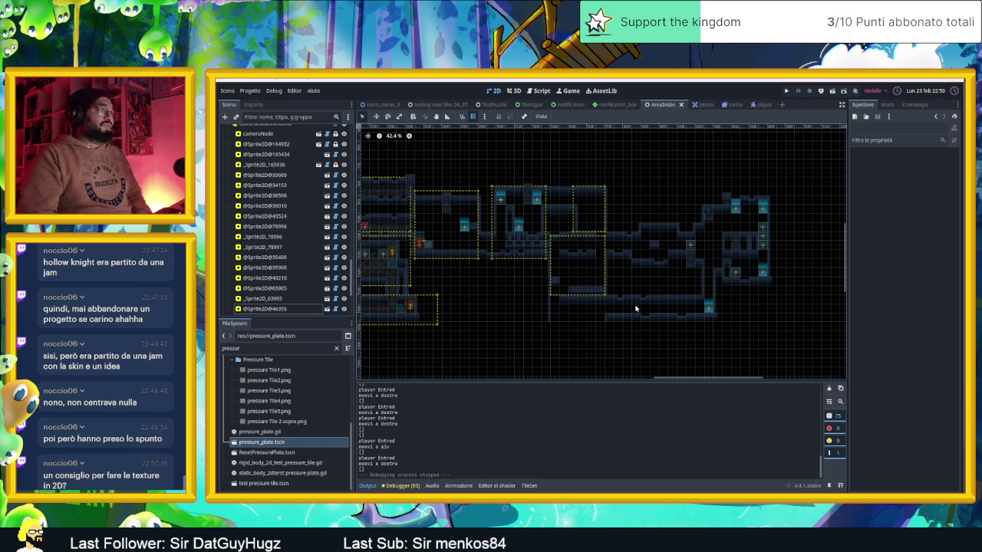
pyautogui.scroll(3, 635, 308)
pyautogui.scroll(1, 560, 202)
pyautogui.moveTo(542, 204); pyautogui.dragTo(657, 247)
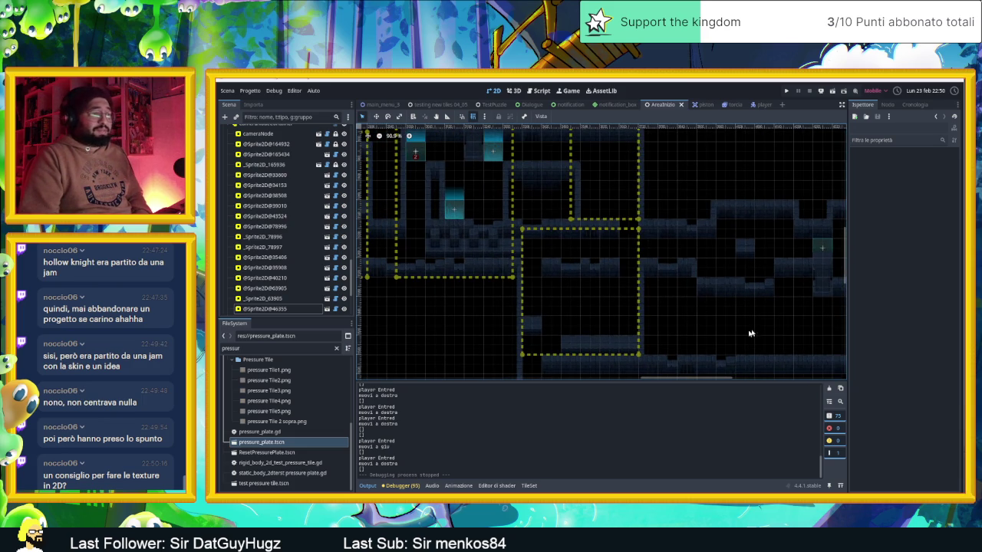
pyautogui.scroll(-2, 638, 259)
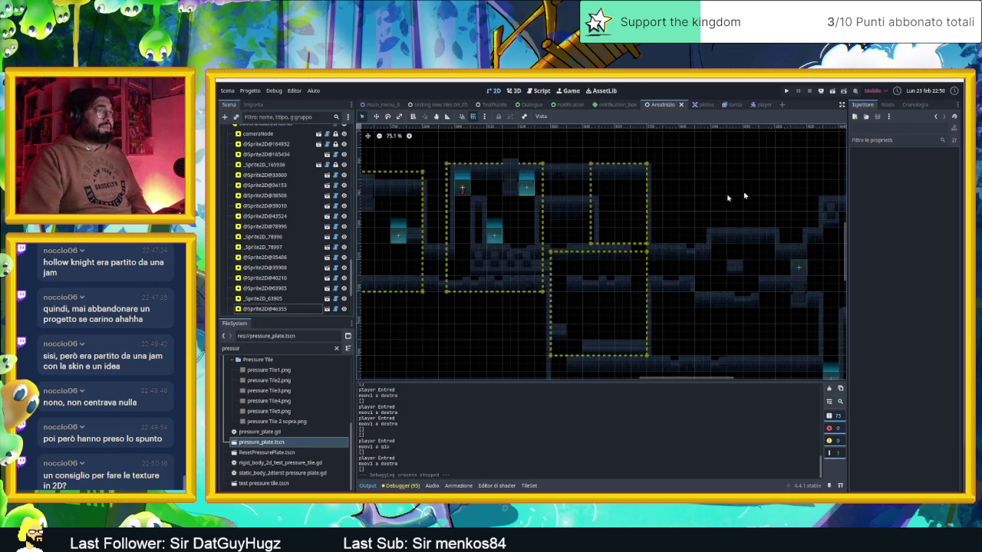
pyautogui.moveTo(654, 282); pyautogui.dragTo(590, 254)
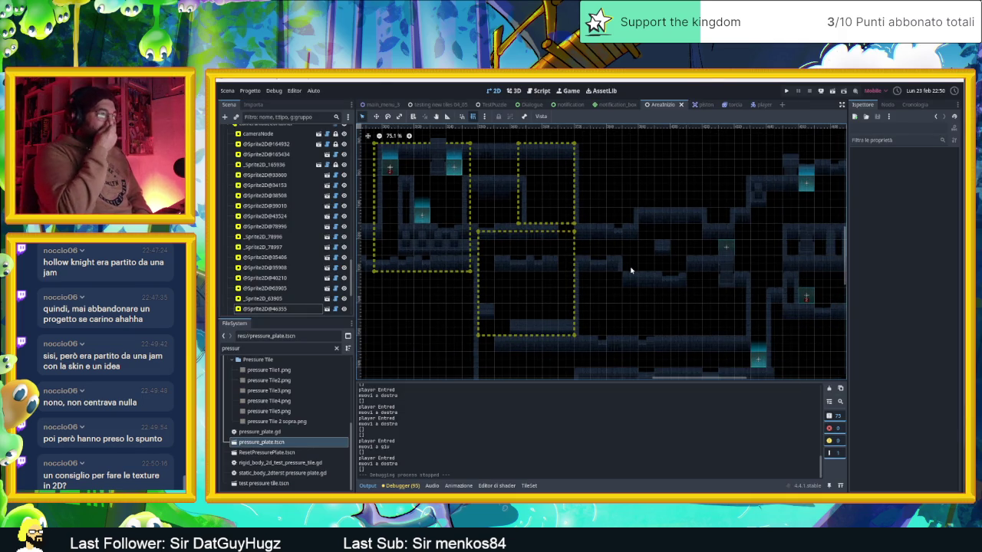
pyautogui.moveTo(648, 272); pyautogui.dragTo(625, 247)
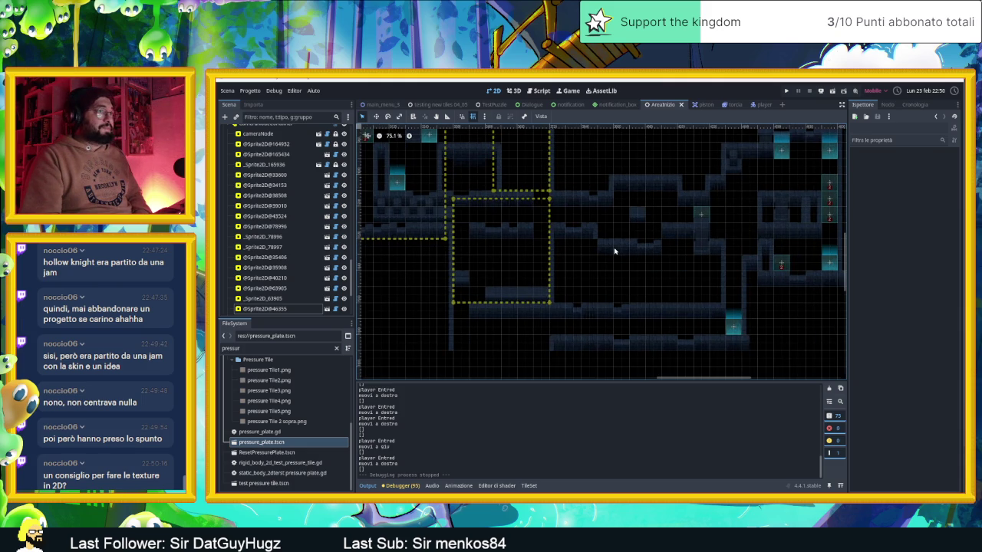
pyautogui.scroll(-3, 617, 254)
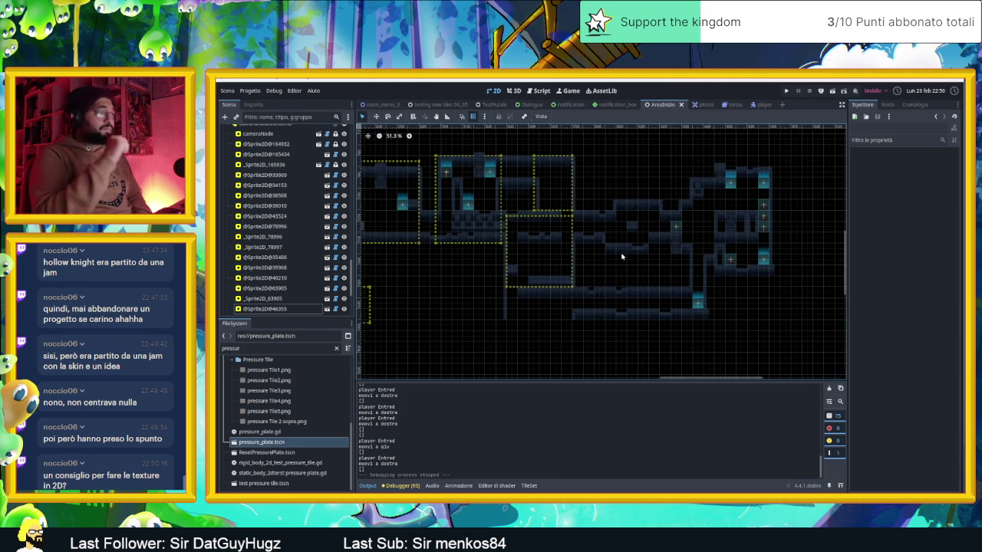
pyautogui.scroll(1, 617, 261)
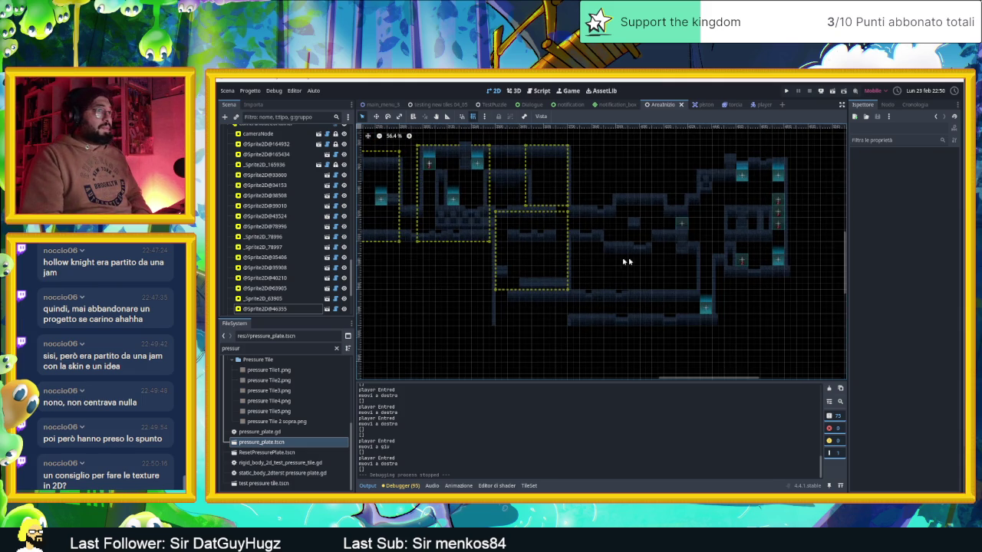
pyautogui.hscroll(2, 626, 261)
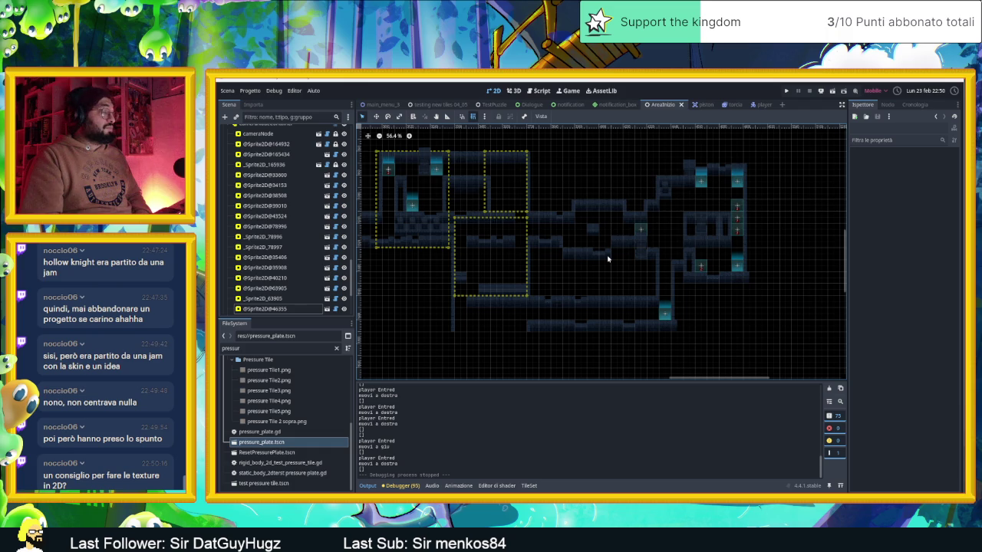
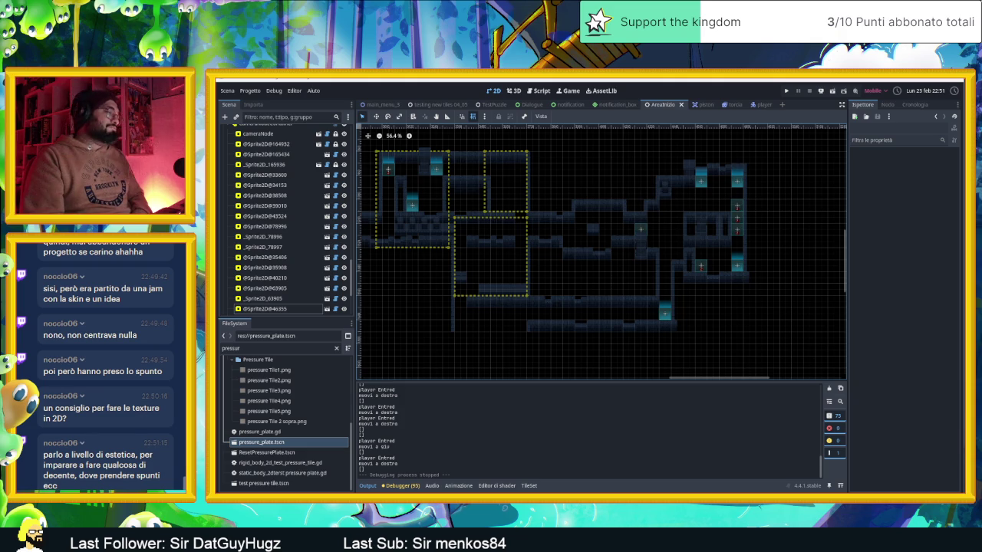
# - Switch to Chrome and search Google for 'pinterest' in a new tab
pyautogui.hotkey('alt', 'Tab')
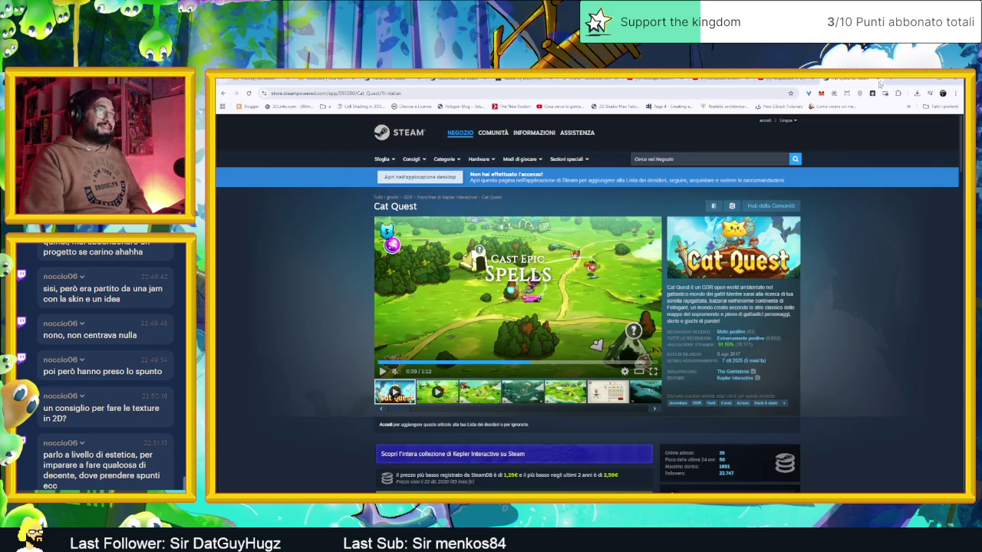
pyautogui.click(887, 79)
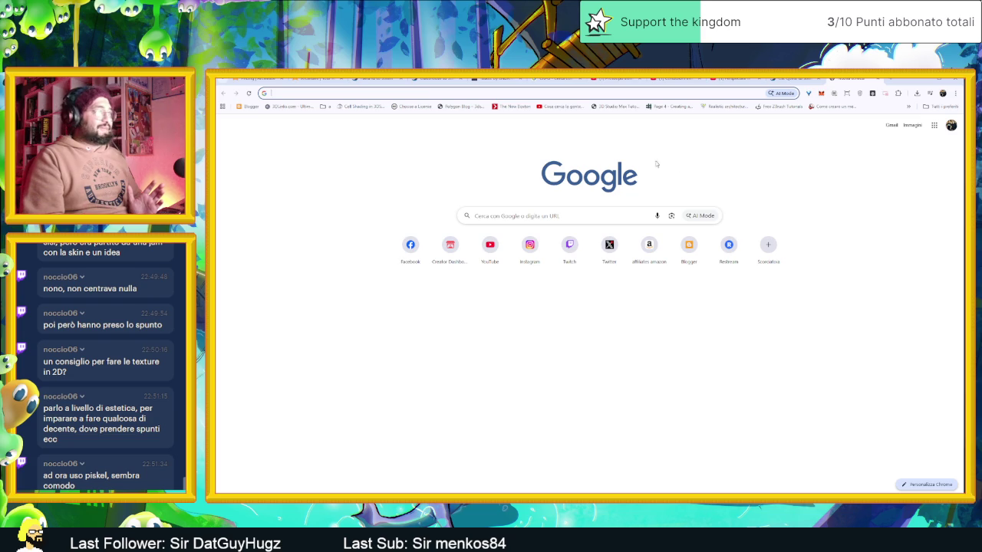
pyautogui.click(502, 97)
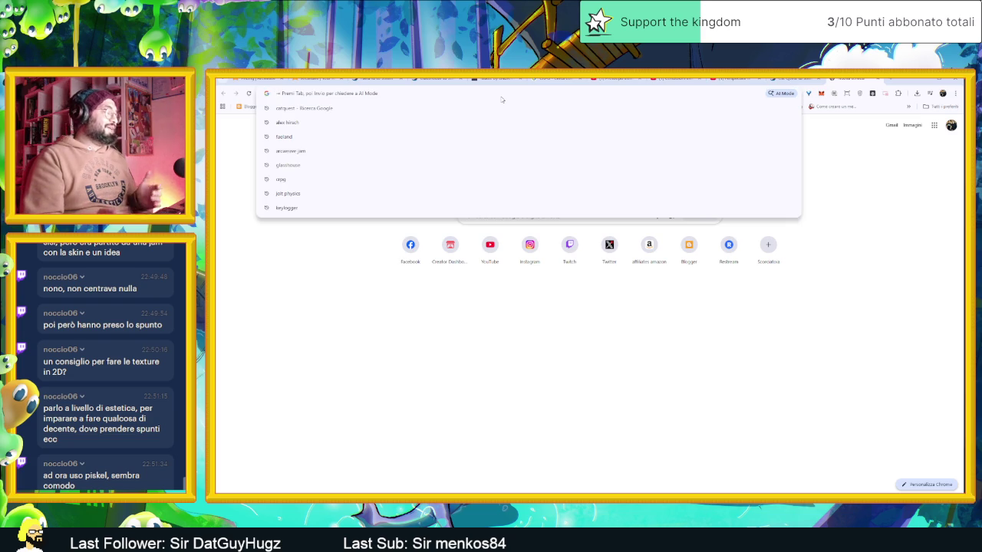
pyautogui.write('pis')
pyautogui.press('BackSpace')
pyautogui.press('BackSpace')
pyautogui.write('int')
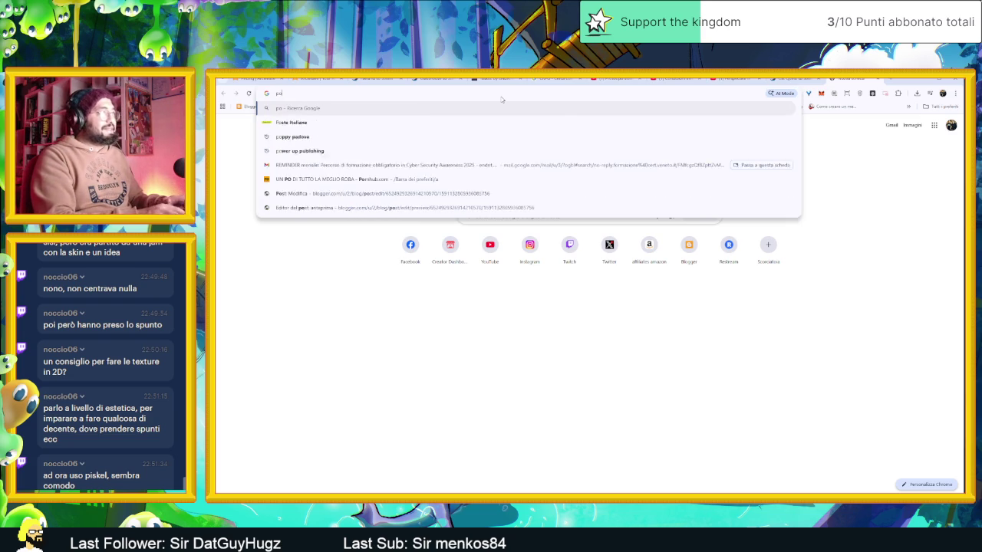
pyautogui.write('erest')
pyautogui.press('Return')
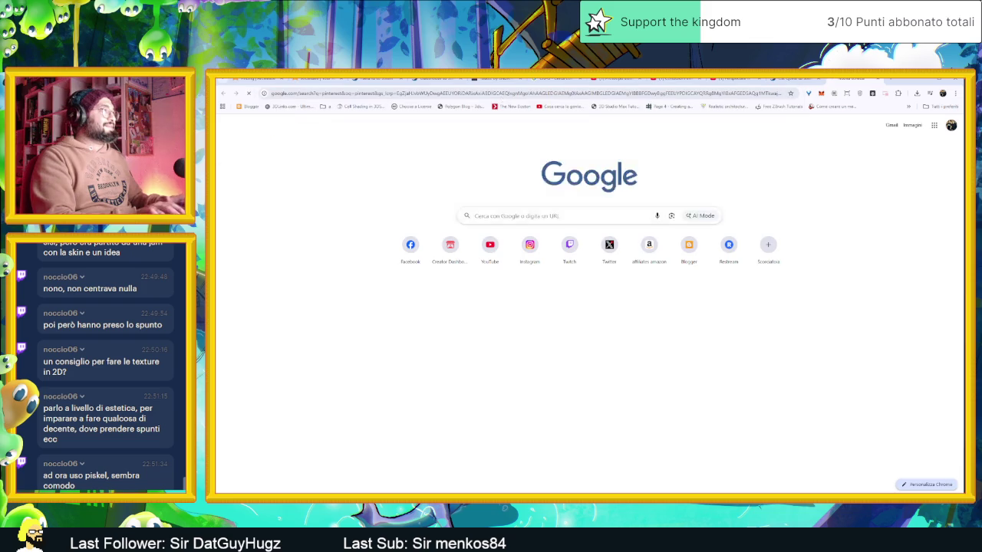
# - Open Pinterest and save the stone-wall texture, rocks and blacksmith house pins to Gioco
pyautogui.click(334, 194)
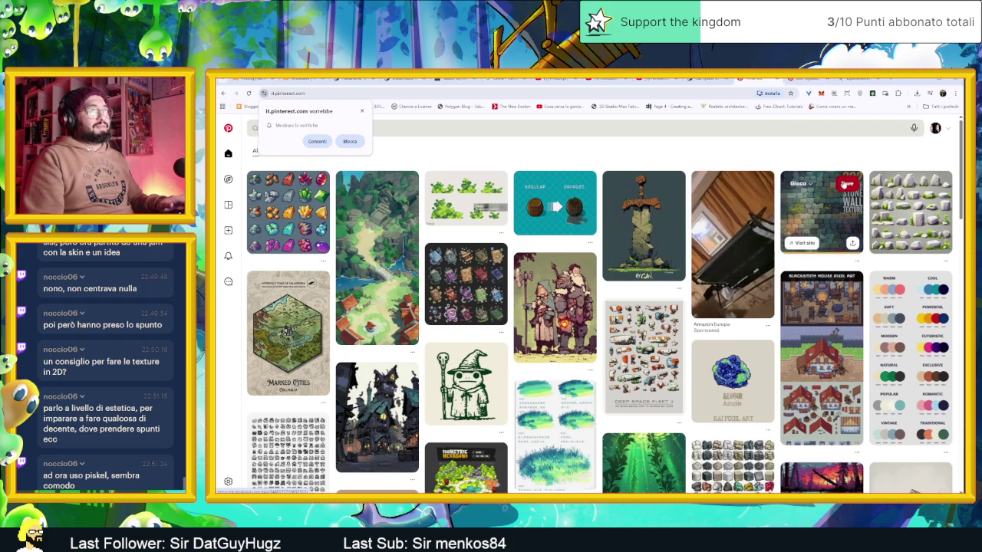
pyautogui.click(844, 182)
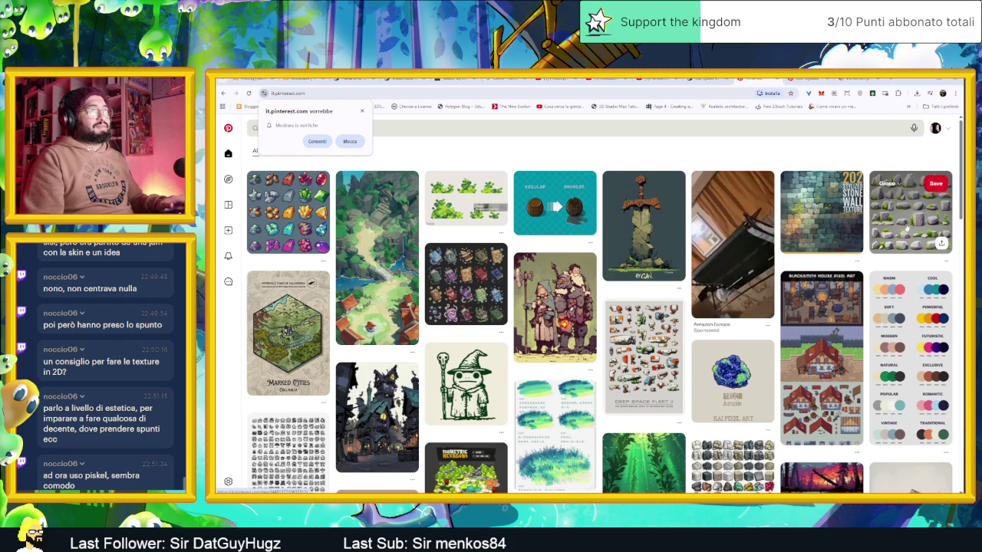
pyautogui.click(936, 185)
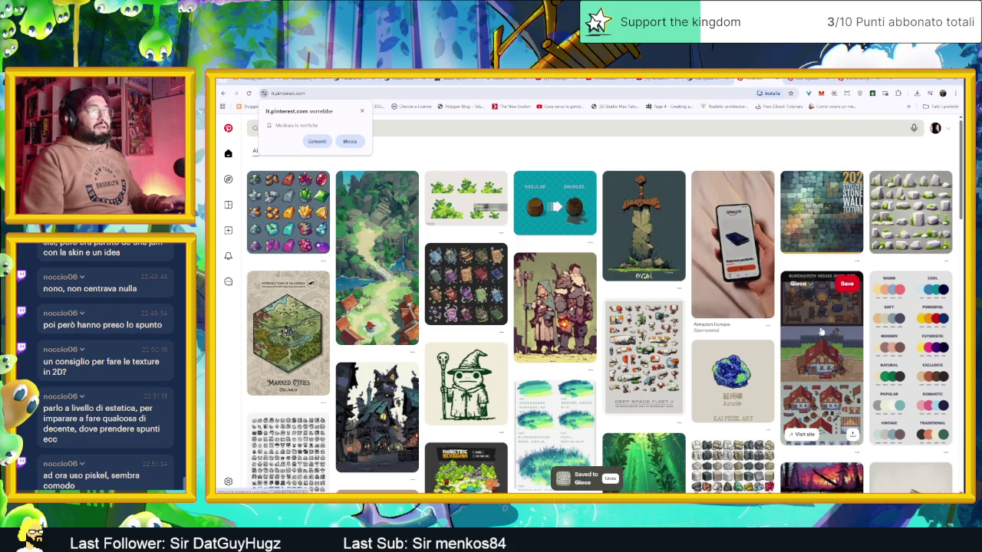
pyautogui.click(847, 284)
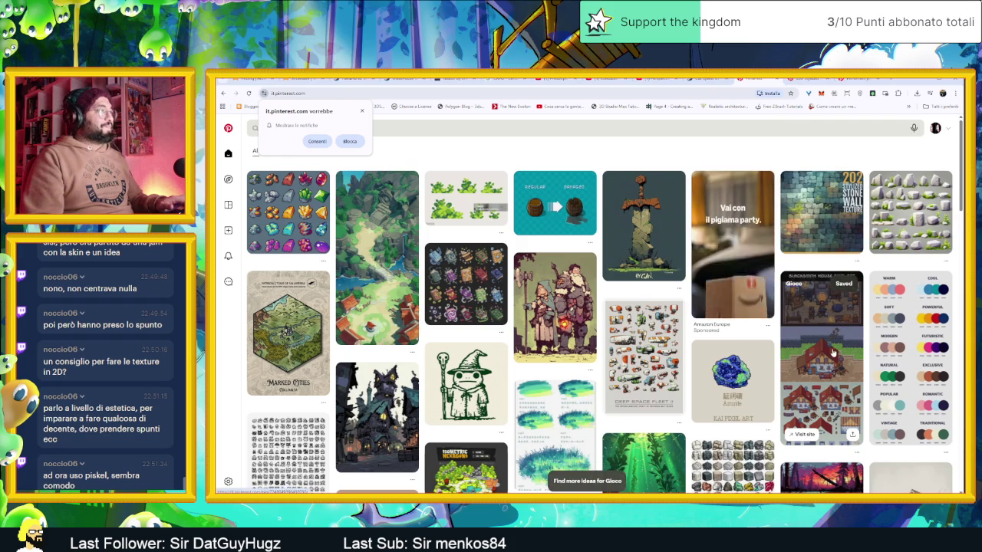
# - View the blacksmith house pin's details, then return and scroll the home feed
pyautogui.click(832, 351)
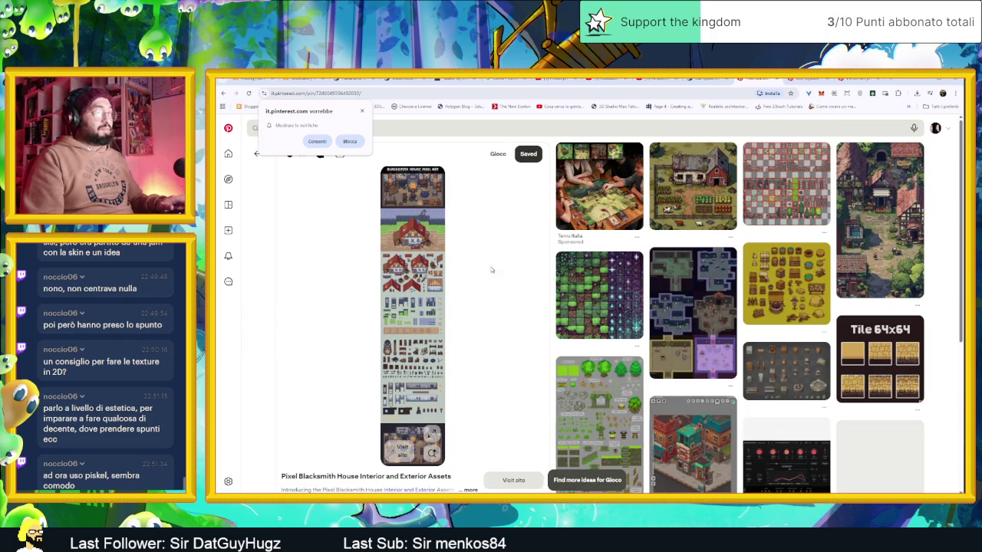
pyautogui.hotkey('alt', 'Left')
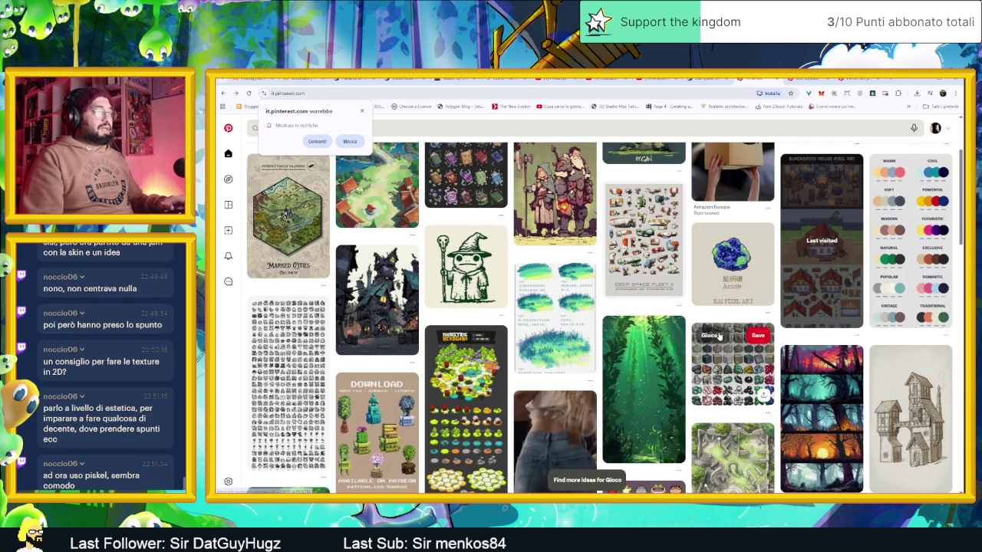
pyautogui.scroll(-3, 720, 336)
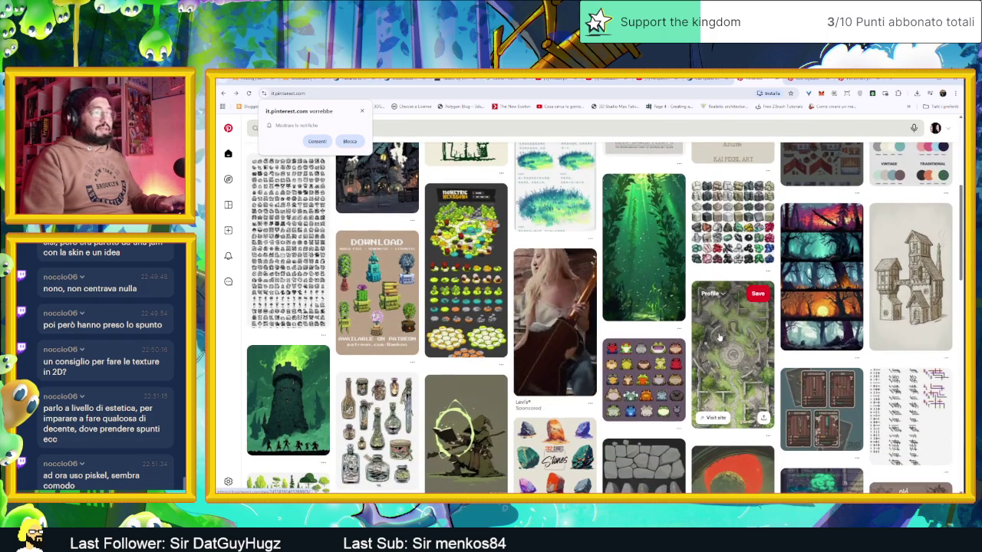
pyautogui.scroll(-3, 720, 336)
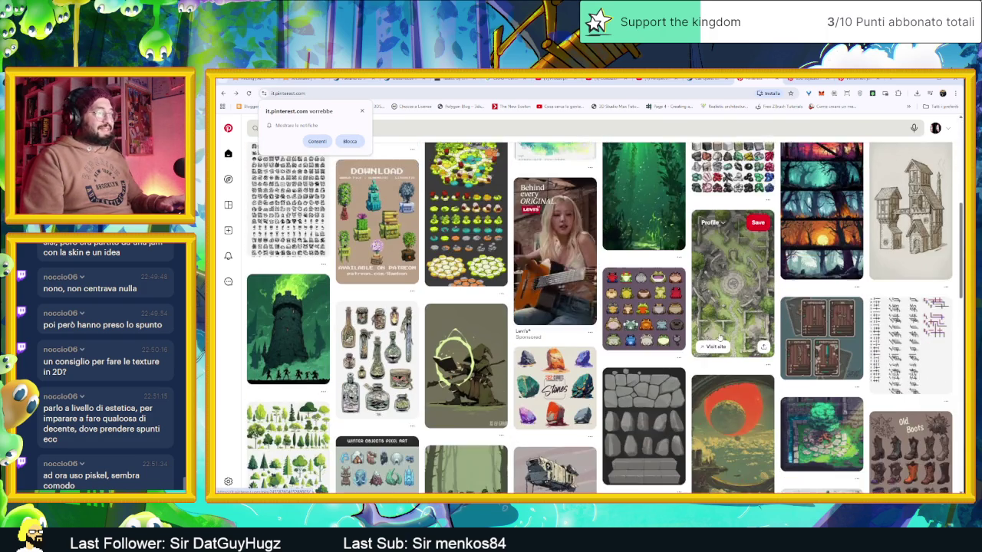
pyautogui.scroll(-2, 720, 338)
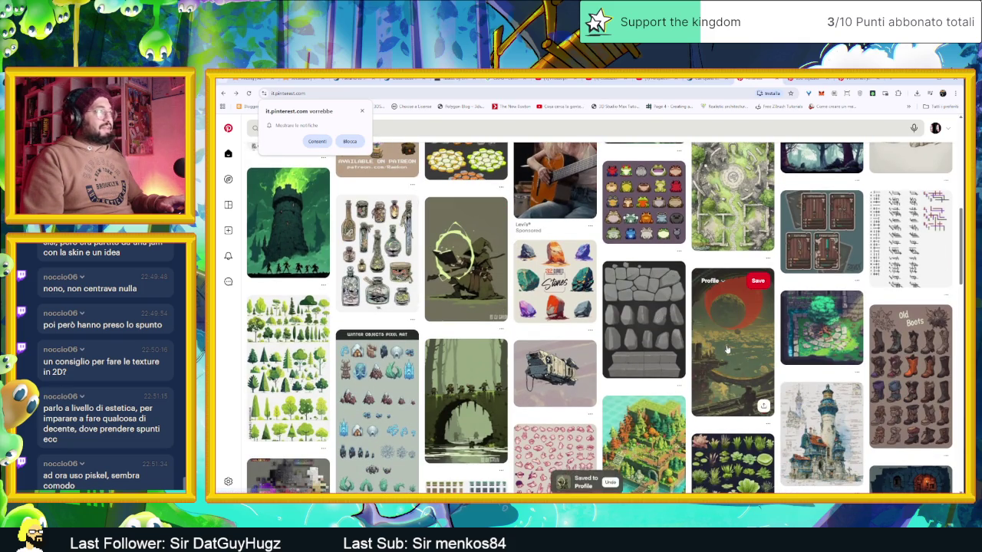
# - Look at the 202 Stylized Stone Wall Texture and grassy stone asset pins, then reach the search bar
pyautogui.click(656, 316)
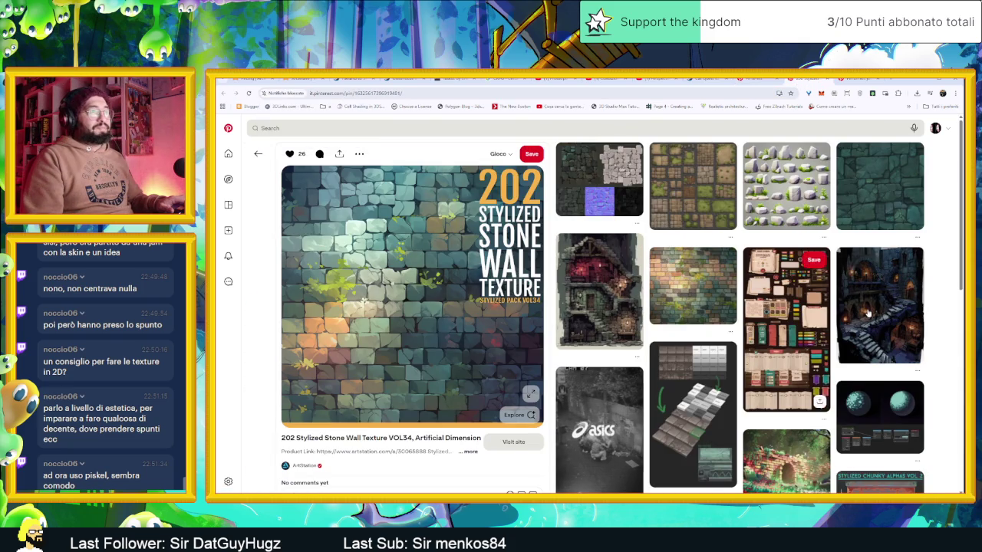
pyautogui.click(785, 185)
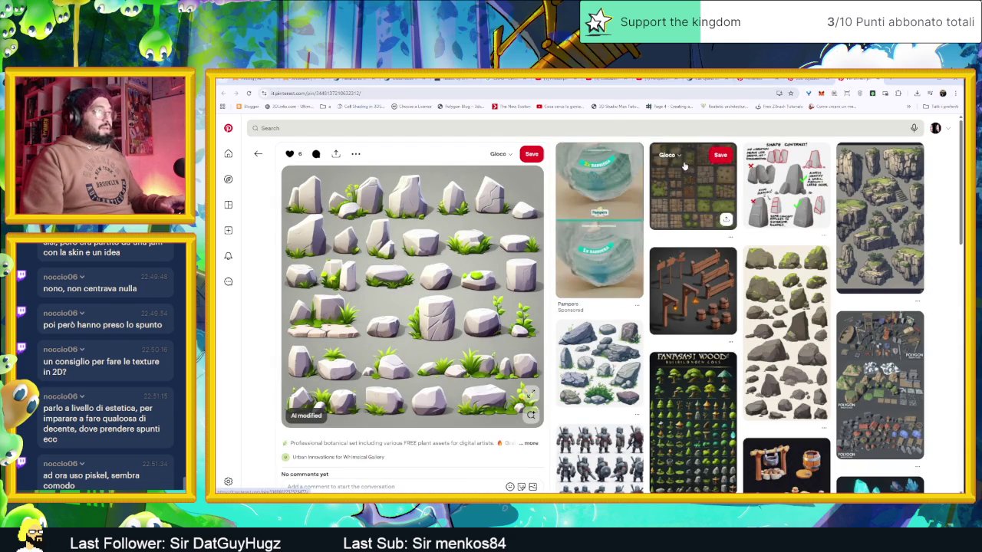
pyautogui.click(730, 82)
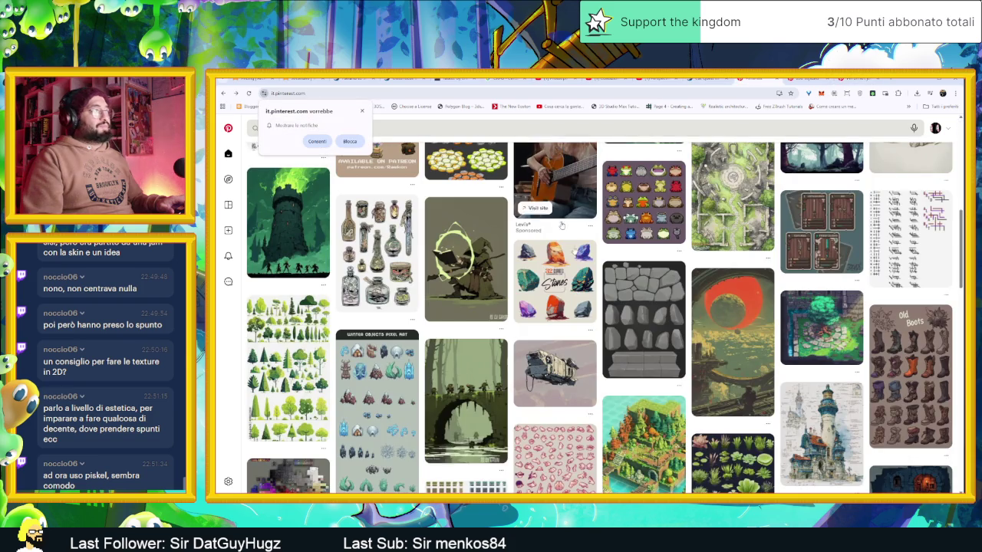
pyautogui.scroll(-10, 604, 330)
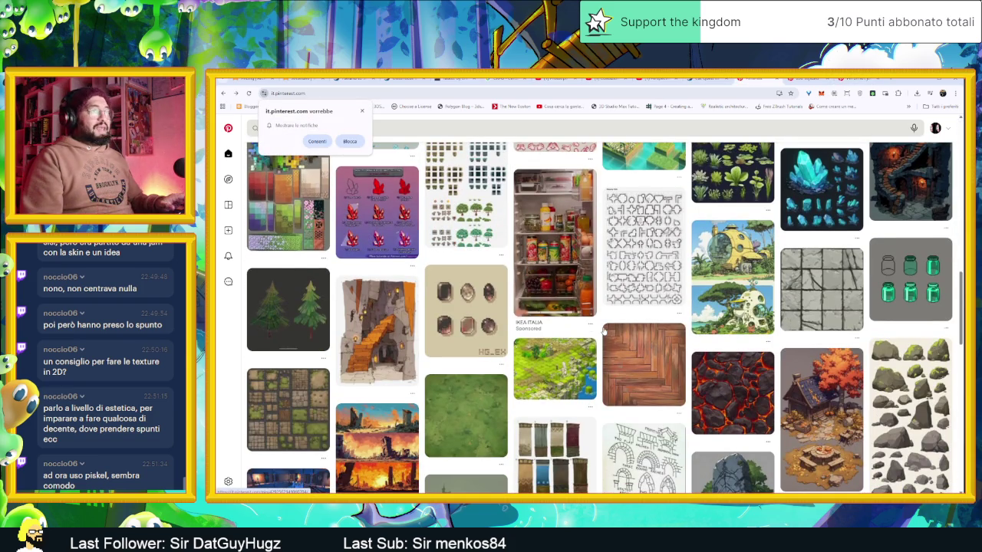
pyautogui.scroll(-3, 591, 332)
pyautogui.scroll(-2, 579, 335)
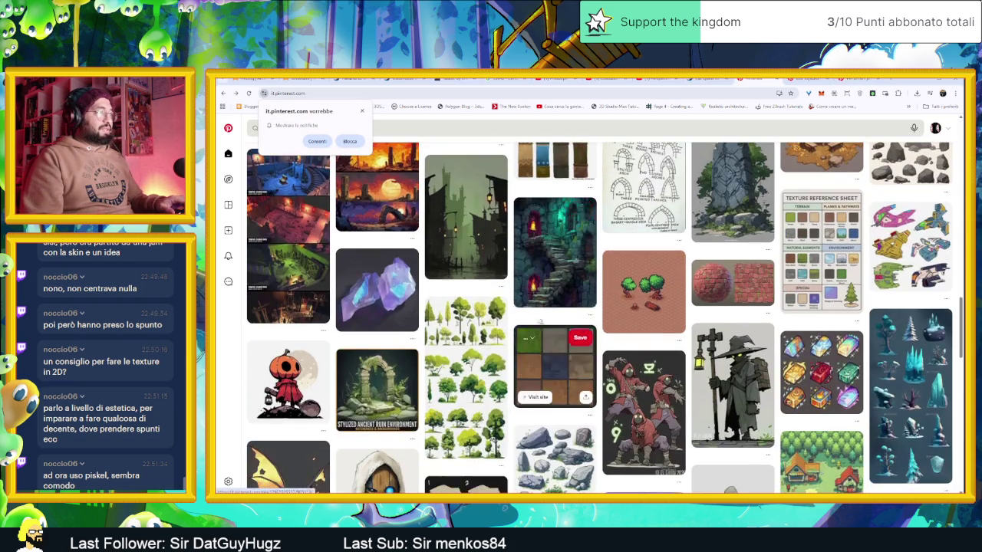
pyautogui.scroll(3, 579, 335)
pyautogui.click(353, 128)
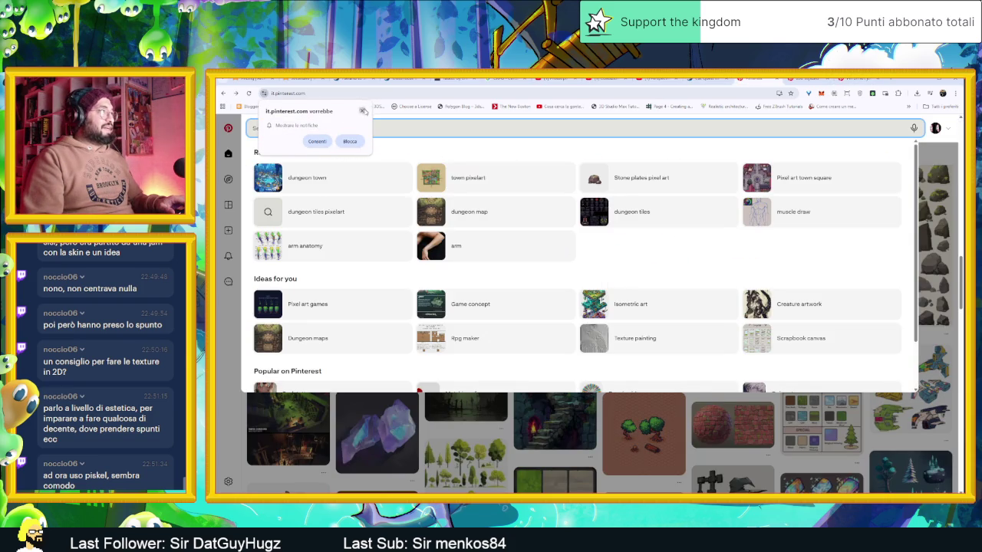
# - Search Pinterest for 'game art', view the Autumn biome pin, and save the Desert and swordsman pins
pyautogui.click(363, 111)
pyautogui.write('game a')
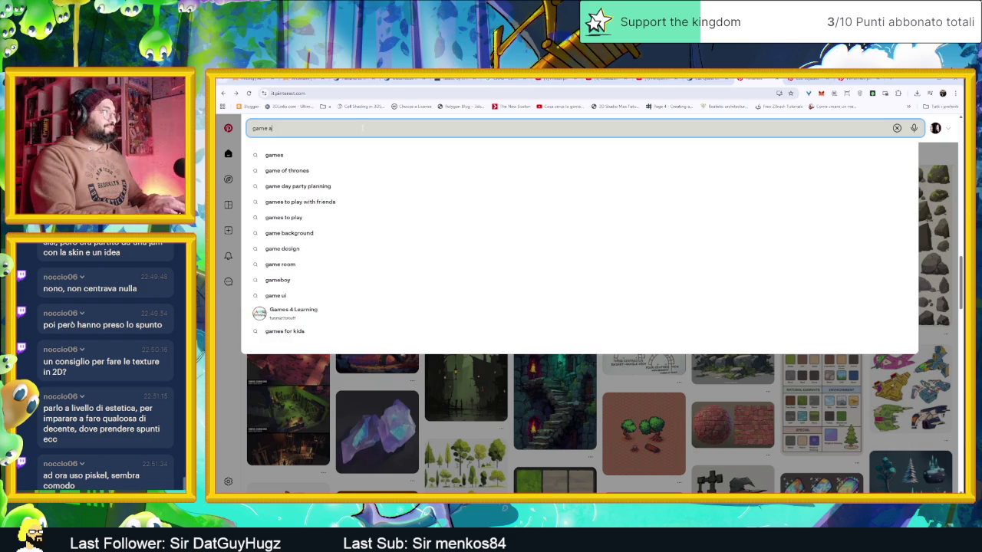
pyautogui.write('rt')
pyautogui.press('Return')
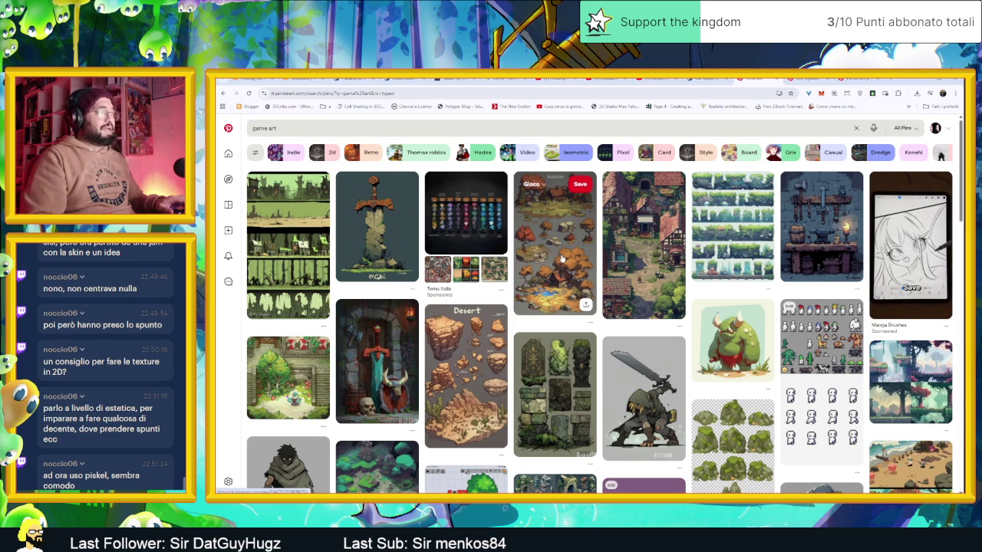
pyautogui.click(560, 261)
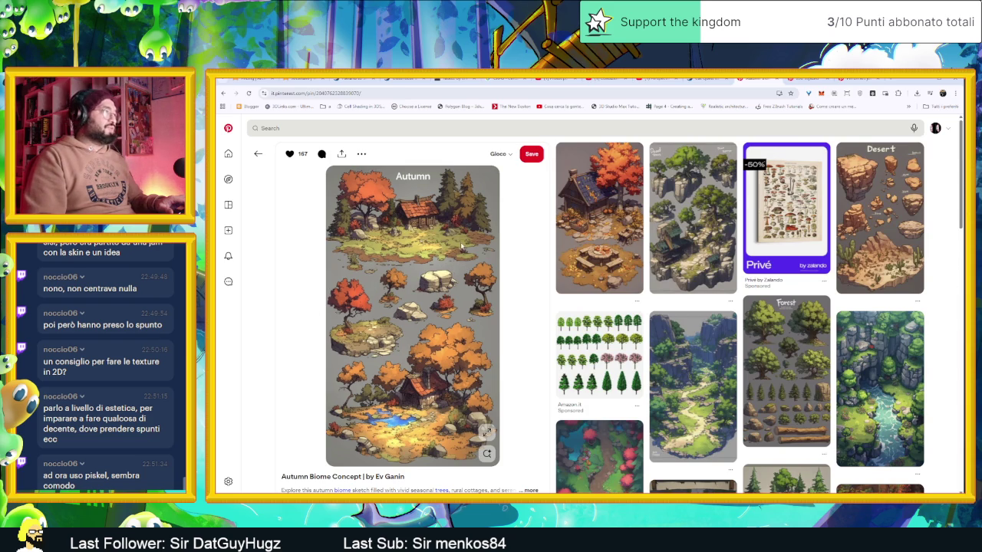
pyautogui.hotkey('alt', 'Left')
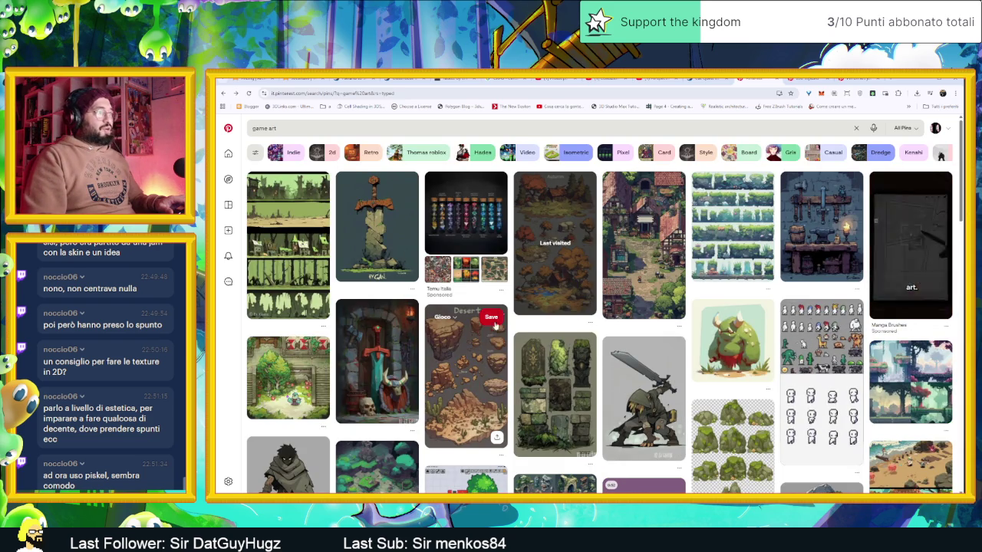
pyautogui.click(494, 323)
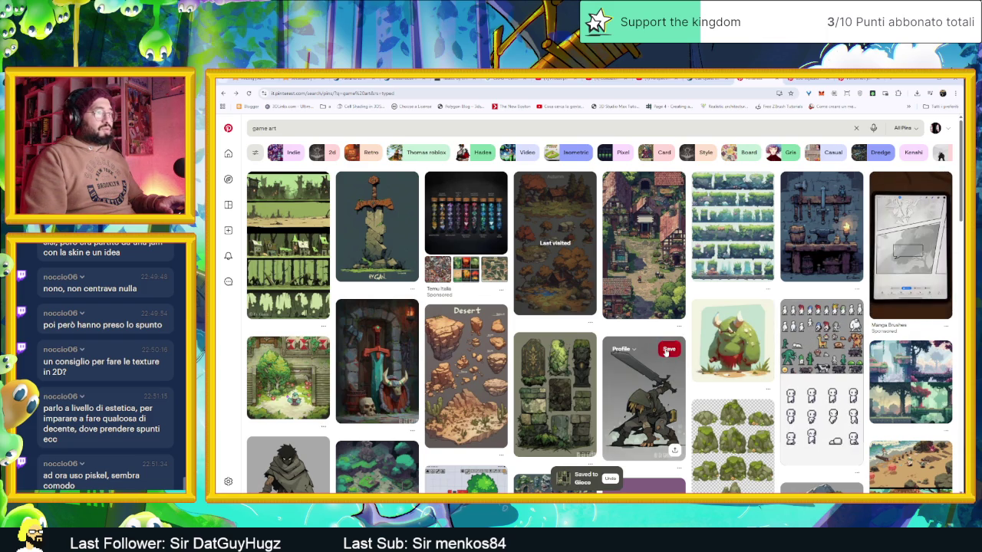
pyautogui.click(666, 351)
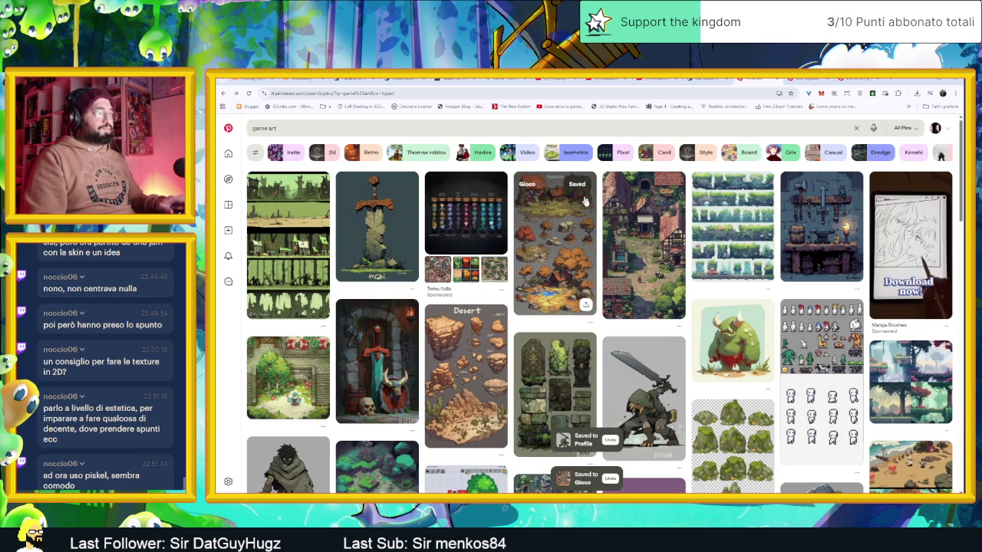
# - Scroll further through the game art results and save another pin to Gioco
pyautogui.scroll(-1, 672, 313)
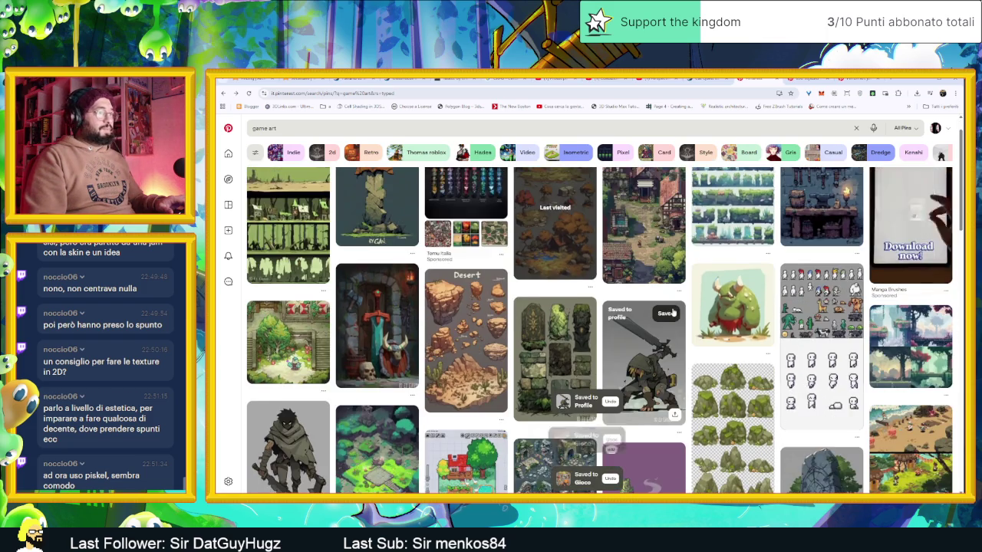
pyautogui.scroll(-5, 672, 313)
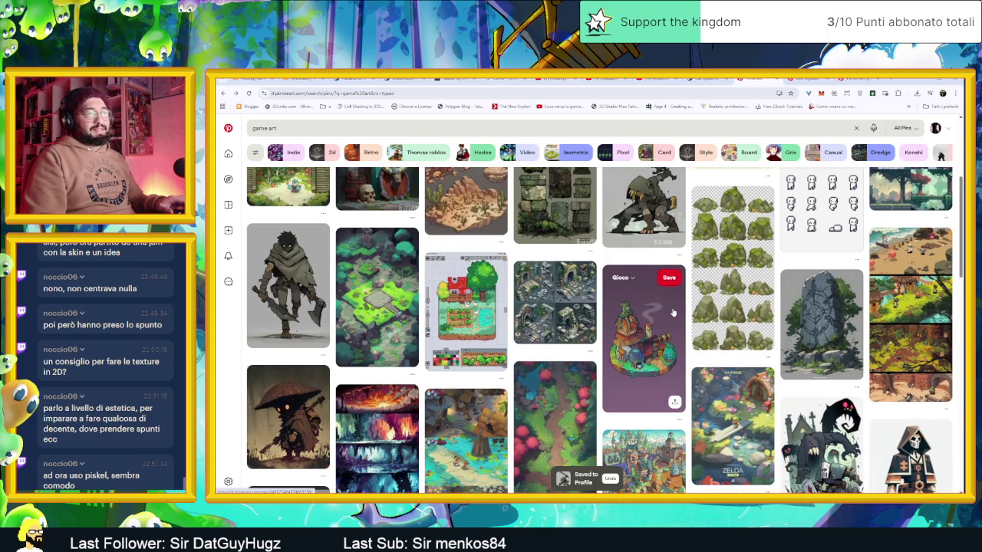
pyautogui.scroll(-2, 672, 312)
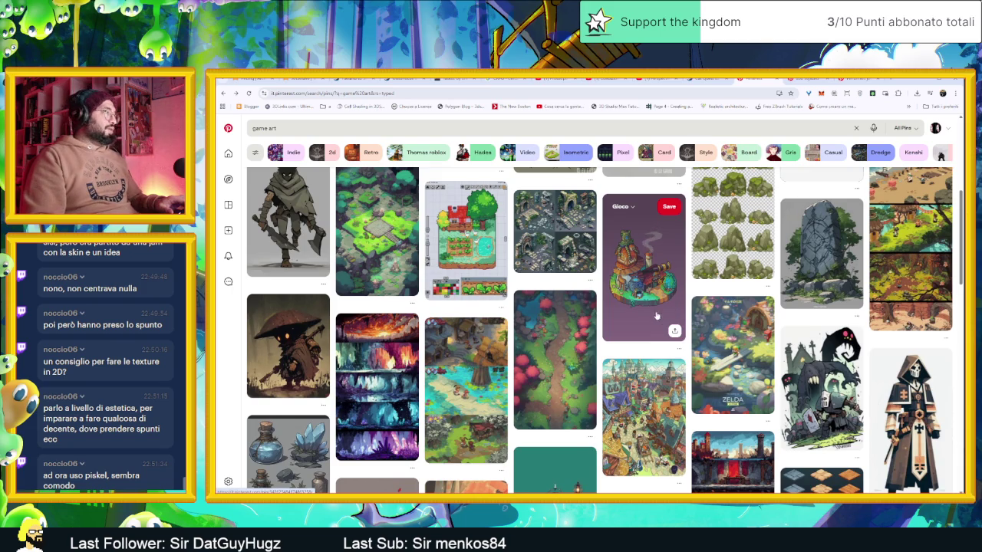
pyautogui.scroll(-3, 656, 315)
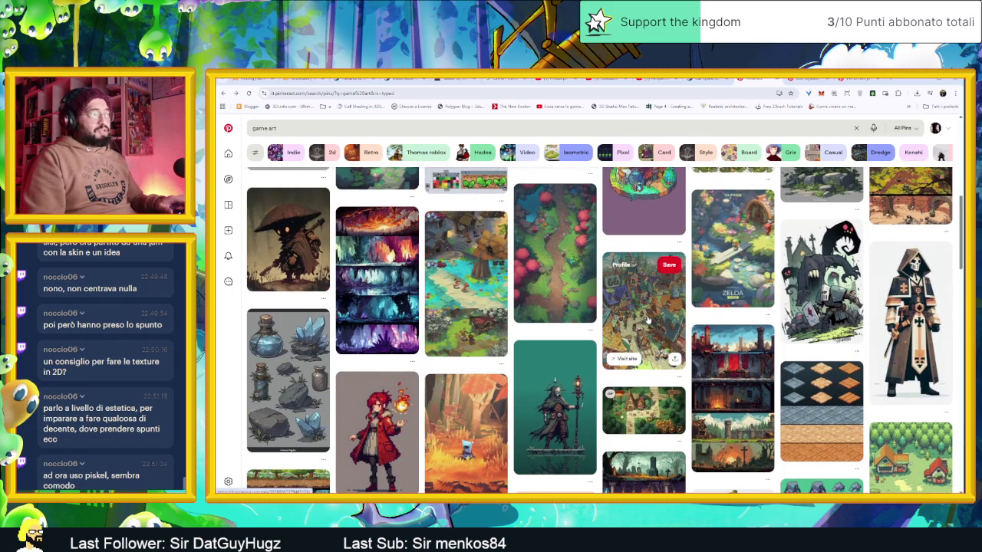
pyautogui.scroll(-2, 647, 318)
pyautogui.scroll(-2, 647, 318)
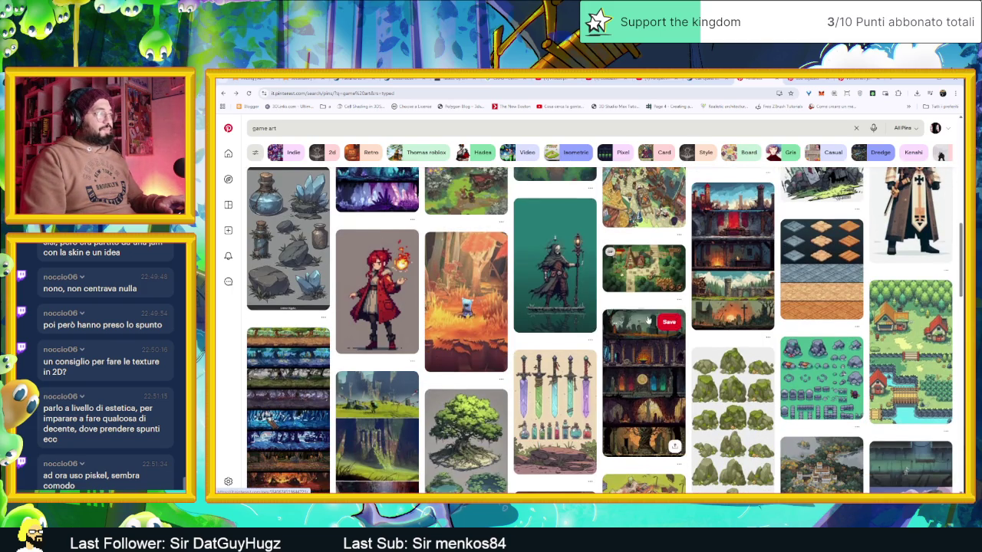
pyautogui.click(847, 349)
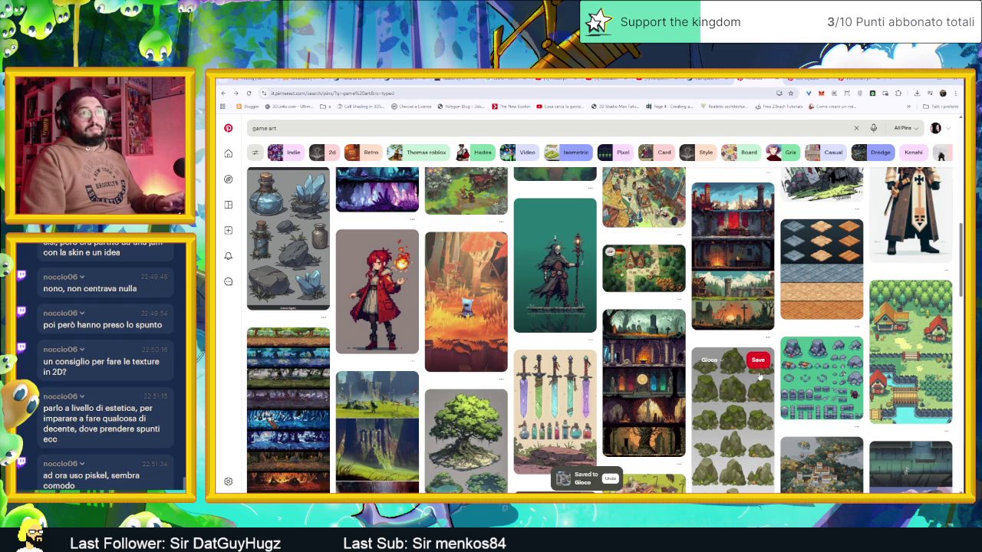
# - Save the pixel-art wizard pin to Gioco and keep browsing the results
pyautogui.scroll(-3, 760, 375)
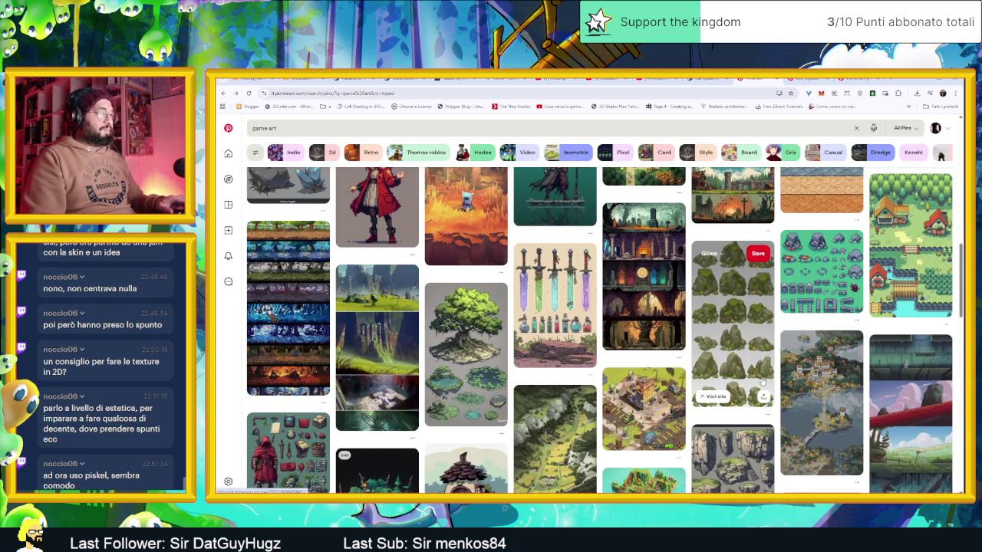
pyautogui.scroll(-3, 763, 381)
pyautogui.scroll(-2, 762, 379)
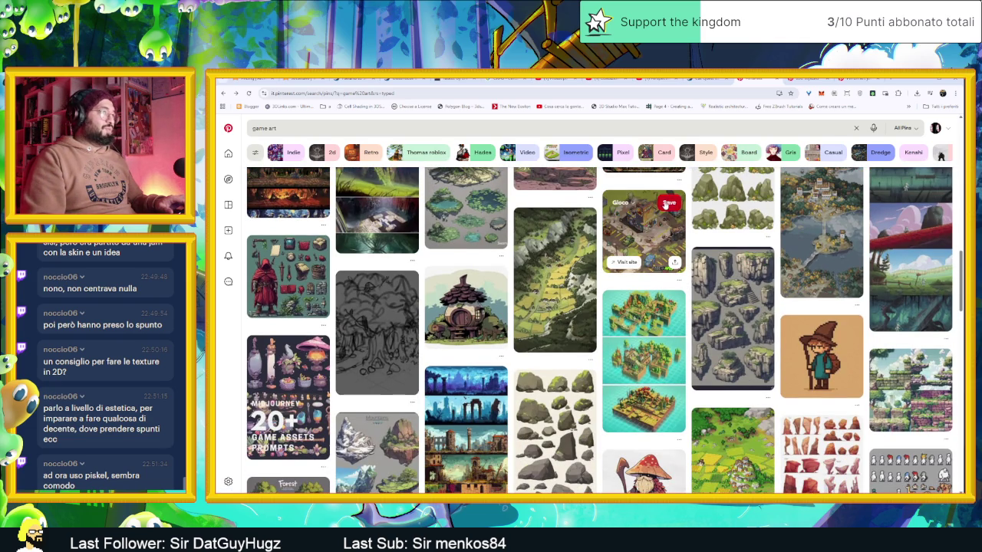
pyautogui.click(847, 326)
pyautogui.scroll(-4, 795, 371)
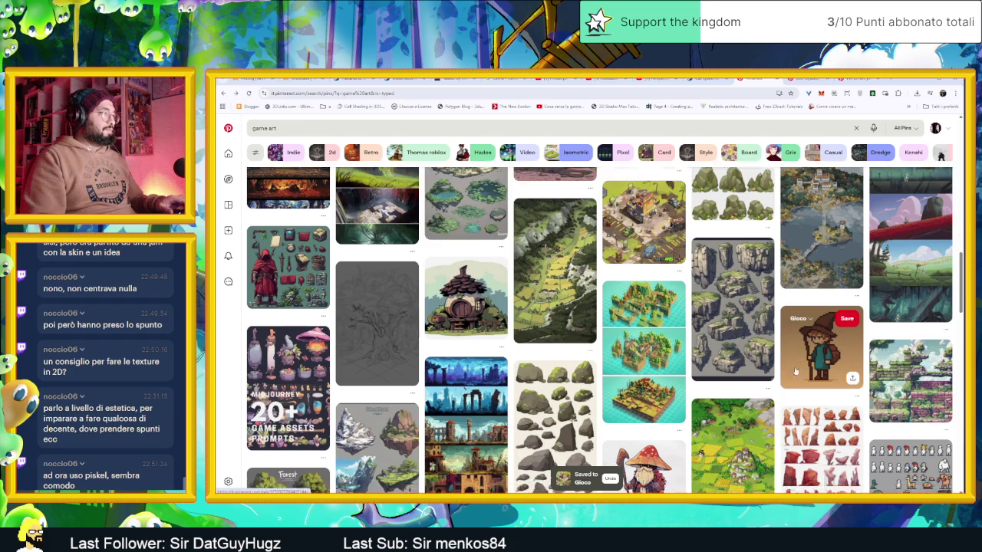
pyautogui.scroll(-6, 794, 371)
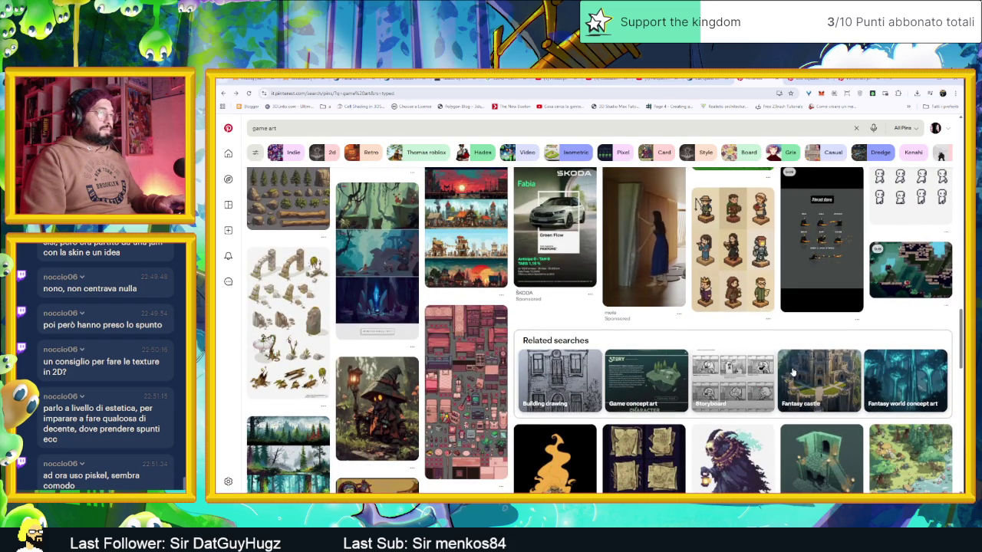
pyautogui.scroll(-6, 793, 373)
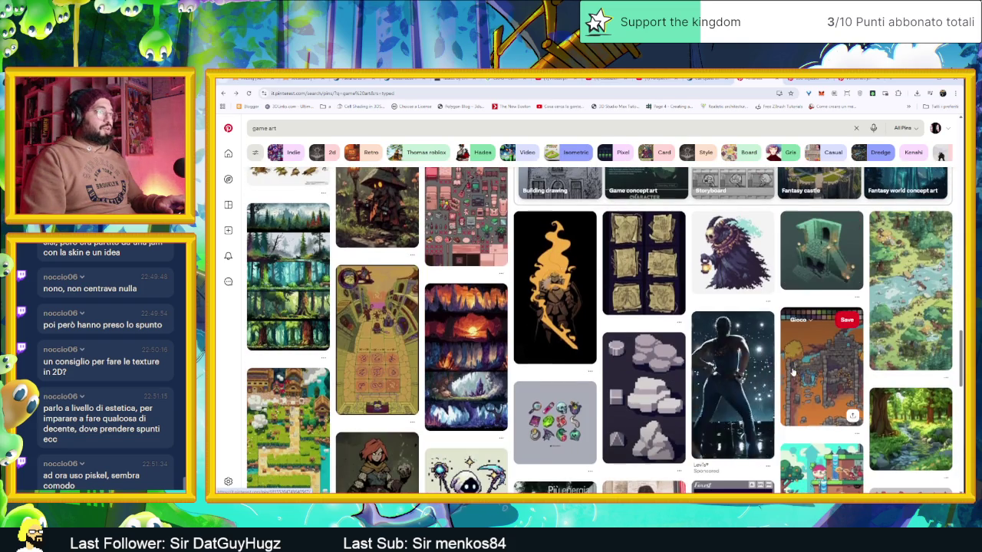
pyautogui.scroll(-5, 772, 361)
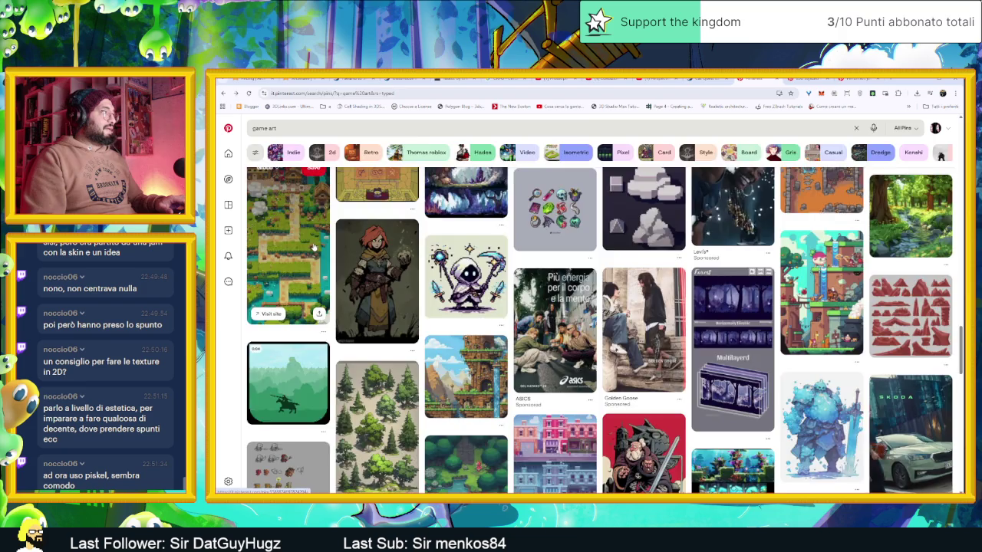
# - Save the pixel-art village map pin to the board, then minimize Chrome back to Godot
pyautogui.click(287, 245)
pyautogui.click(531, 154)
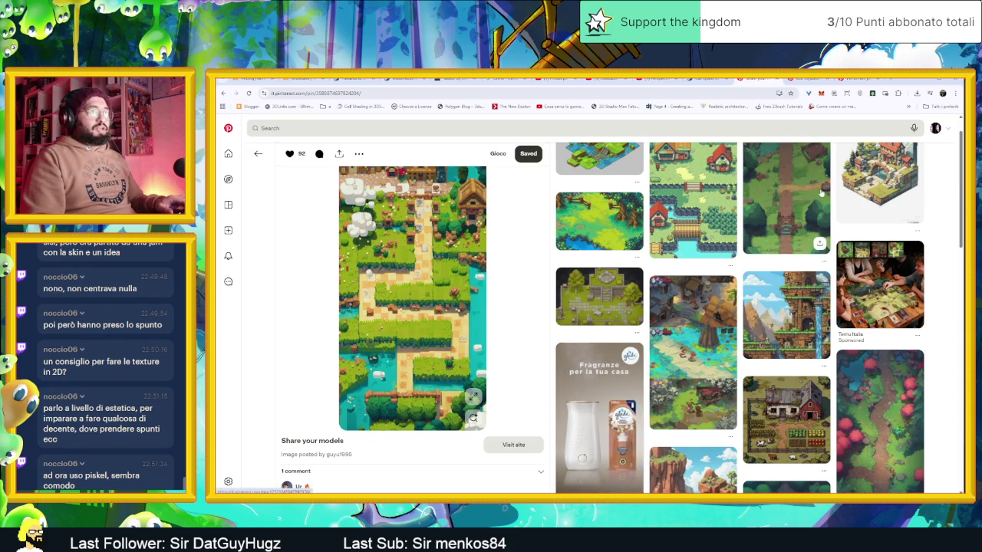
pyautogui.click(882, 128)
pyautogui.click(927, 80)
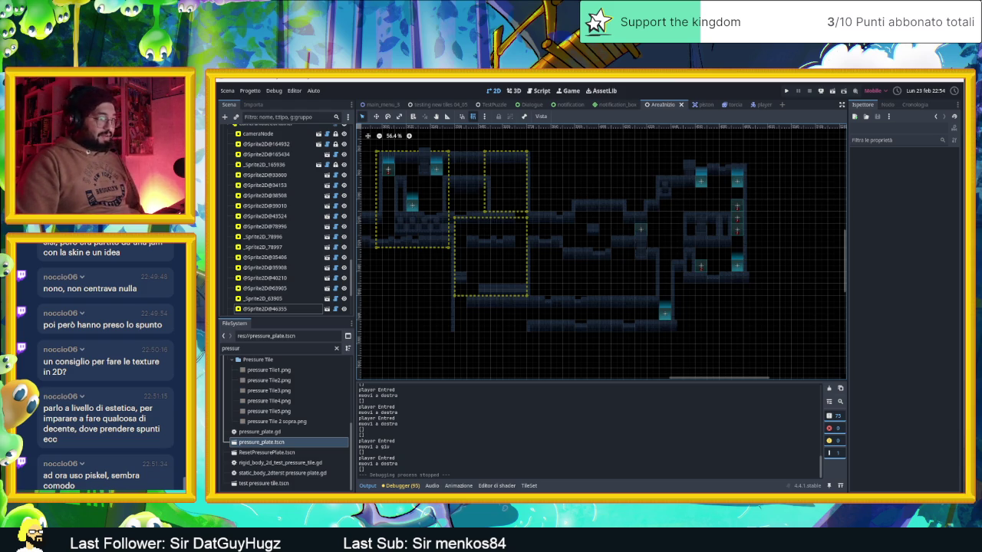
# - Launch PureRef, enlarge its window, and open the recent sliding dungeons reference v2 board
pyautogui.press('super')
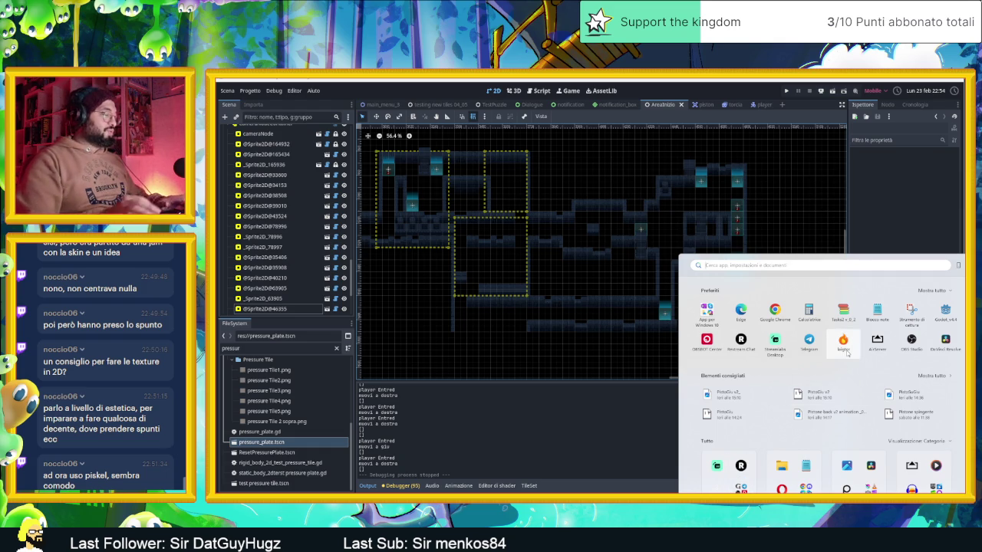
pyautogui.write('pureRef')
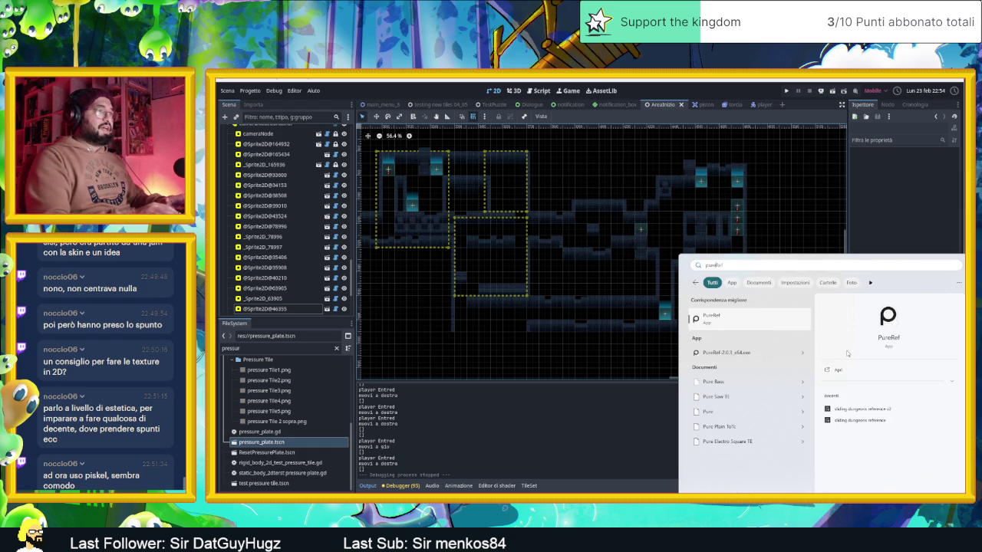
pyautogui.press('Return')
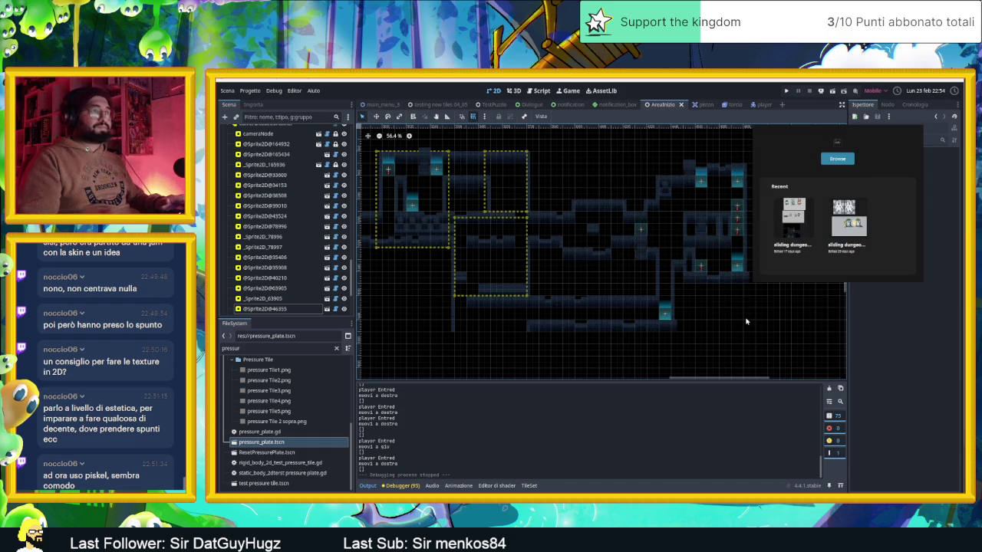
pyautogui.moveTo(754, 282); pyautogui.dragTo(685, 377)
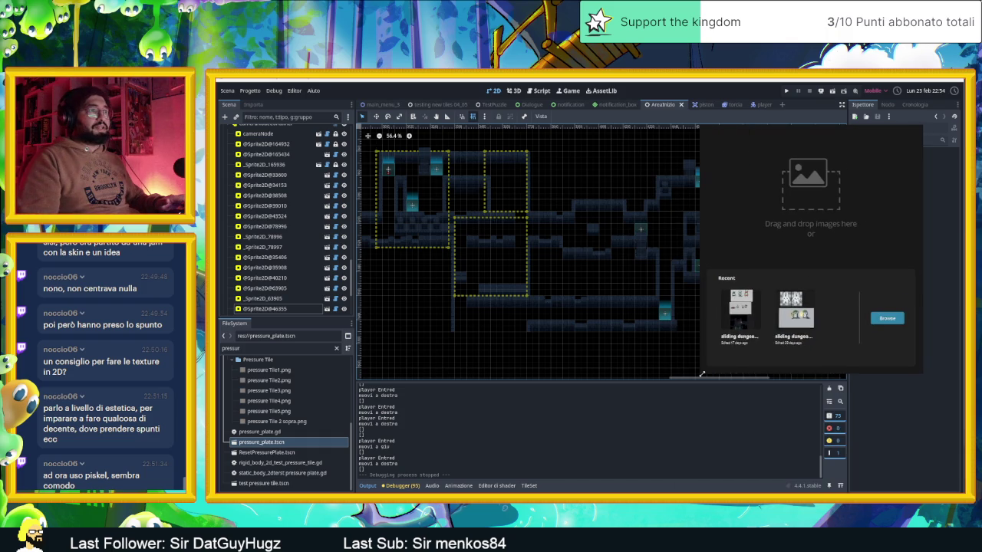
pyautogui.click(731, 315)
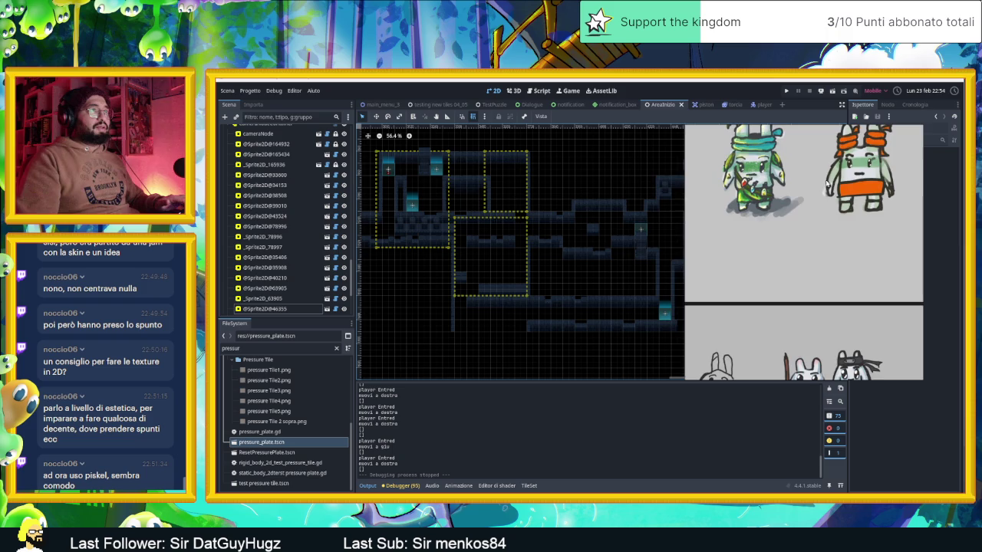
# - Zoom around the sliding dungeons reference board to inspect the sketches and dungeon screenshot
pyautogui.scroll(2, 827, 183)
pyautogui.scroll(-2, 850, 249)
pyautogui.scroll(3, 850, 249)
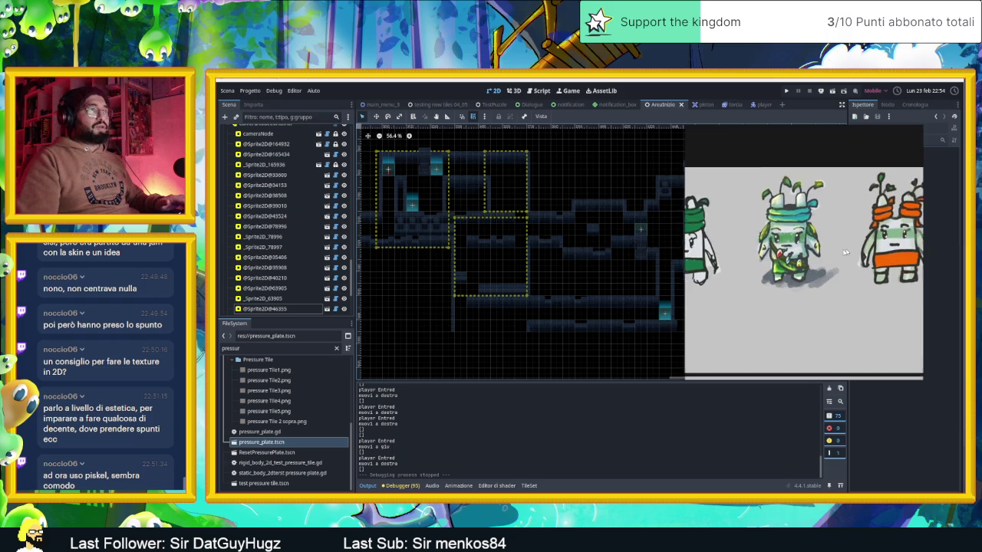
pyautogui.scroll(-4, 815, 285)
pyautogui.scroll(2, 829, 286)
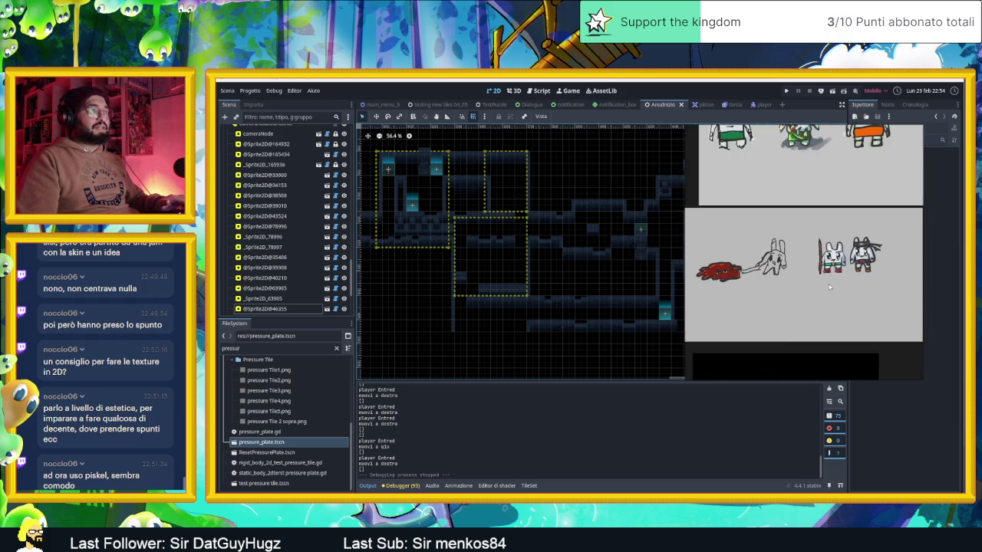
pyautogui.click(802, 333)
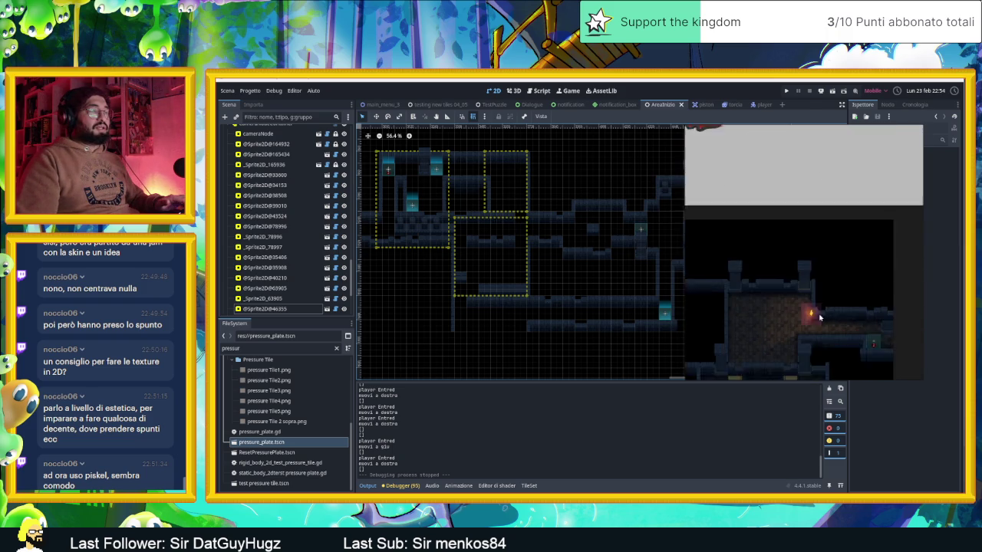
pyautogui.scroll(-4, 814, 249)
pyautogui.scroll(2, 815, 214)
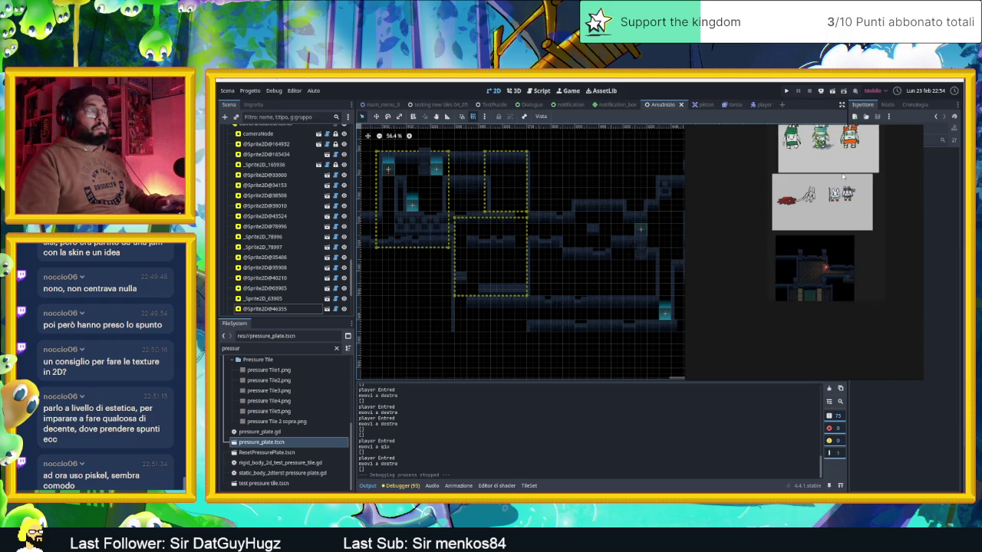
pyautogui.scroll(4, 814, 214)
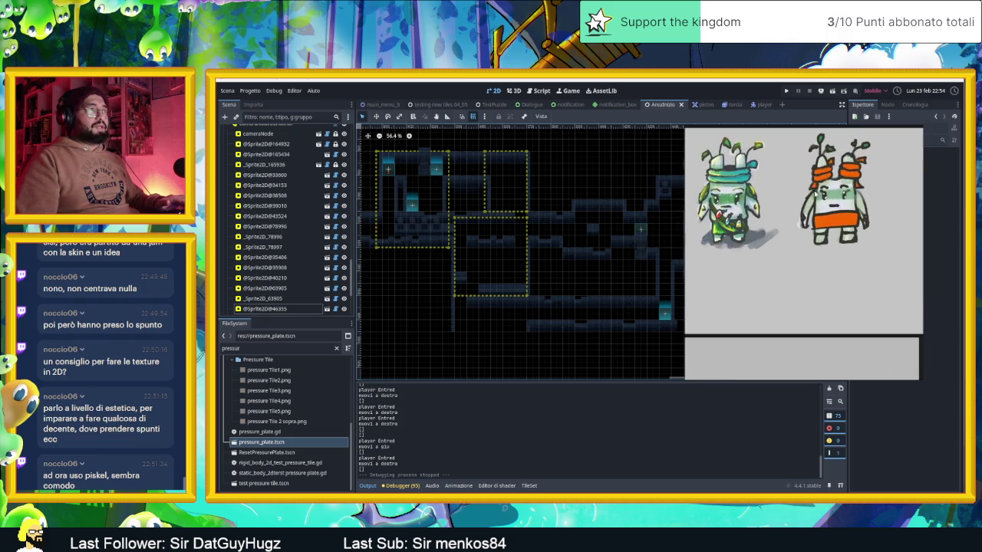
pyautogui.scroll(-2, 814, 214)
pyautogui.scroll(-3, 867, 189)
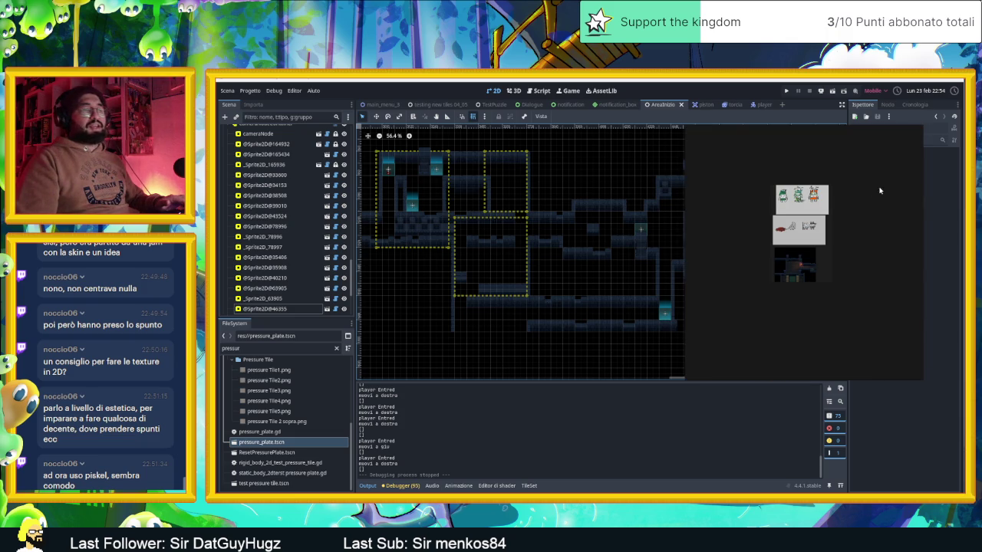
# - Check PureRef's options menu, then bring up the Pinterest village map pin page
pyautogui.moveTo(866, 140)
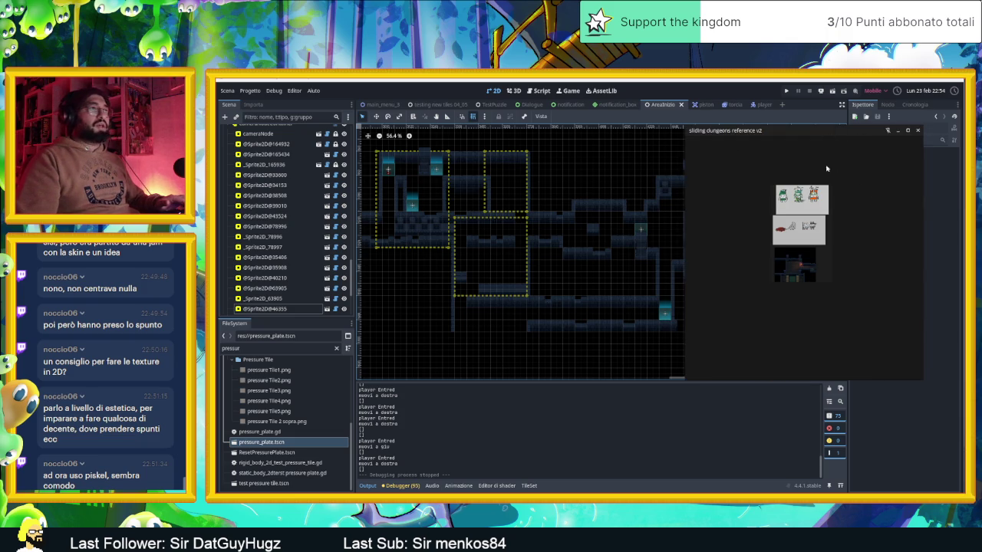
pyautogui.rightClick(853, 181)
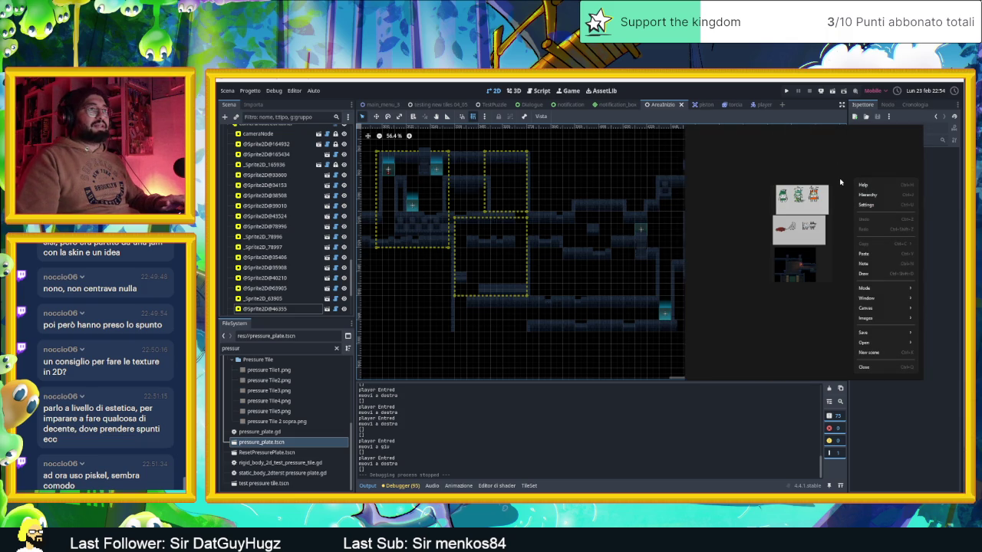
pyautogui.press('Escape')
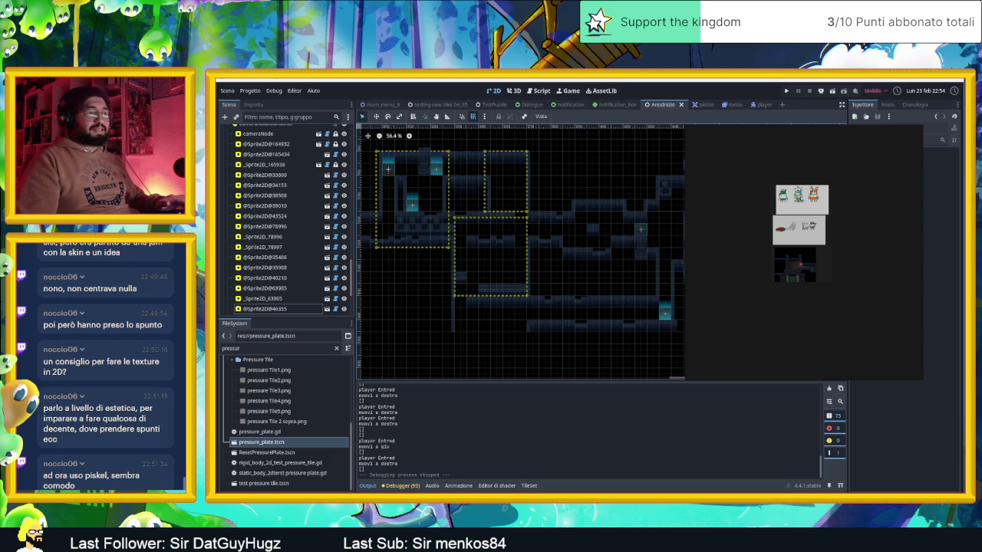
pyautogui.hotkey('alt', 'Tab')
pyautogui.click(495, 405)
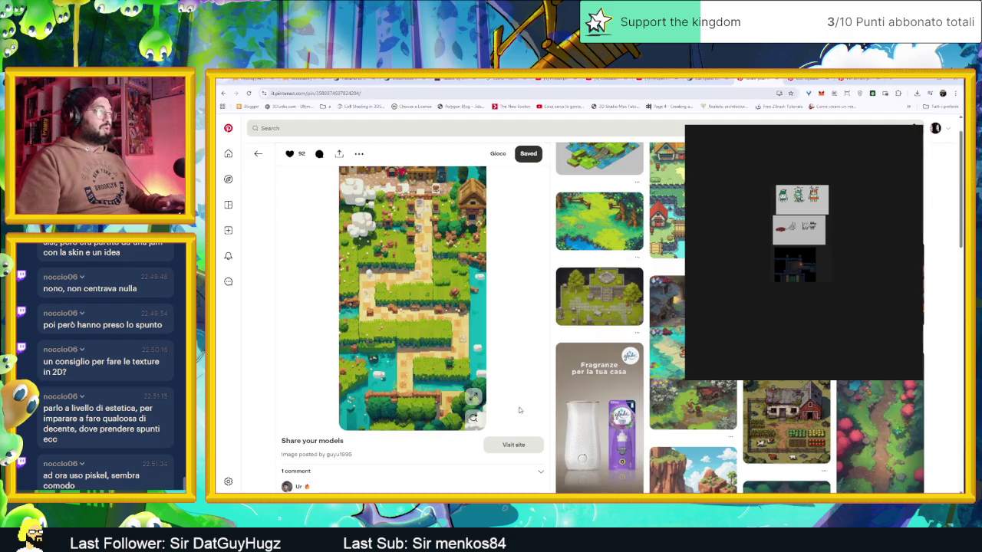
# - Copy the village map image, paste it onto the PureRef board, and minimize Chrome
pyautogui.rightClick(406, 284)
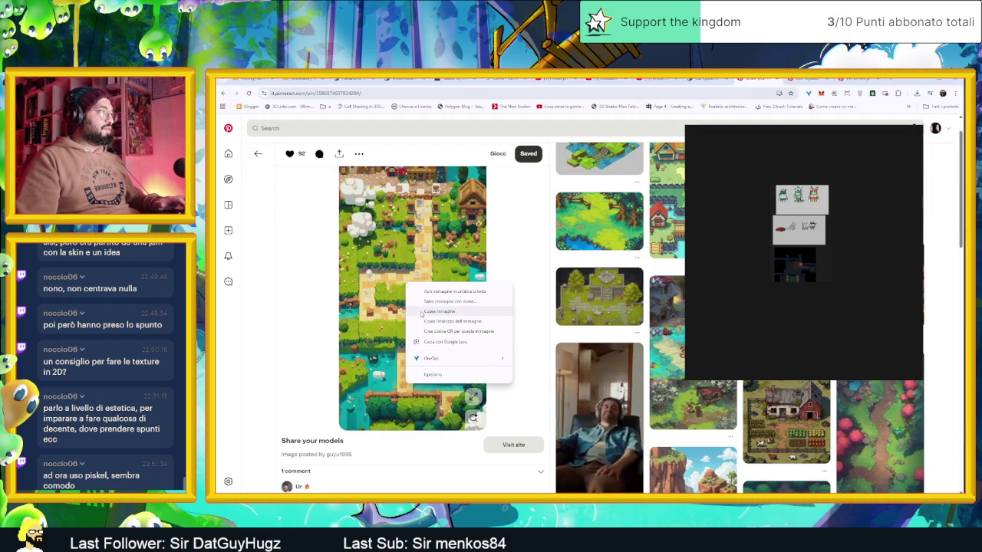
pyautogui.click(458, 312)
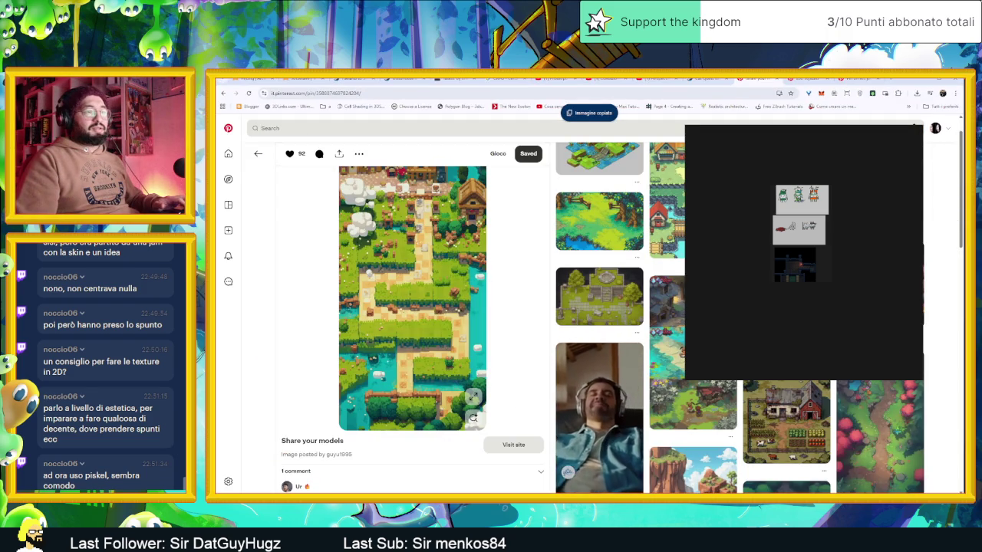
pyautogui.rightClick(848, 223)
pyautogui.click(859, 299)
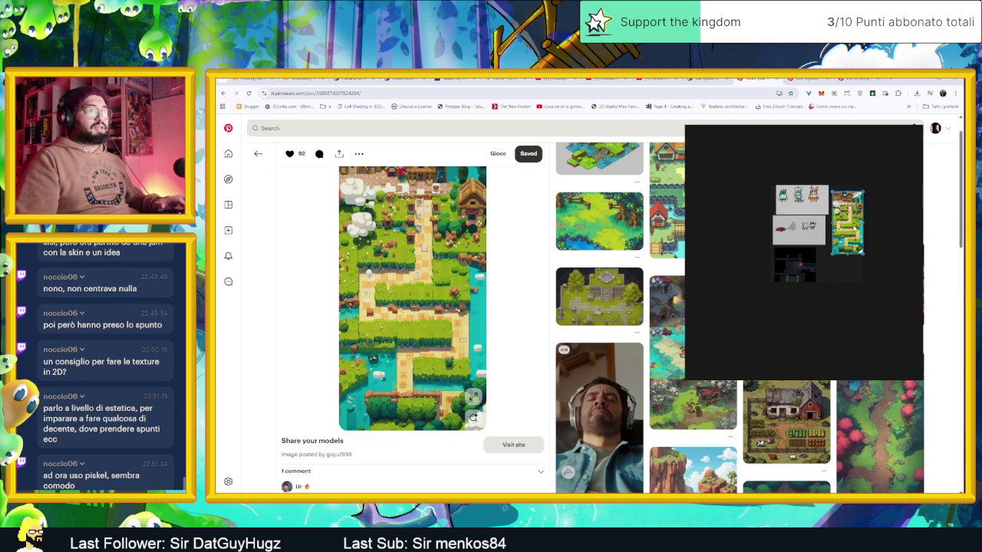
pyautogui.scroll(5, 870, 207)
pyautogui.click(881, 220)
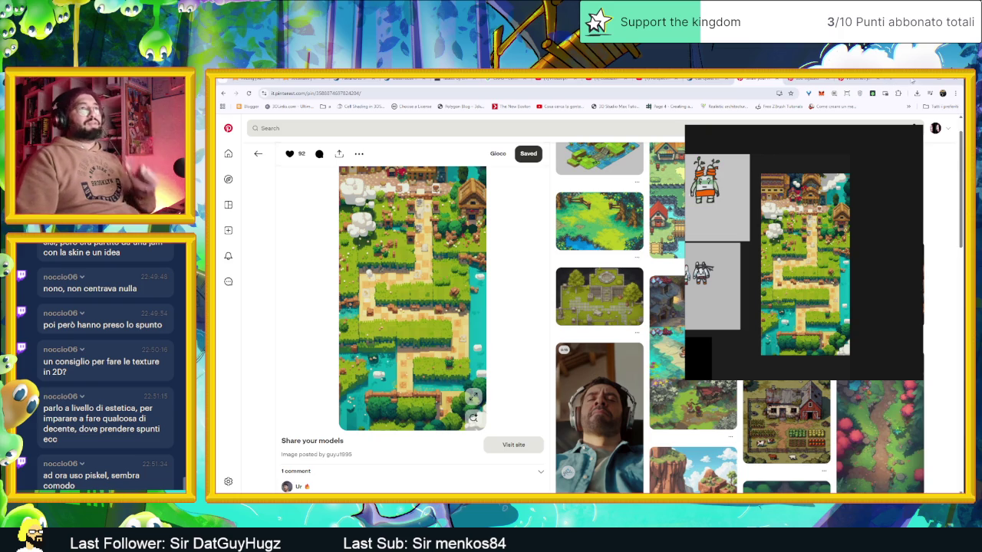
pyautogui.click(917, 80)
pyautogui.moveTo(798, 141); pyautogui.dragTo(882, 142)
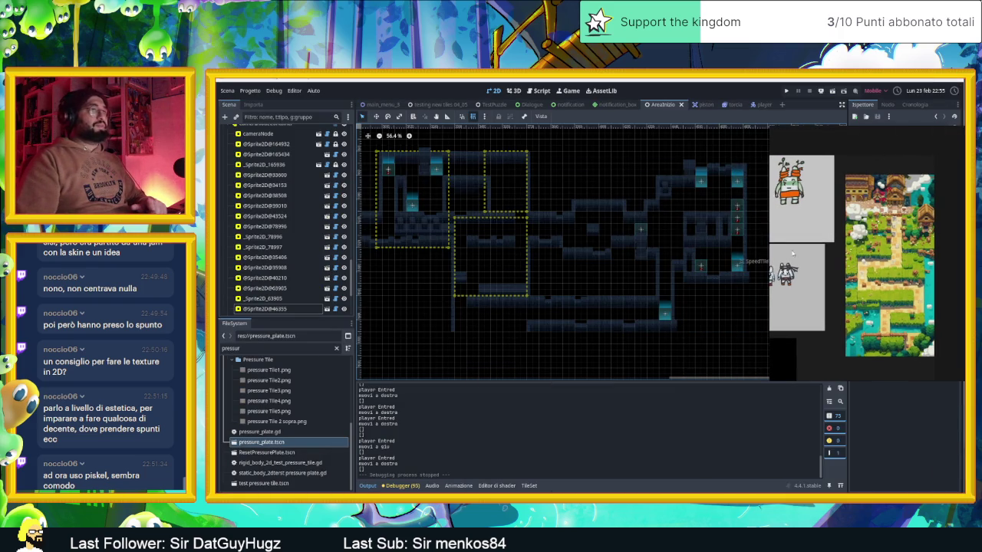
# - Back in Godot, zoom the level canvas and select CameraNodeContainer in the Scene tree
pyautogui.scroll(5, 907, 260)
pyautogui.scroll(-5, 908, 260)
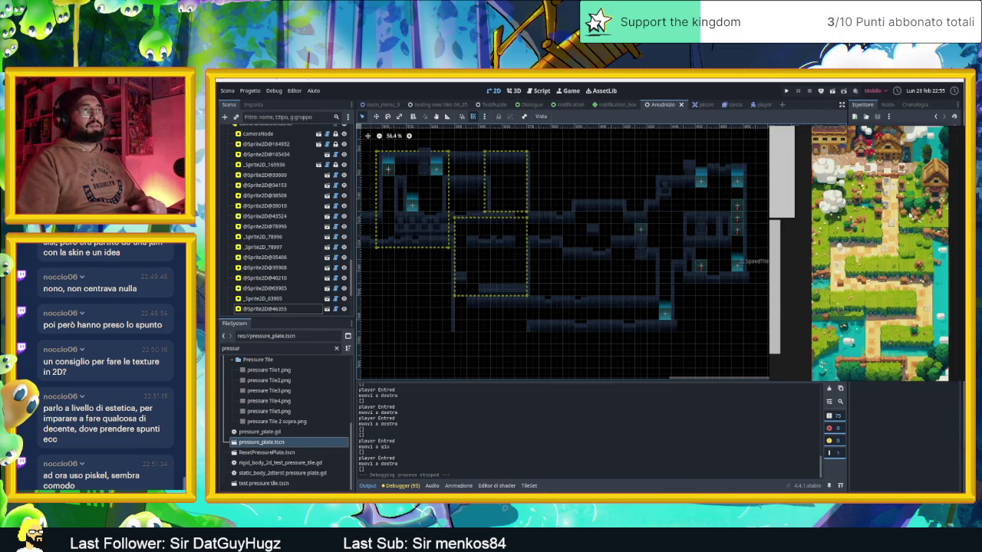
pyautogui.scroll(5, 888, 187)
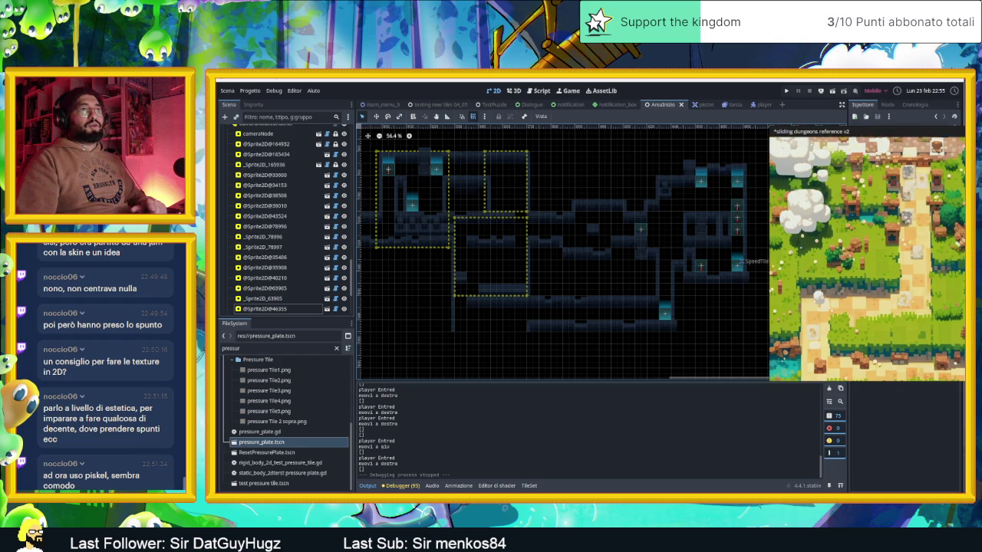
pyautogui.click(824, 196)
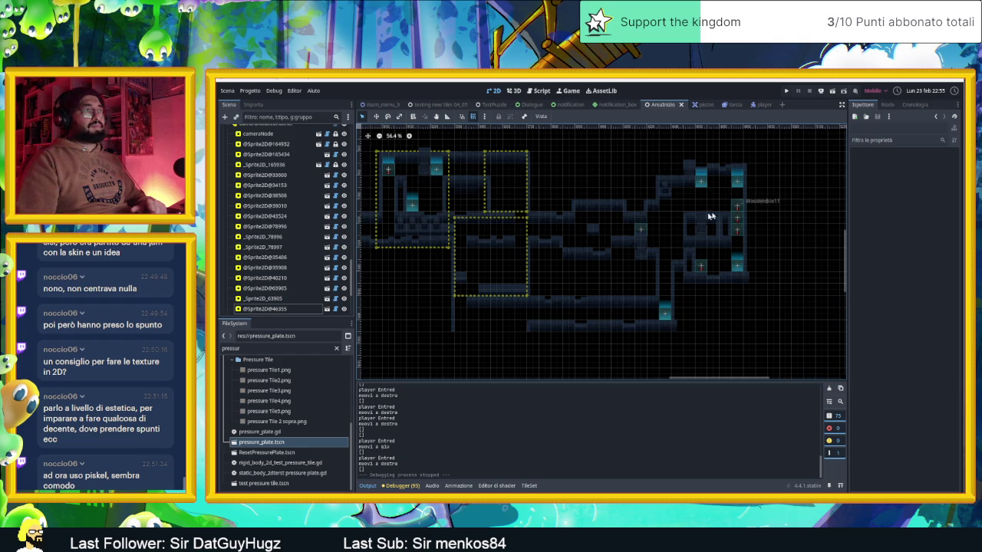
pyautogui.scroll(3, 547, 262)
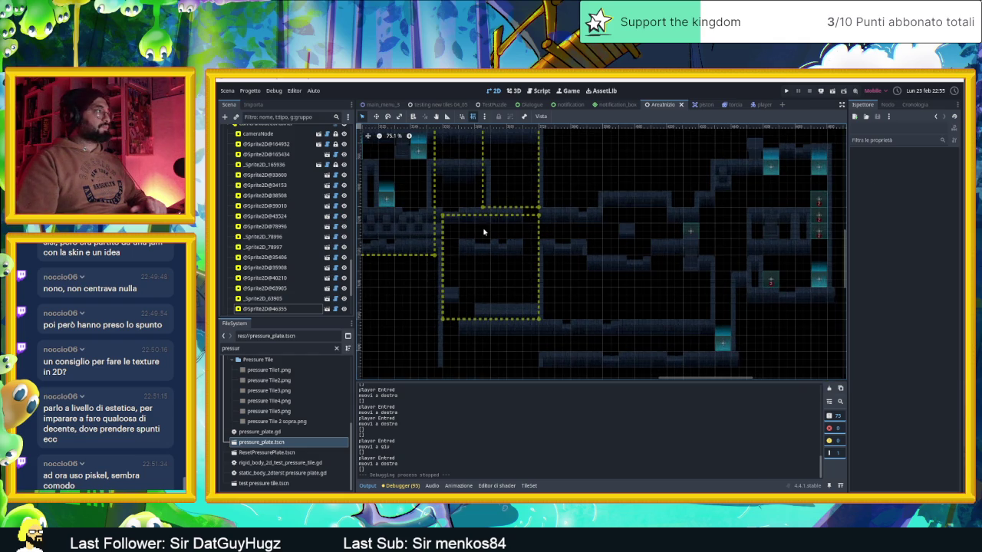
pyautogui.scroll(3, 256, 194)
pyautogui.click(265, 218)
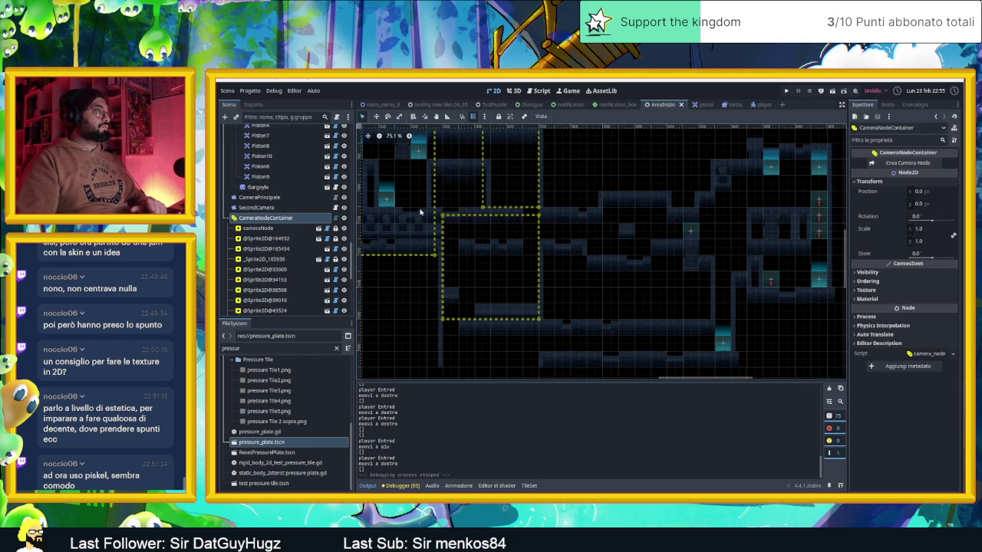
pyautogui.scroll(-4, 494, 235)
# - Duplicate the camera zone, move it over the next room, and widen it to the right
pyautogui.click(481, 244)
pyautogui.hotkey('ctrl', 'd')
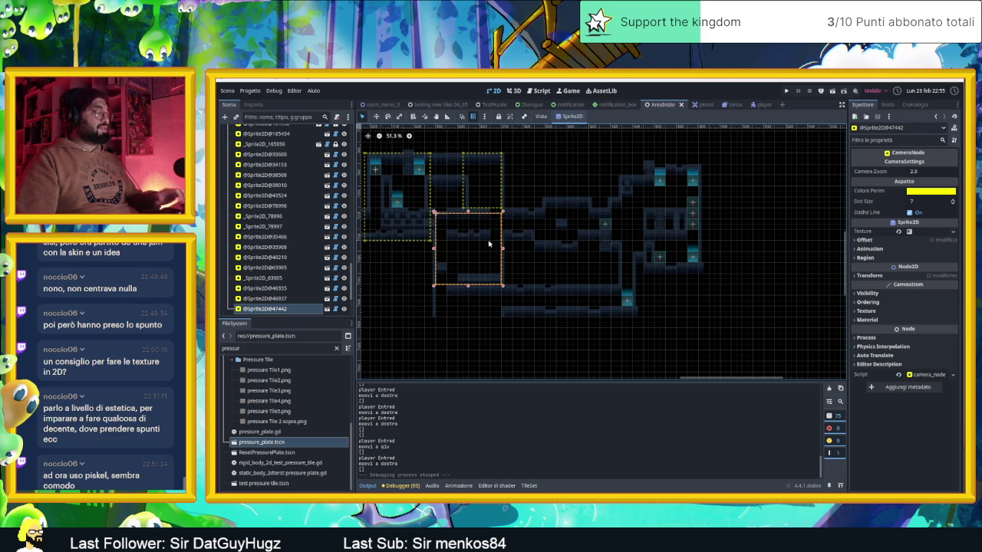
pyautogui.moveTo(482, 251)
pyautogui.mouseDown()
pyautogui.moveTo(539, 249)
pyautogui.moveTo(561, 238)
pyautogui.moveTo(552, 219)
pyautogui.moveTo(565, 228)
pyautogui.mouseUp()
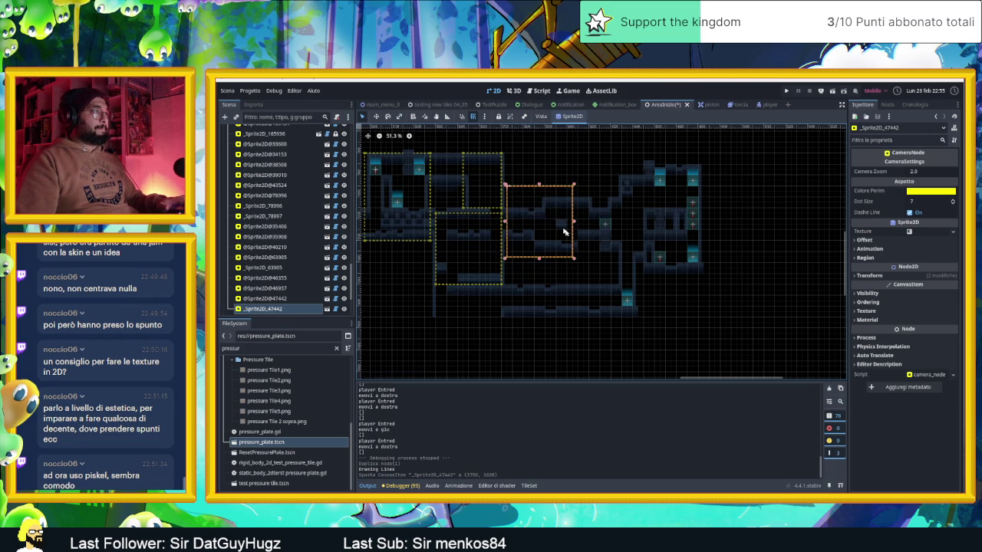
pyautogui.scroll(4, 575, 230)
pyautogui.moveTo(583, 277); pyautogui.dragTo(598, 260)
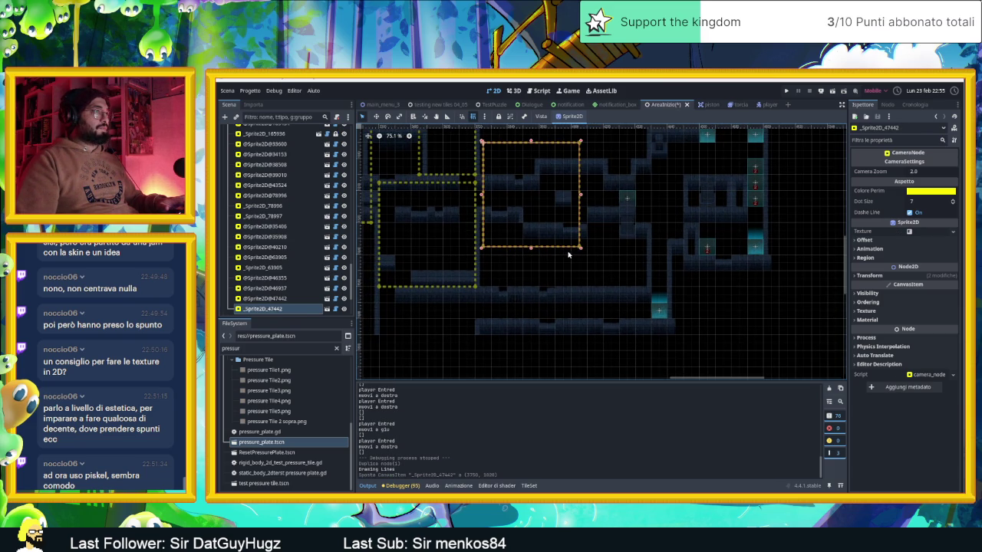
pyautogui.scroll(-4, 566, 254)
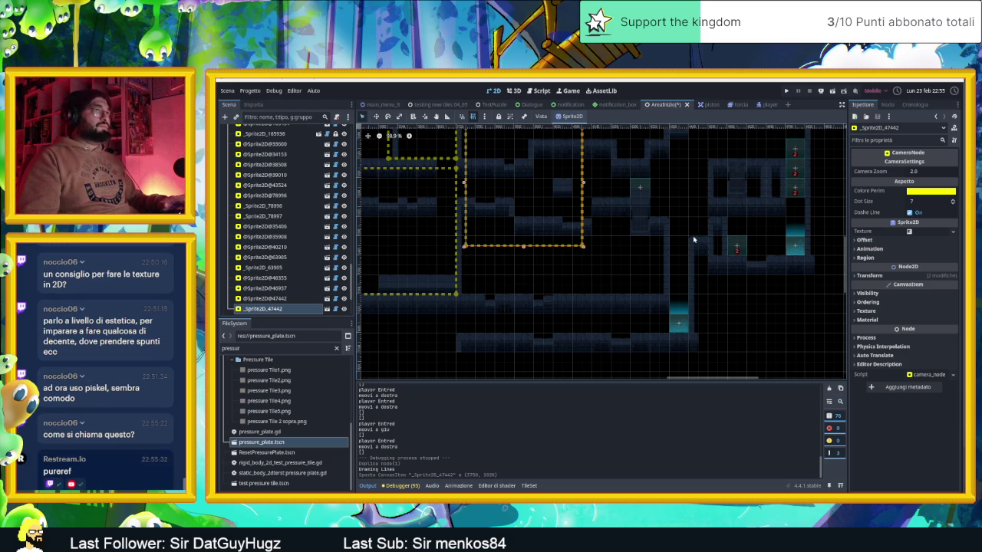
pyautogui.scroll(2, 658, 215)
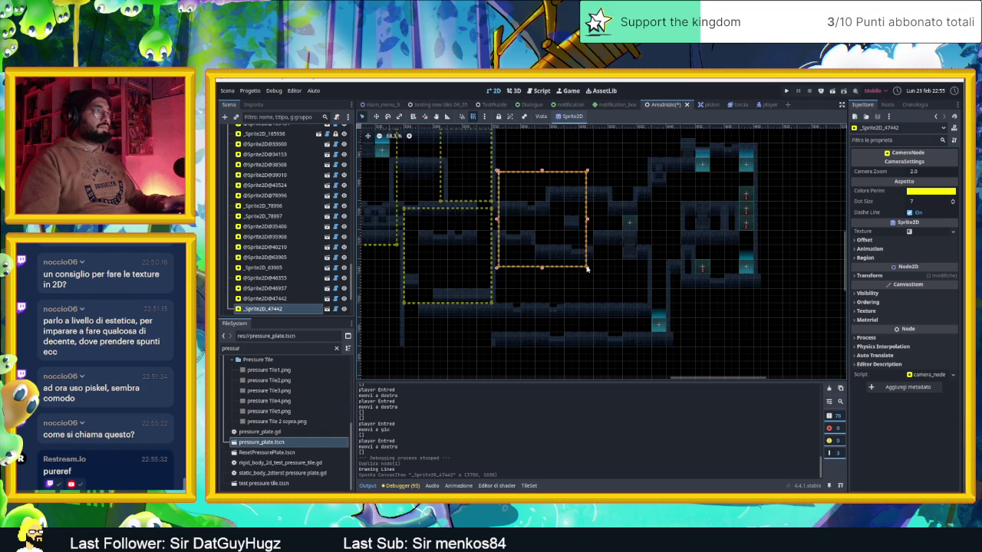
pyautogui.moveTo(588, 267)
pyautogui.mouseDown()
pyautogui.moveTo(640, 269)
pyautogui.moveTo(677, 287)
pyautogui.mouseUp()
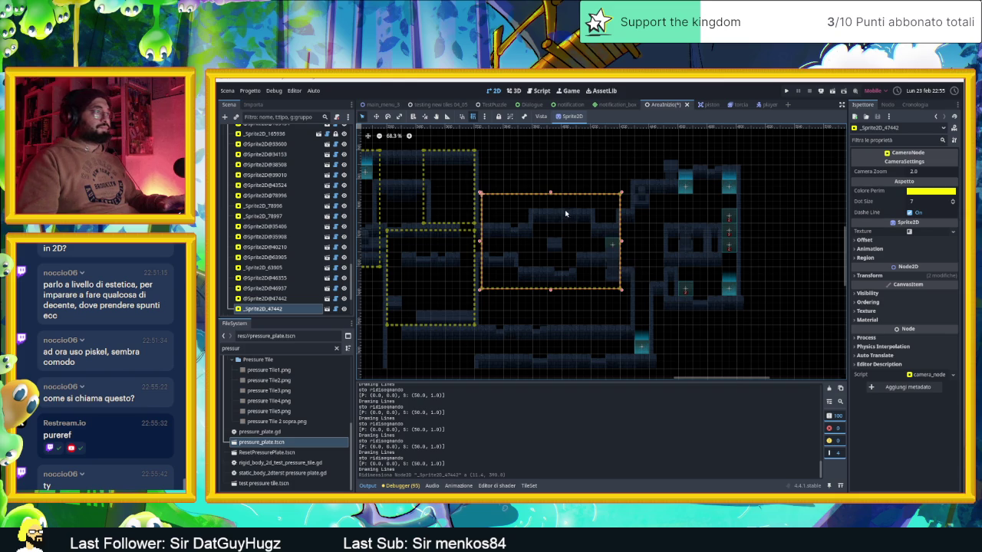
# - Add a second zone stretched over the right-hand room with Camera Zoom 1.5, then run the project
pyautogui.hotkey('ctrl', 'd')
pyautogui.moveTo(521, 205)
pyautogui.mouseDown()
pyautogui.moveTo(617, 201)
pyautogui.moveTo(672, 177)
pyautogui.moveTo(665, 167)
pyautogui.mouseUp()
pyautogui.moveTo(767, 256); pyautogui.dragTo(746, 311)
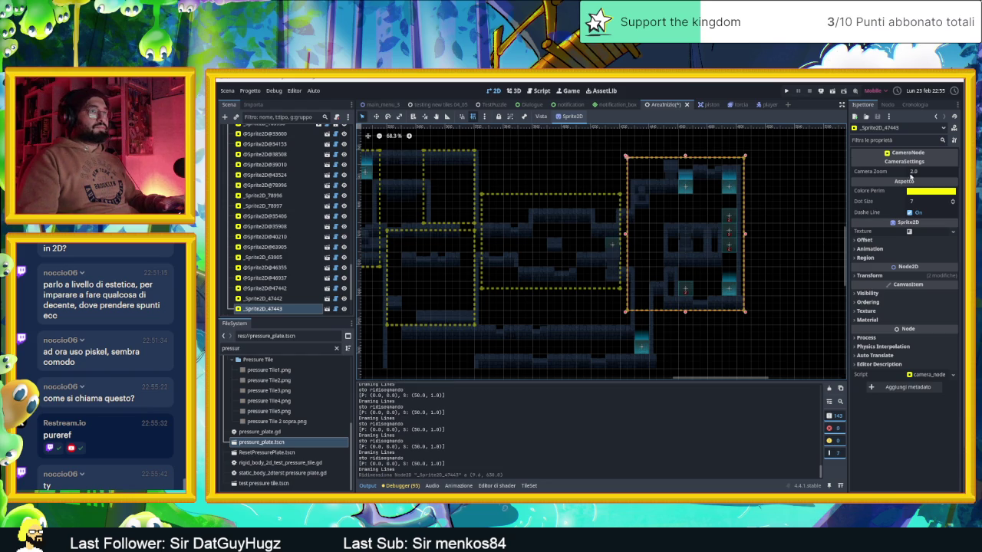
pyautogui.click(911, 172)
pyautogui.write('1.5')
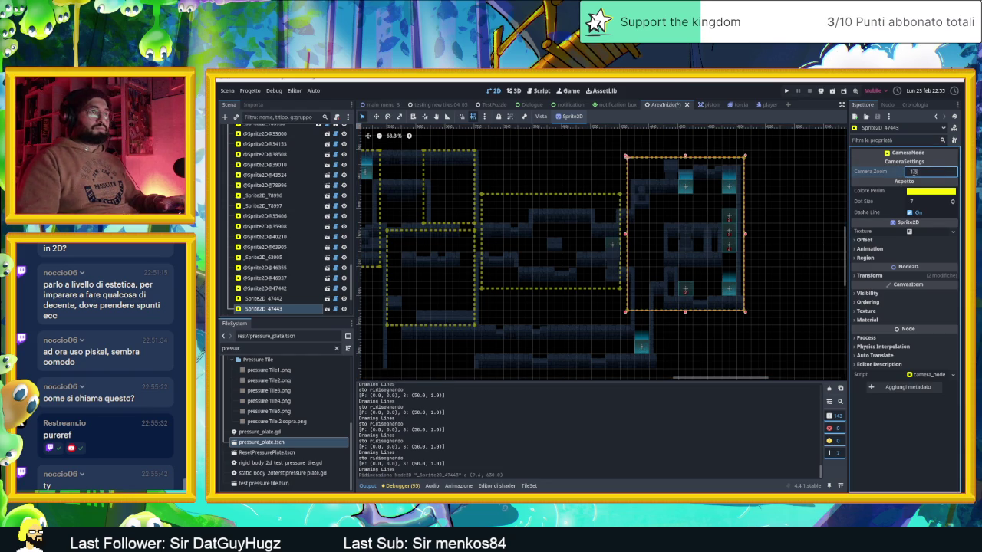
pyautogui.press('Return')
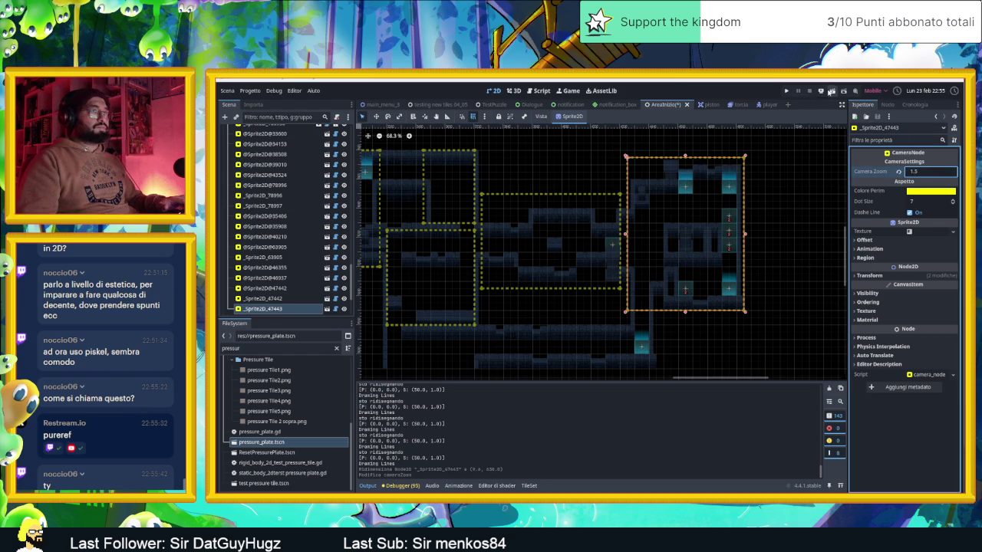
pyautogui.click(830, 90)
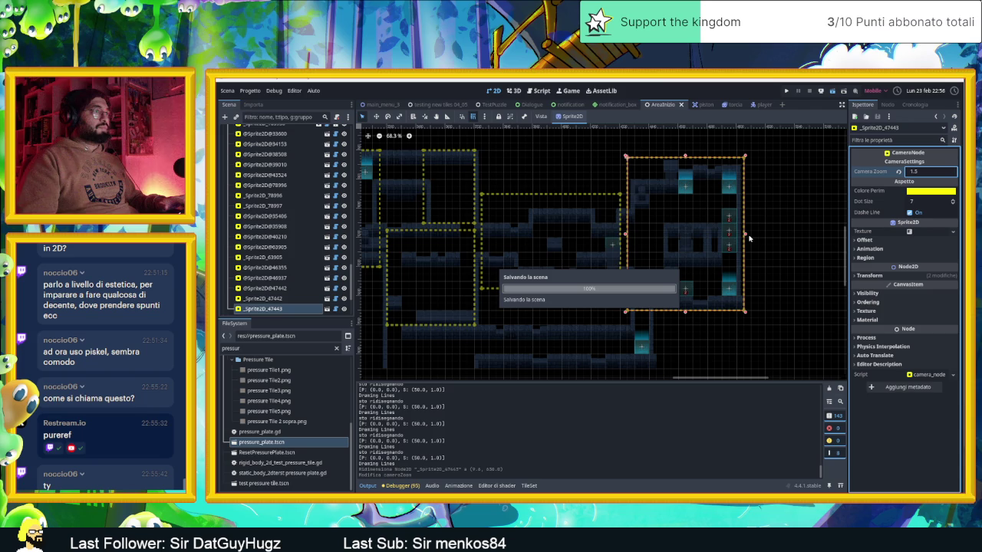
pyautogui.moveTo(754, 127); pyautogui.dragTo(527, 101)
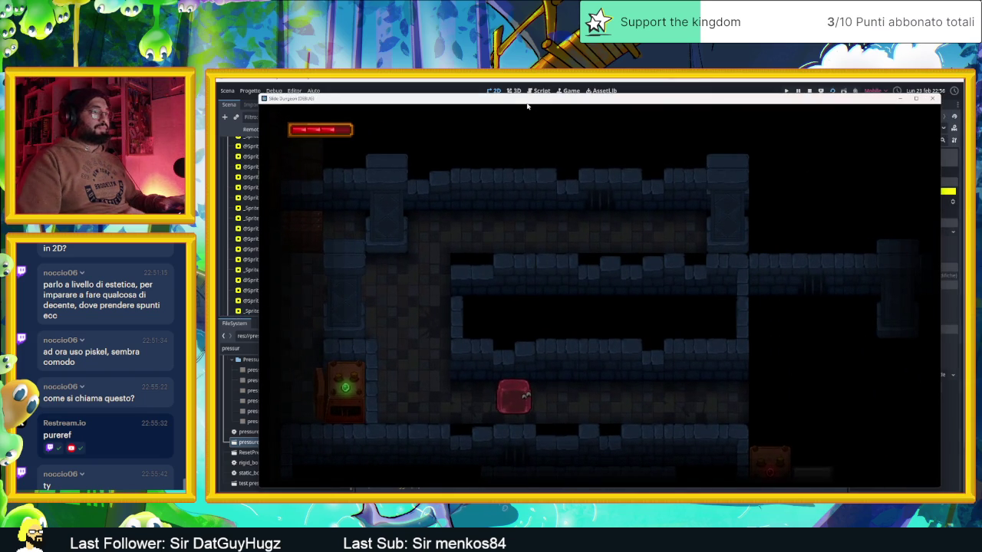
pyautogui.press('Right')
pyautogui.press('Down')
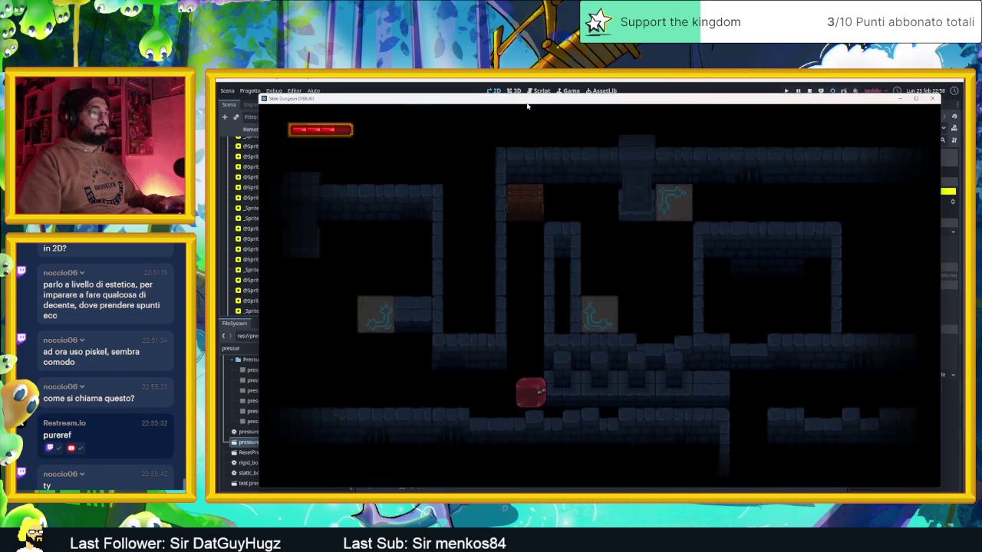
pyautogui.press('Up')
pyautogui.press('Up')
pyautogui.press('Right')
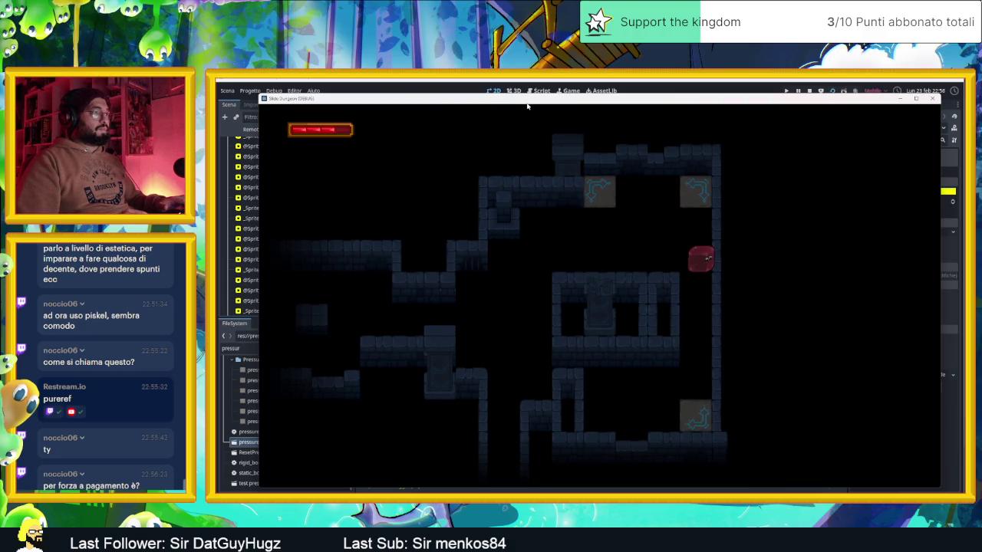
pyautogui.press('Left')
pyautogui.press('Up')
pyautogui.press('Right')
pyautogui.press('Left')
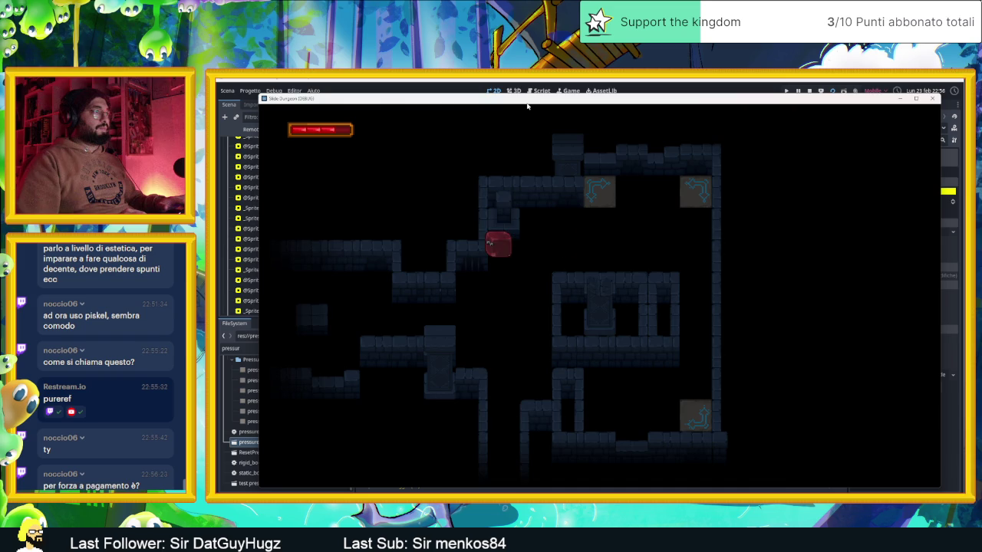
pyautogui.press('Right')
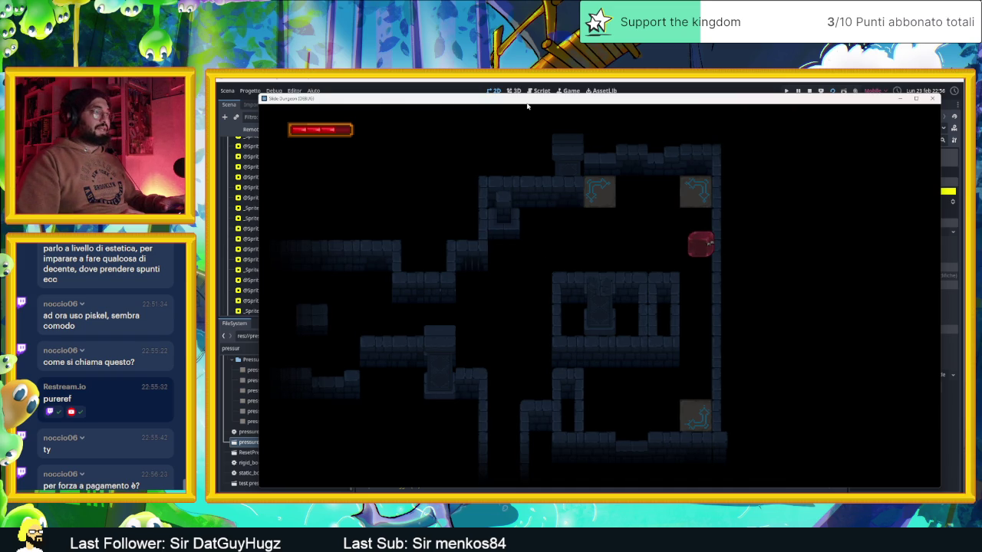
pyautogui.press('Up')
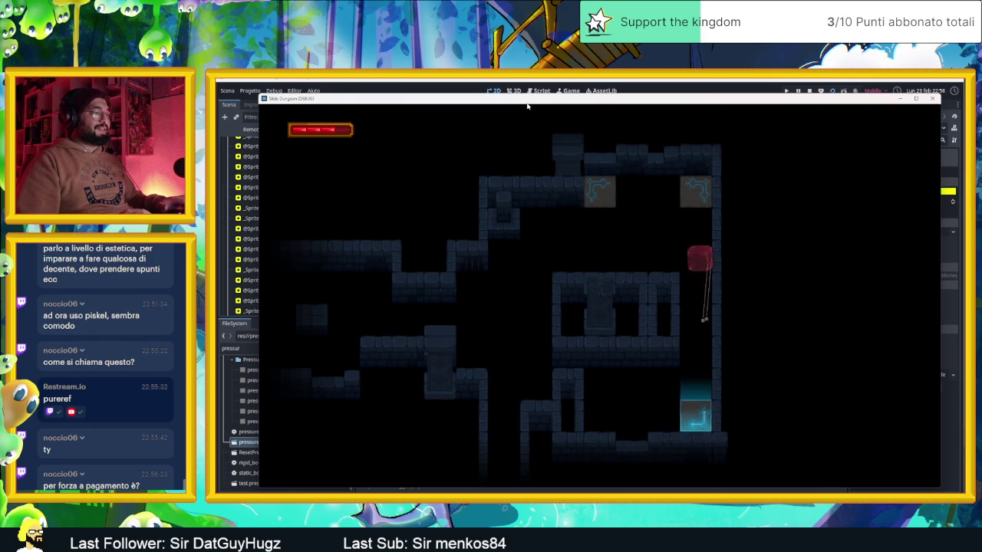
pyautogui.press('Left')
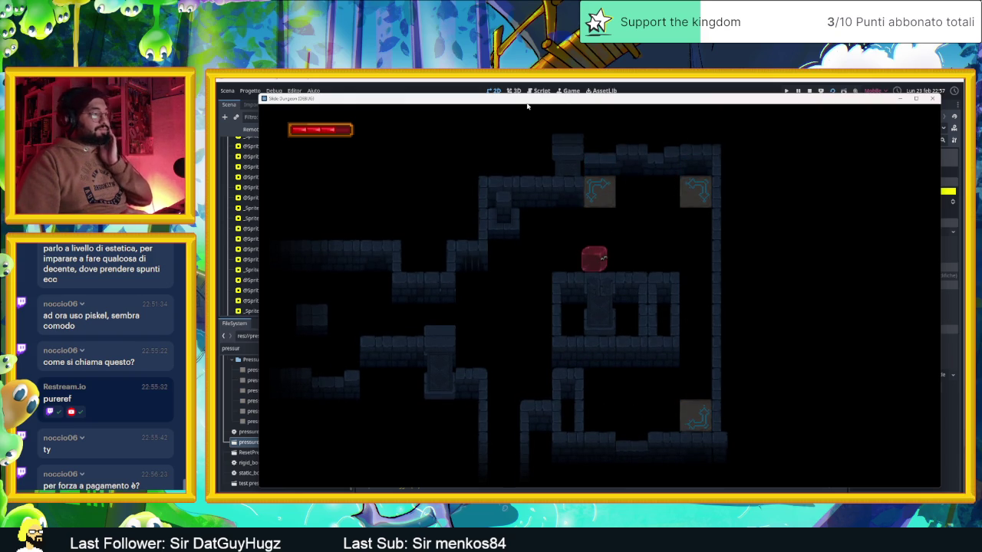
pyautogui.press('Right')
pyautogui.press('Left')
pyautogui.press('Left')
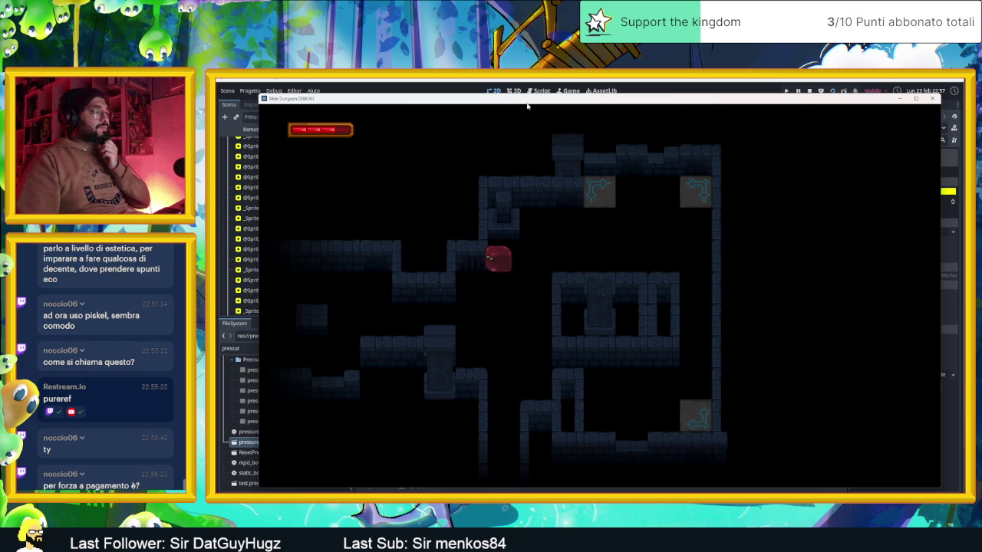
pyautogui.press('Down')
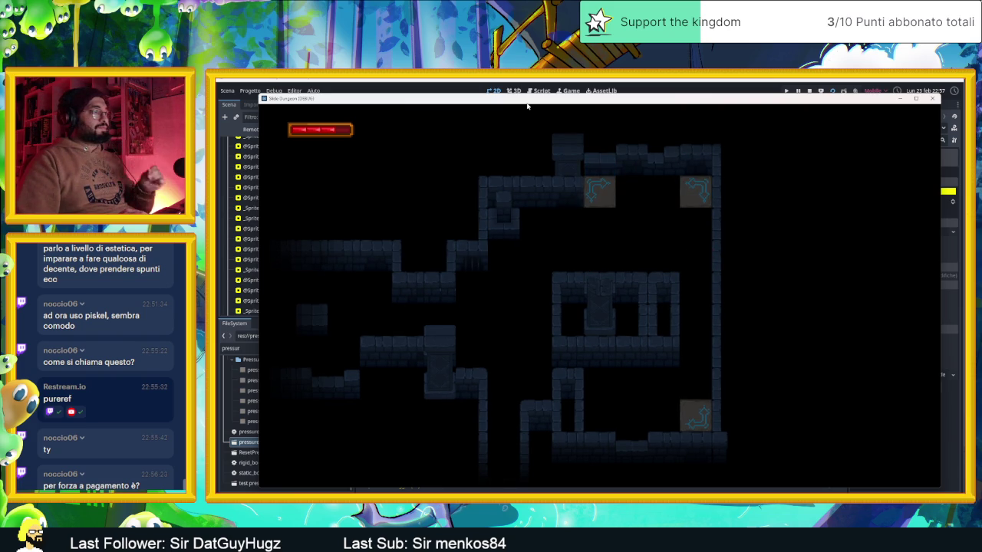
pyautogui.click(810, 91)
pyautogui.scroll(-2, 650, 343)
pyautogui.moveTo(650, 343); pyautogui.dragTo(688, 257)
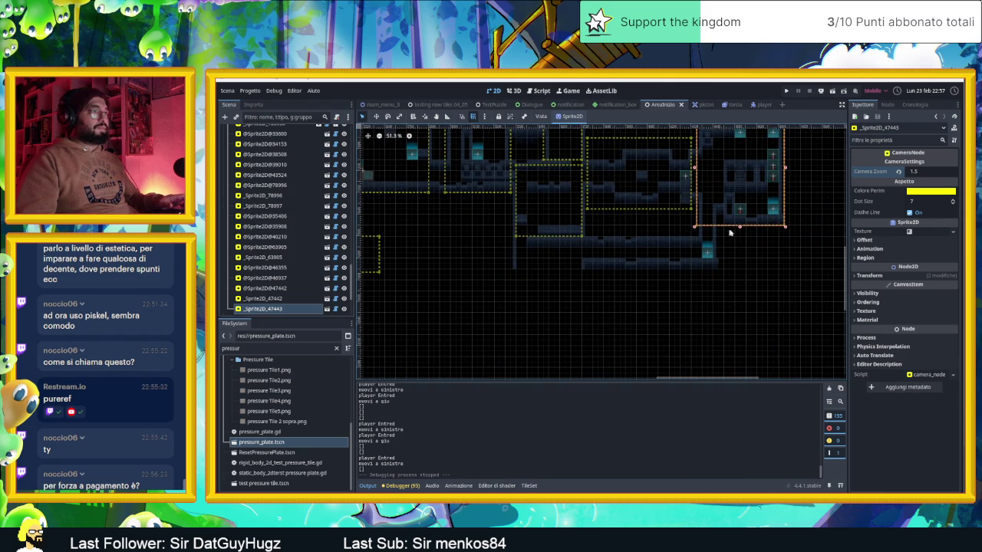
# - Duplicate the right-room camera zone onto the long lower room, shorten it, and set Camera Zoom 1.0
pyautogui.click(758, 229)
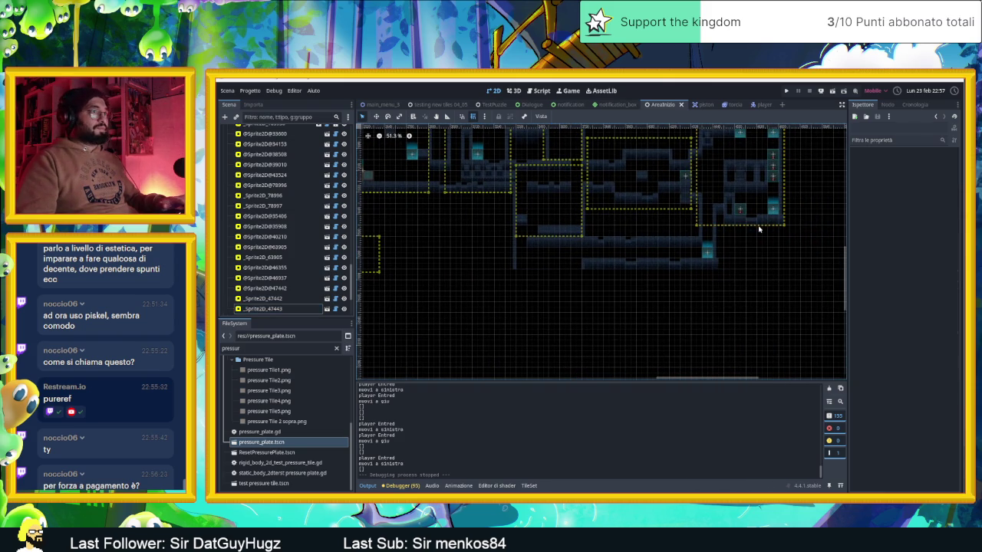
pyautogui.click(760, 180)
pyautogui.hotkey('ctrl', 'd')
pyautogui.moveTo(742, 157)
pyautogui.mouseDown()
pyautogui.moveTo(742, 265)
pyautogui.moveTo(631, 292)
pyautogui.mouseUp()
pyautogui.moveTo(590, 288)
pyautogui.mouseDown()
pyautogui.moveTo(563, 285)
pyautogui.moveTo(725, 284)
pyautogui.mouseUp()
pyautogui.moveTo(652, 357); pyautogui.dragTo(665, 271)
pyautogui.scroll(2, 653, 257)
pyautogui.click(919, 170)
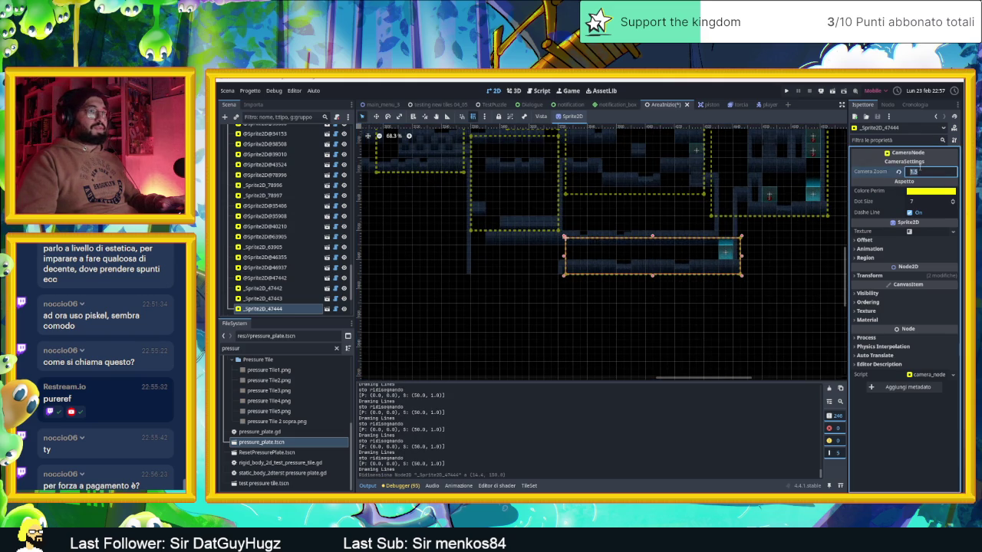
pyautogui.write('1')
pyautogui.press('Return')
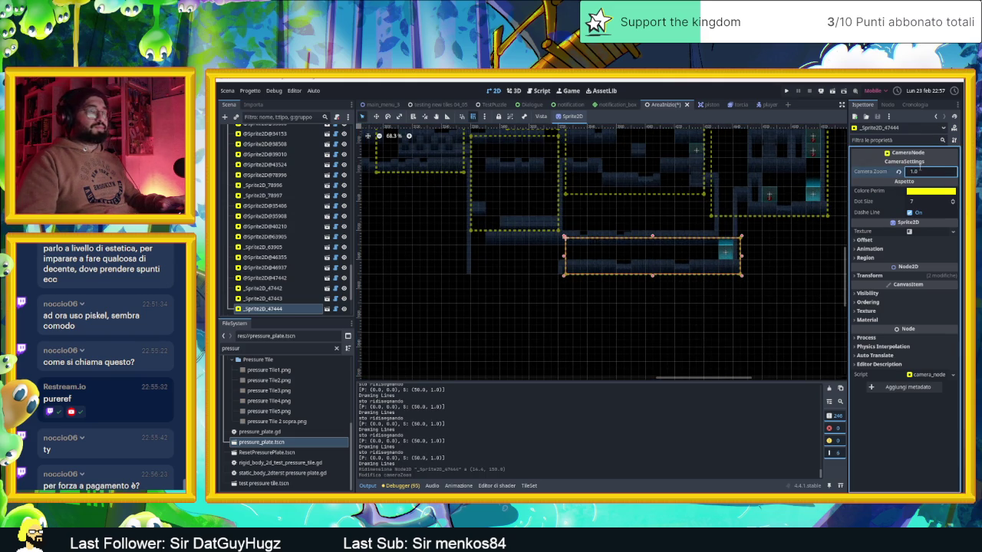
# - Save the AreaInizio scene with Ctrl+S and switch to the browser
pyautogui.click(676, 263)
pyautogui.moveTo(615, 253); pyautogui.dragTo(675, 281)
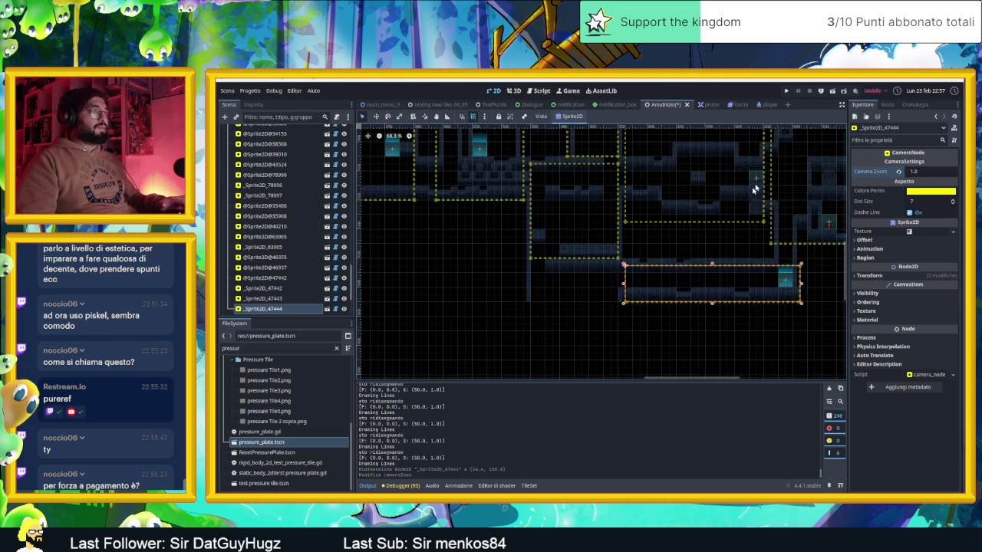
pyautogui.click(844, 91)
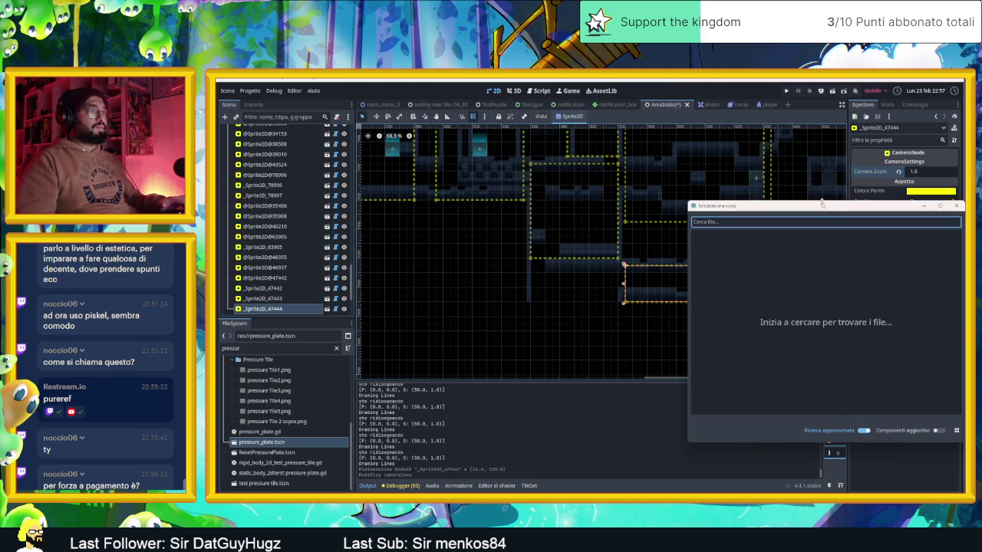
pyautogui.click(956, 205)
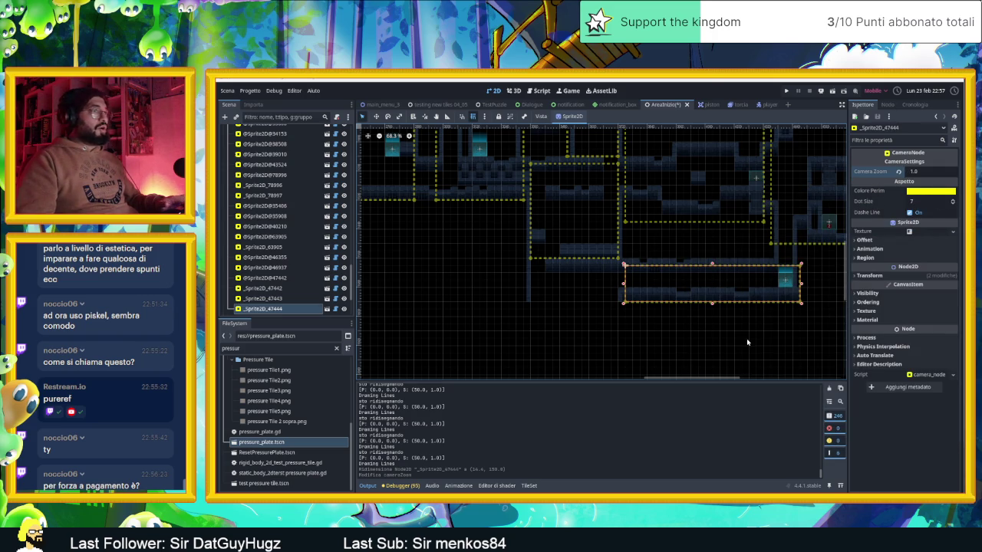
pyautogui.hotkey('ctrl', 's')
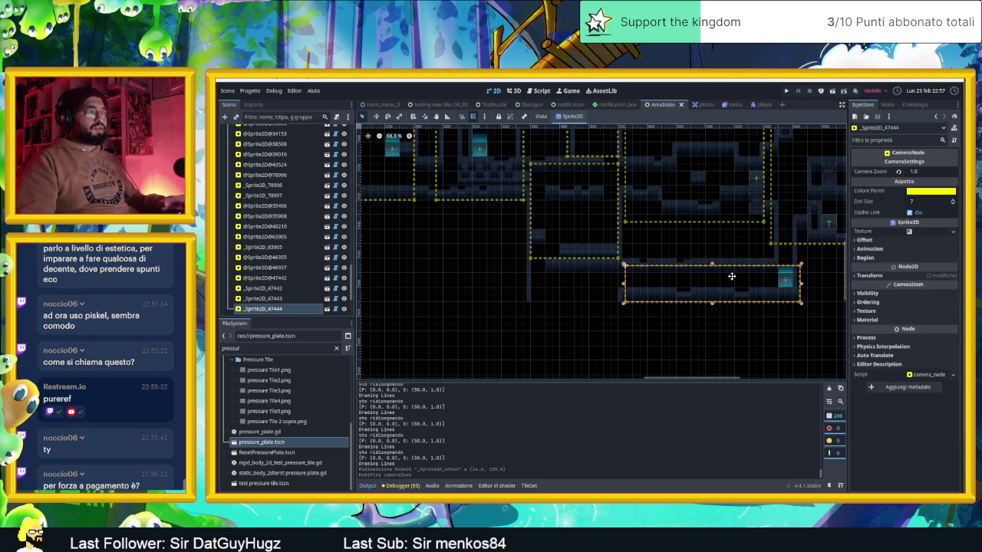
pyautogui.click(732, 277)
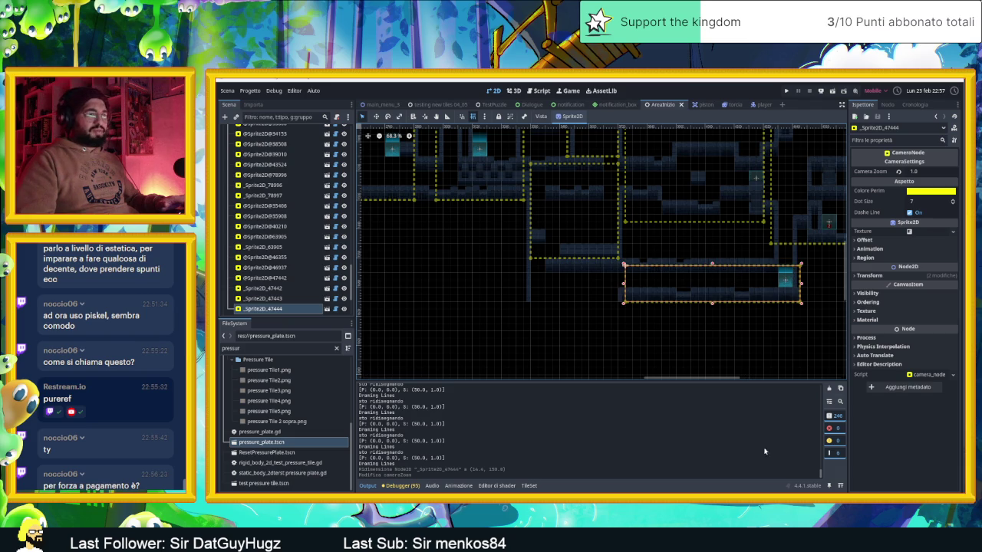
pyautogui.hotkey('alt', 'Tab')
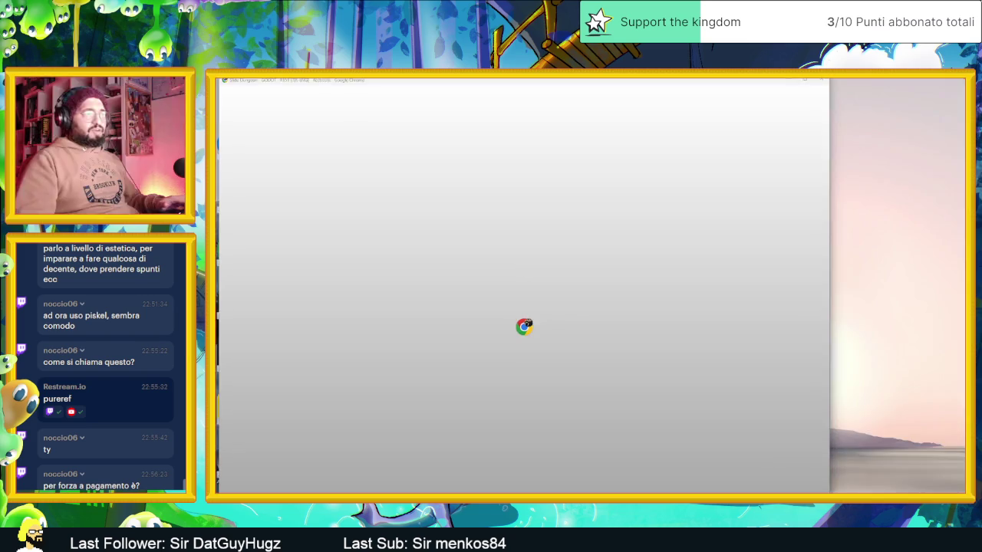
# - Search Google for 'pureref' and go to the pureref.com download page
pyautogui.hotkey('ctrl', 't')
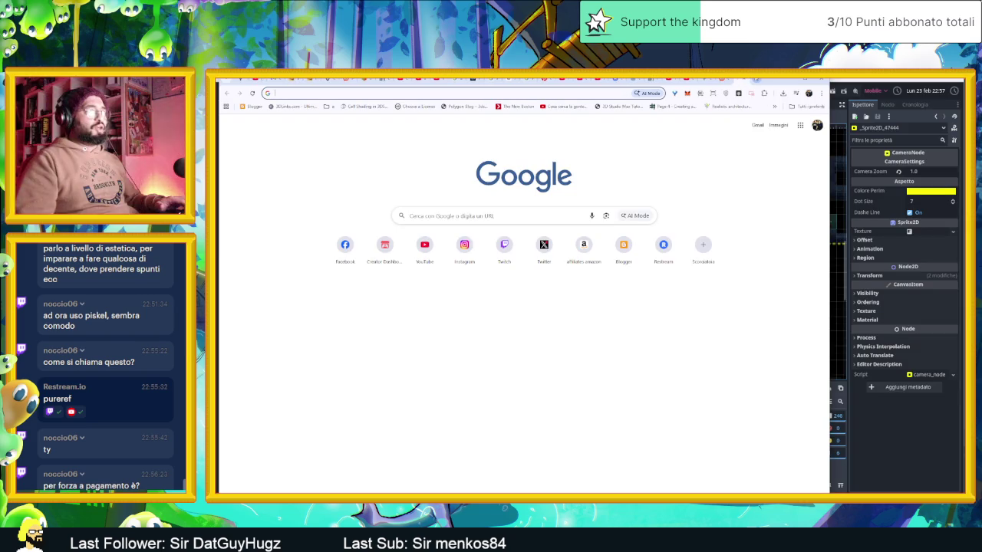
pyautogui.write('pure')
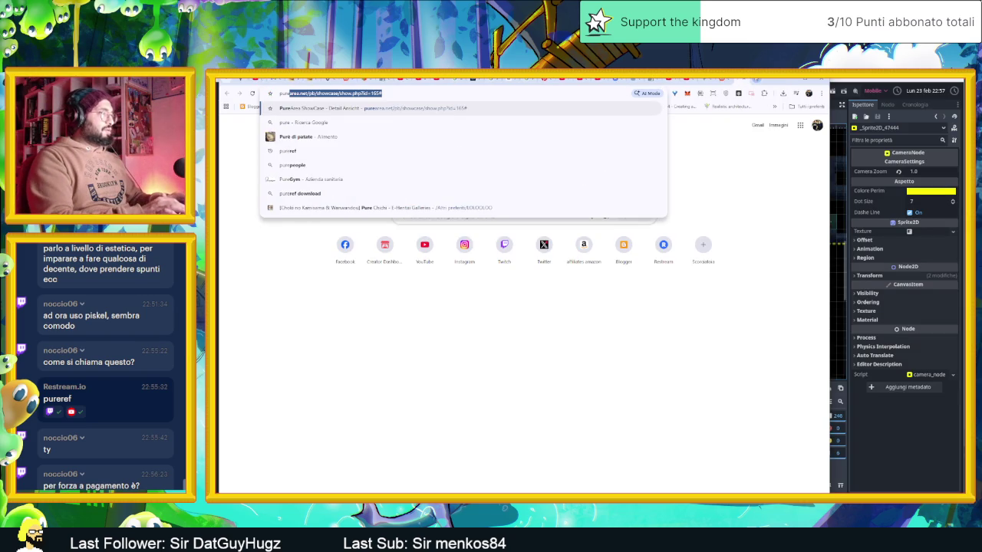
pyautogui.write('ref')
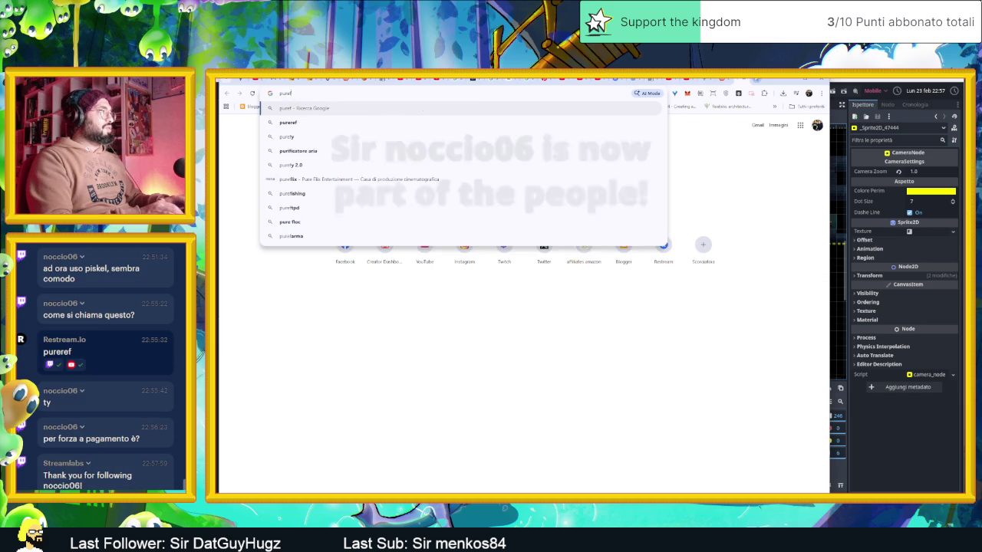
pyautogui.press('Return')
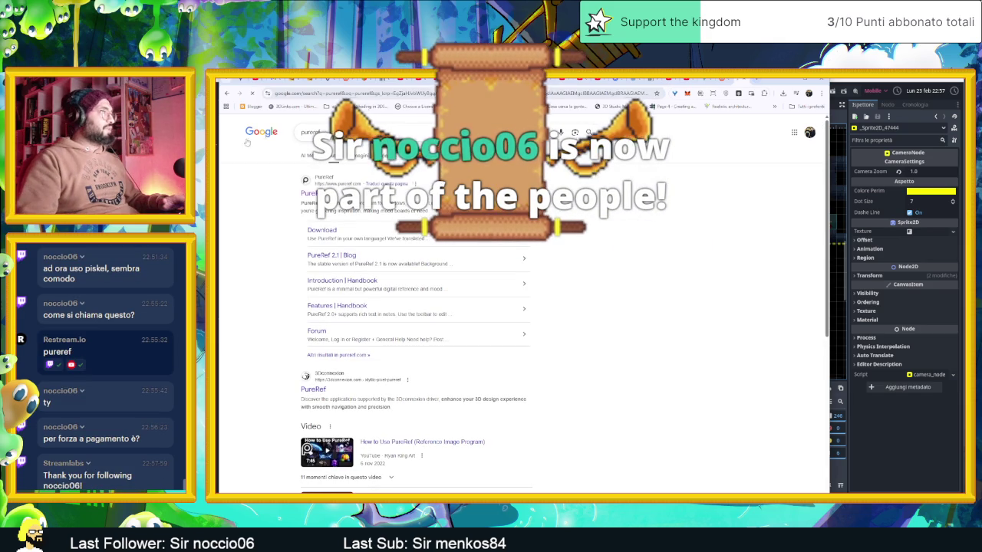
pyautogui.click(309, 193)
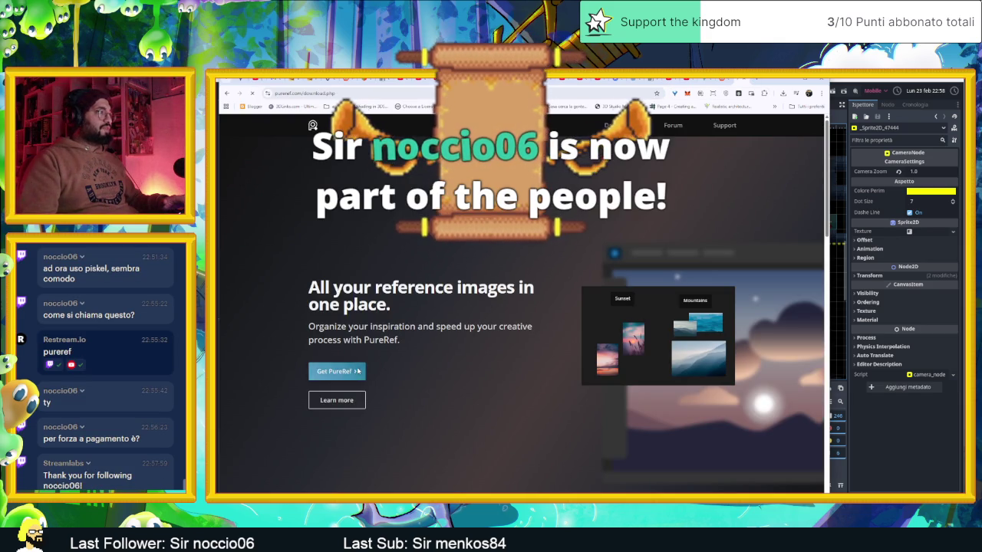
pyautogui.click(357, 371)
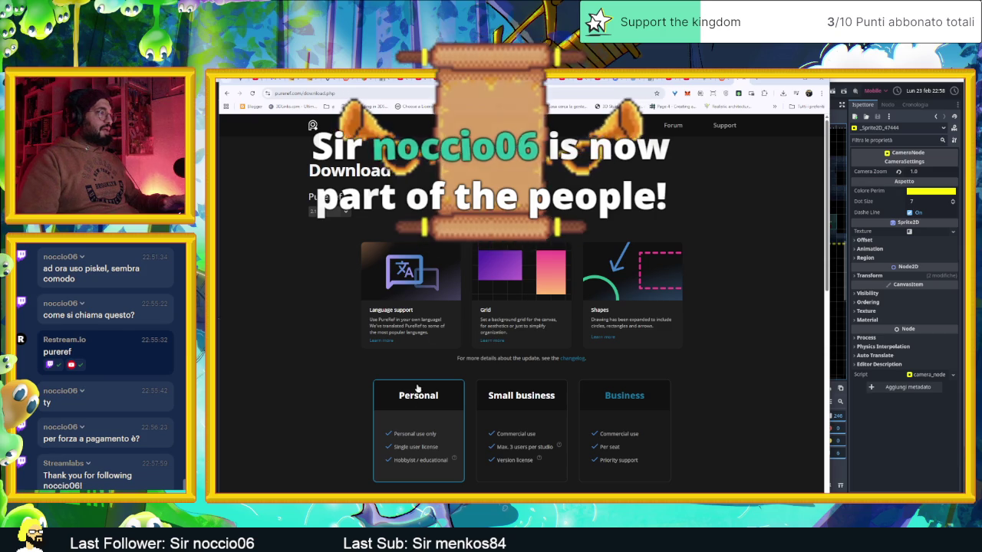
# - Choose the Personal plan, Windows 64-bit installer and a custom $0 amount, then minimize Chrome
pyautogui.click(427, 396)
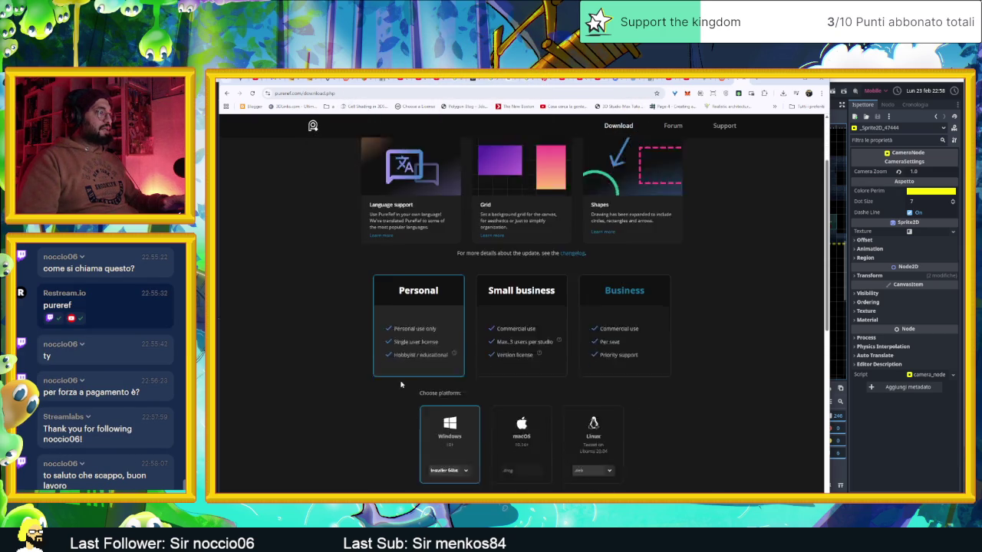
pyautogui.click(443, 387)
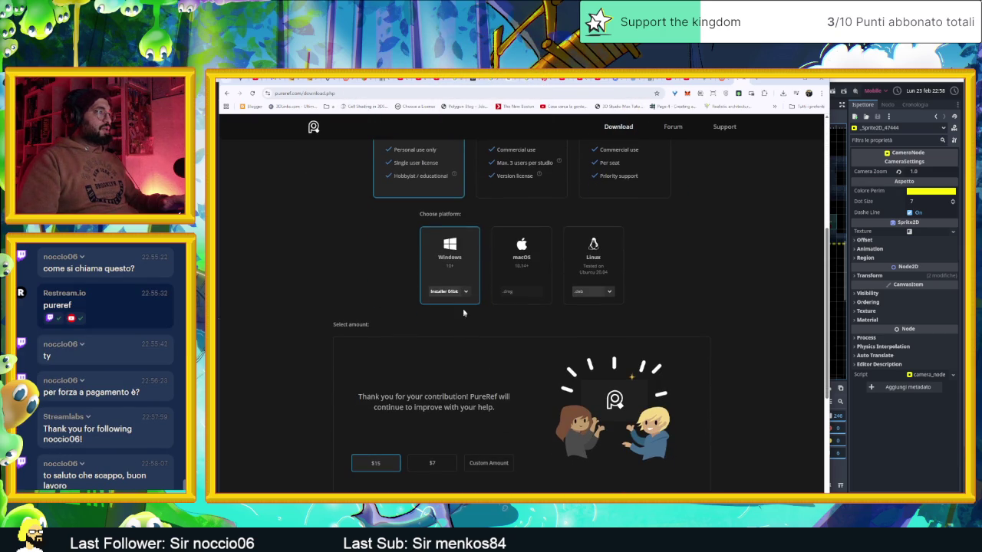
pyautogui.click(465, 297)
pyautogui.click(465, 299)
pyautogui.scroll(-1, 495, 330)
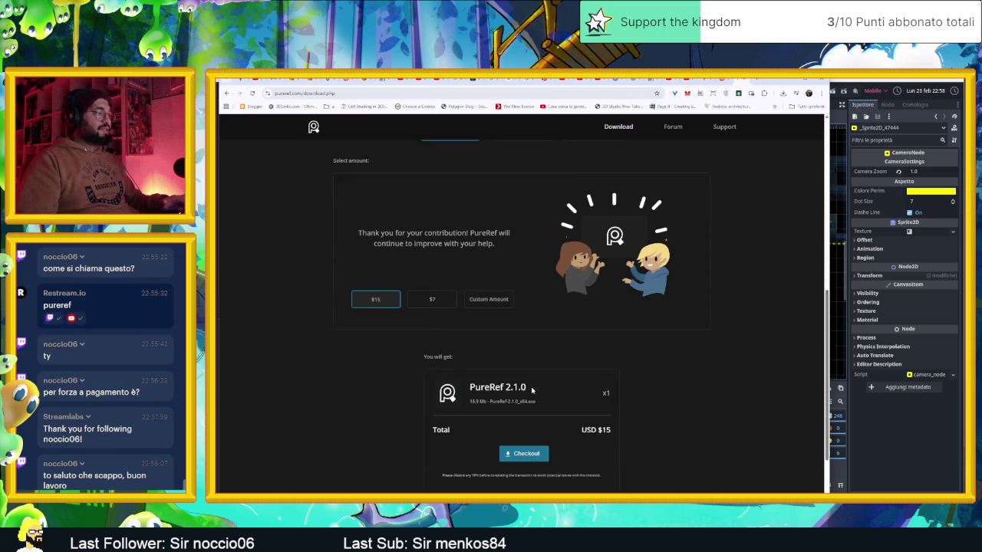
pyautogui.click(479, 286)
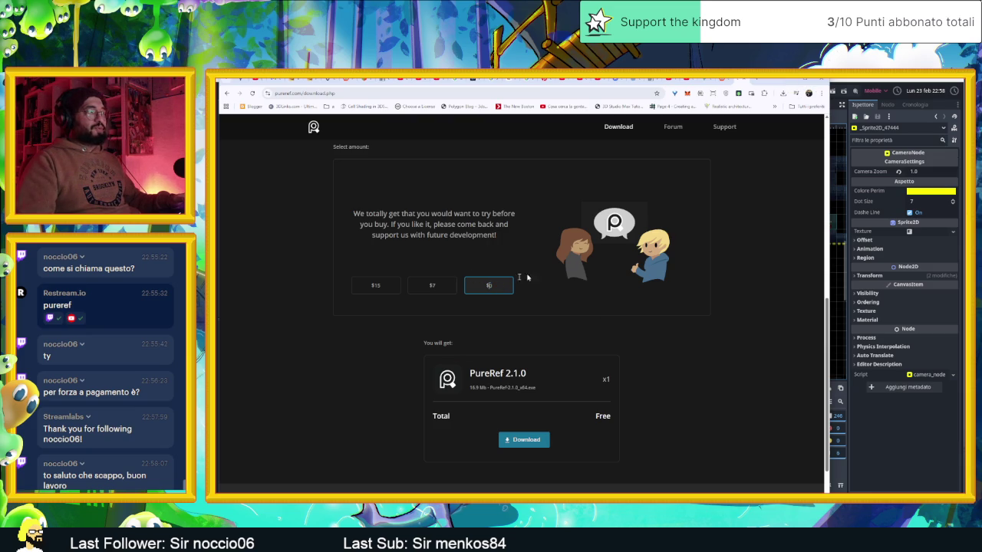
pyautogui.click(786, 82)
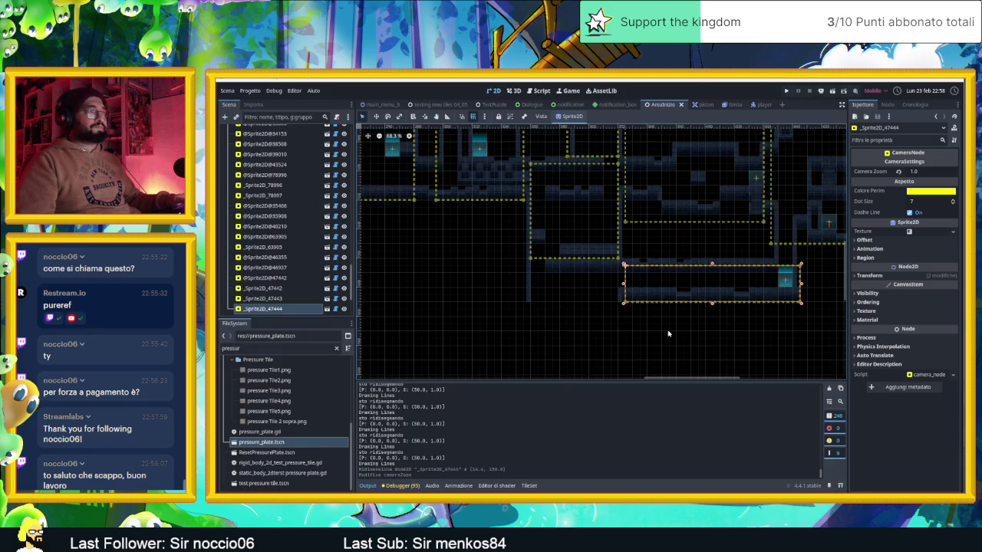
# - Reselect the _Sprite2D_47444 camera area, save and run the scene, and shift the game window left
pyautogui.click(704, 329)
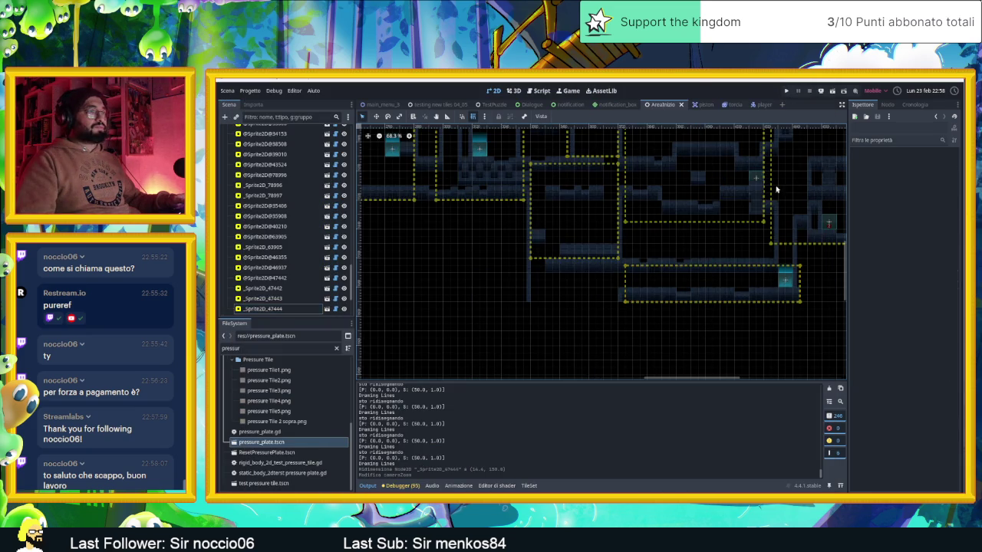
pyautogui.click(698, 276)
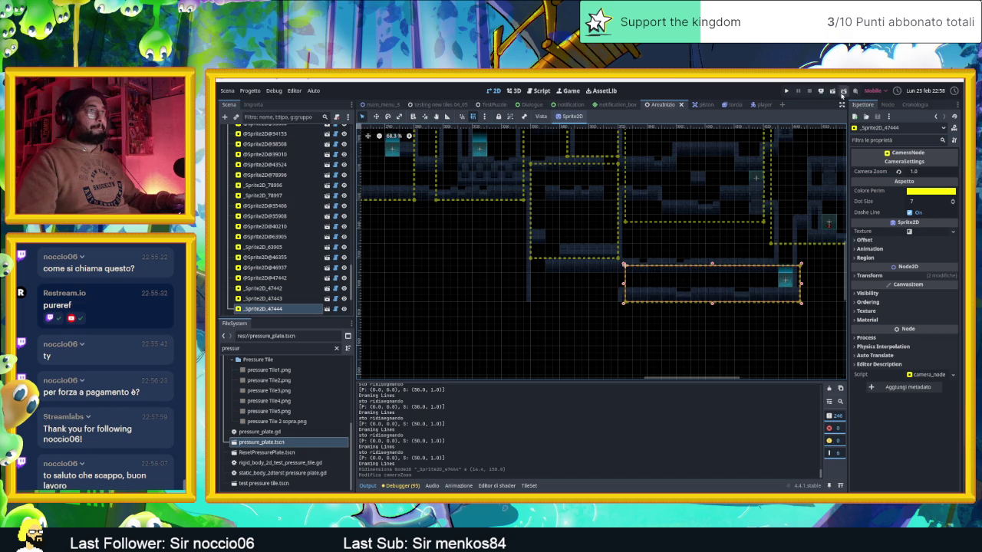
pyautogui.hotkey('ctrl', 's')
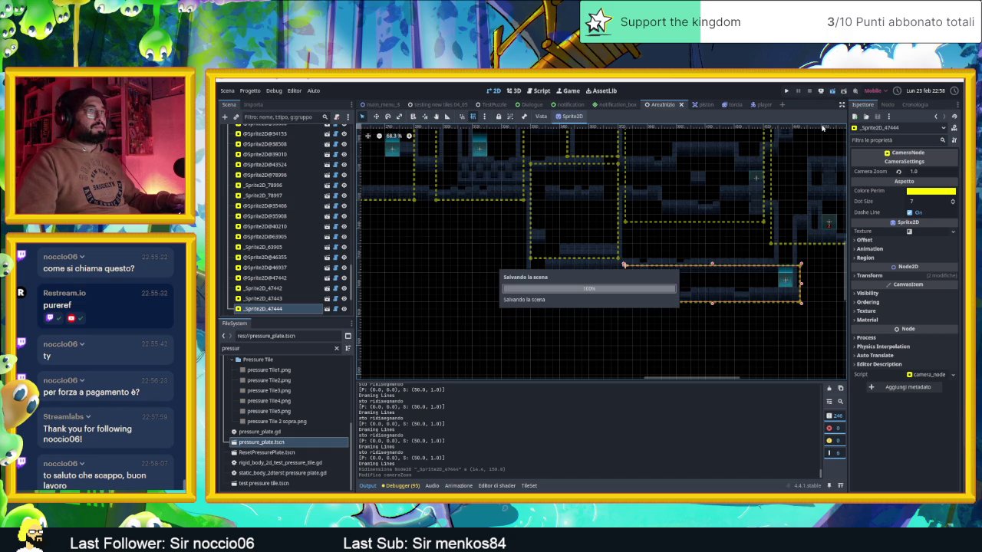
pyautogui.moveTo(826, 123); pyautogui.dragTo(583, 115)
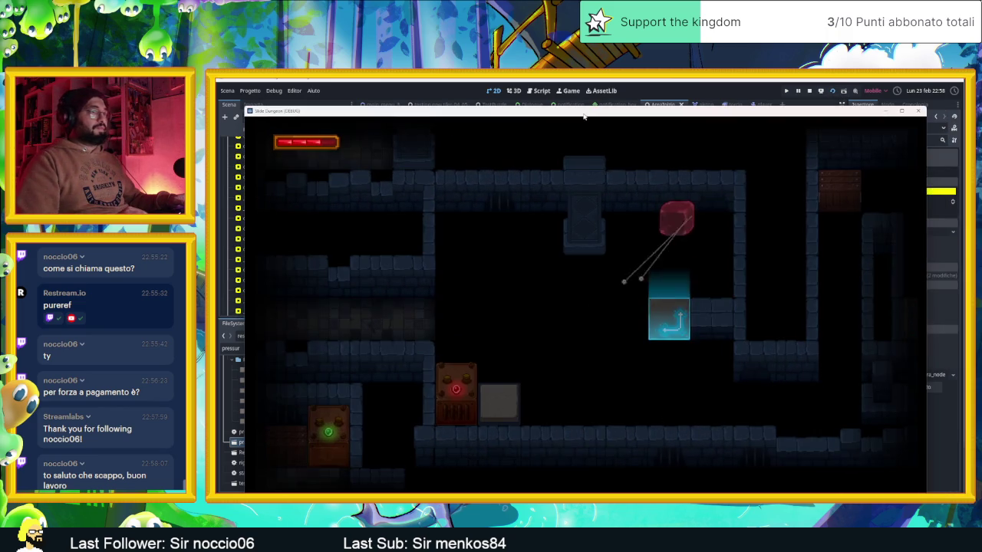
# - Play through the first levels, sliding the character with arrow keys and riding the arrow tiles
pyautogui.press('Left')
pyautogui.press('Down')
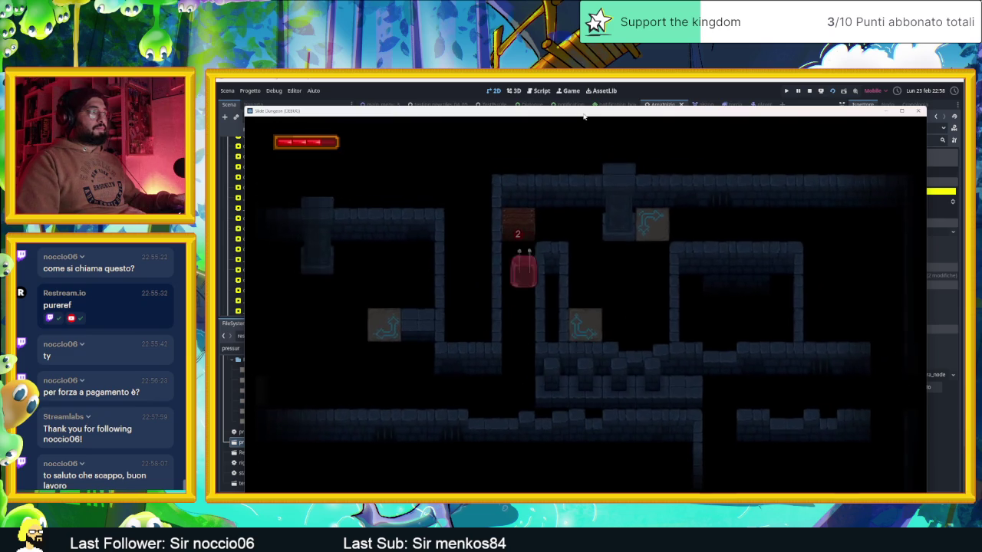
pyautogui.press('Down')
pyautogui.press('Up')
pyautogui.press('Down')
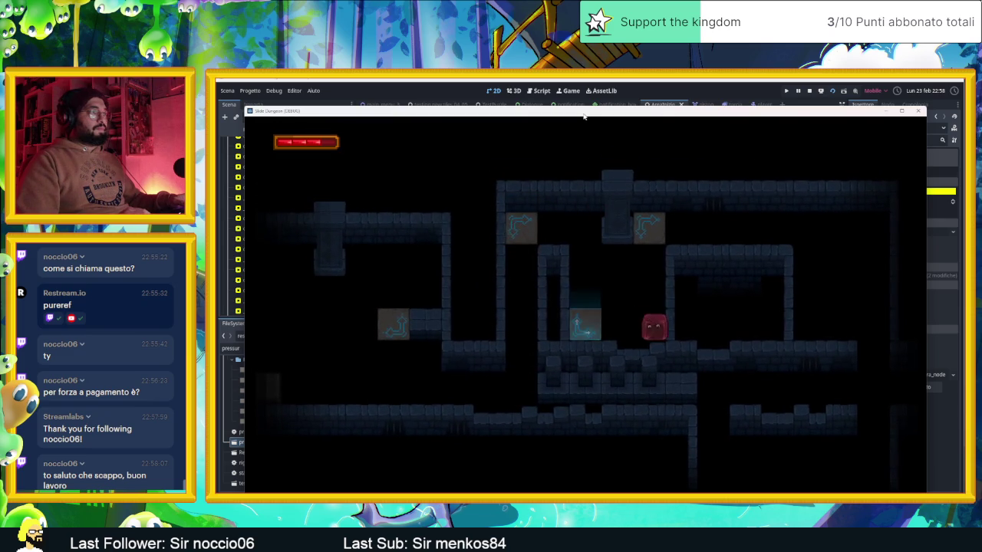
pyautogui.press('Down')
pyautogui.press('Left')
pyautogui.press('Up')
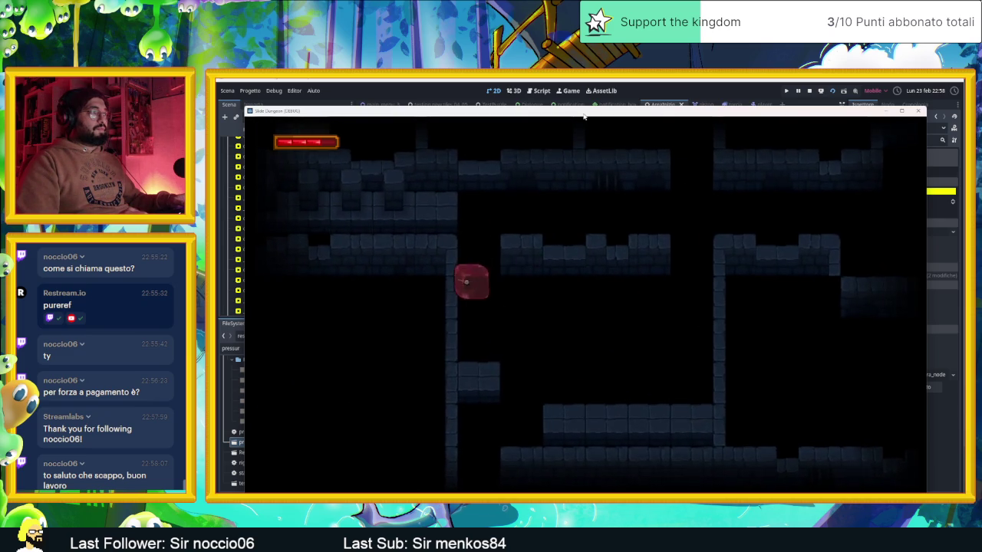
pyautogui.press('Right')
pyautogui.press('Up')
pyautogui.press('Right')
pyautogui.press('Down')
pyautogui.press('Left')
pyautogui.press('Right')
pyautogui.press('Left')
pyautogui.press('Right')
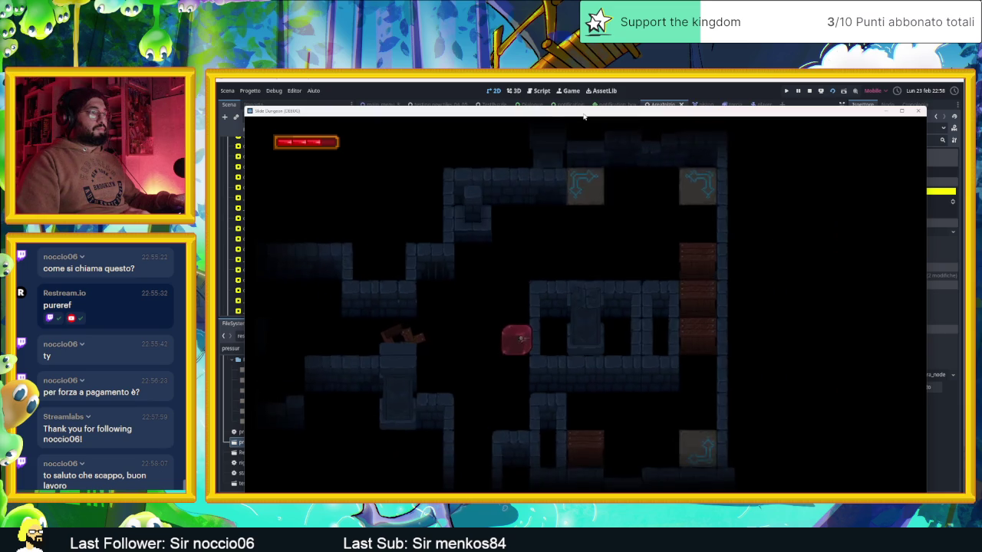
# - Slide the character through the next level's columns, arrow tiles and corridors, then stop the game
pyautogui.press('Up')
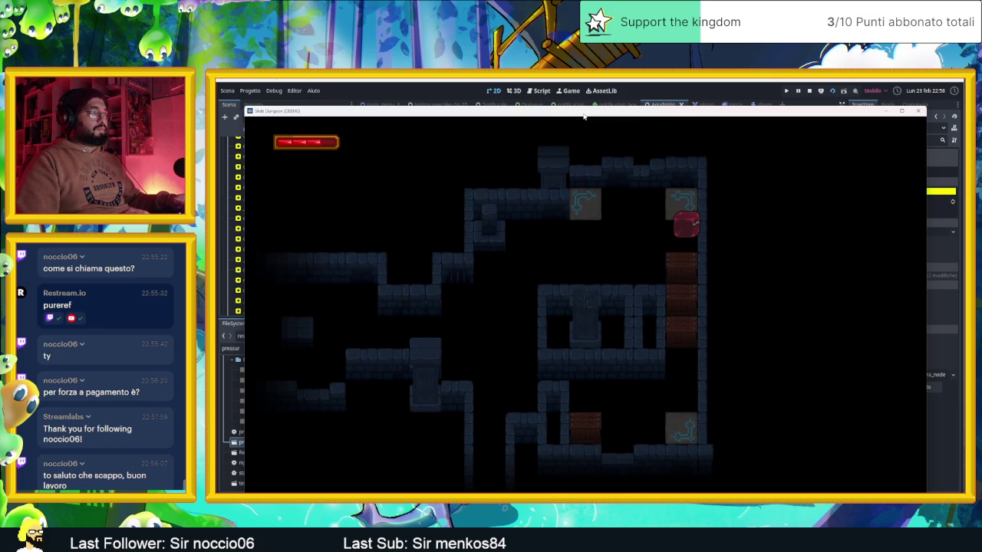
pyautogui.press('Down')
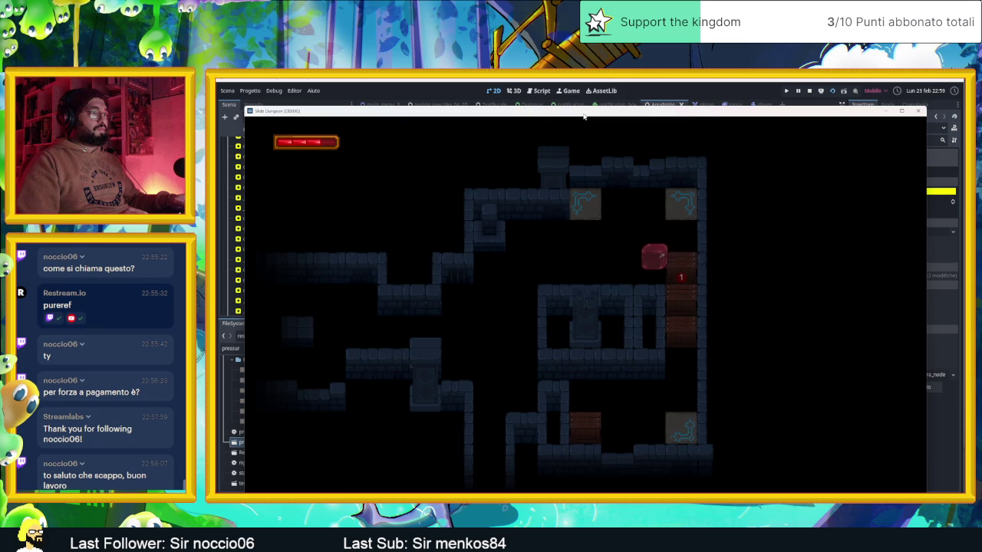
pyautogui.press('Up')
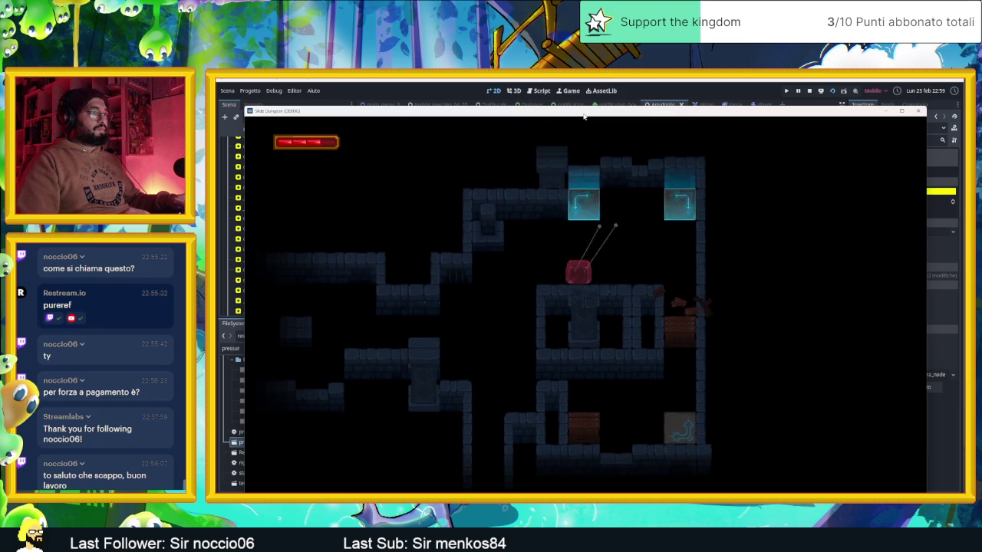
pyautogui.press('Up')
pyautogui.press('Right')
pyautogui.press('Up')
pyautogui.press('Left')
pyautogui.press('Down')
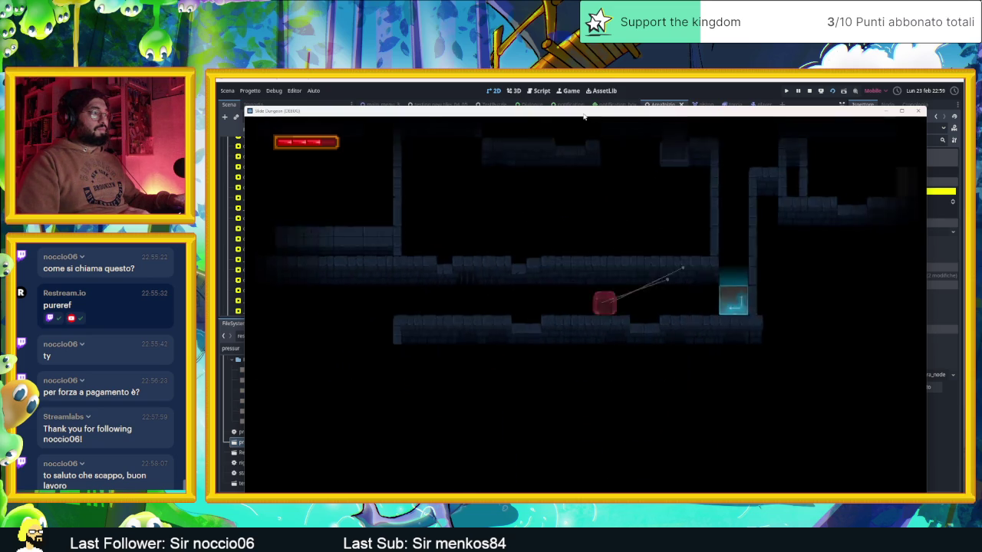
pyautogui.press('Left')
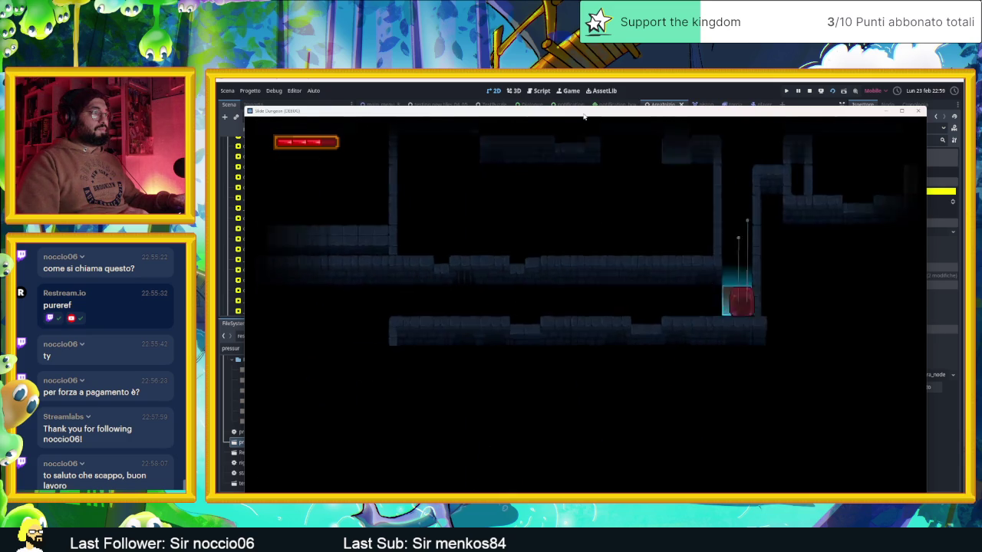
pyautogui.press('Left')
pyautogui.press('Right')
pyautogui.press('Up')
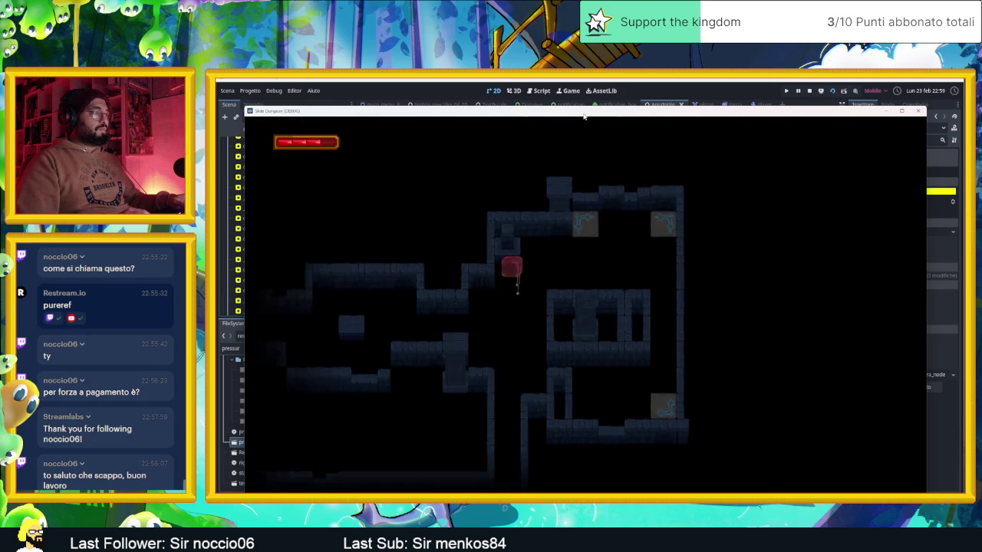
pyautogui.press('Down')
pyautogui.press('Left')
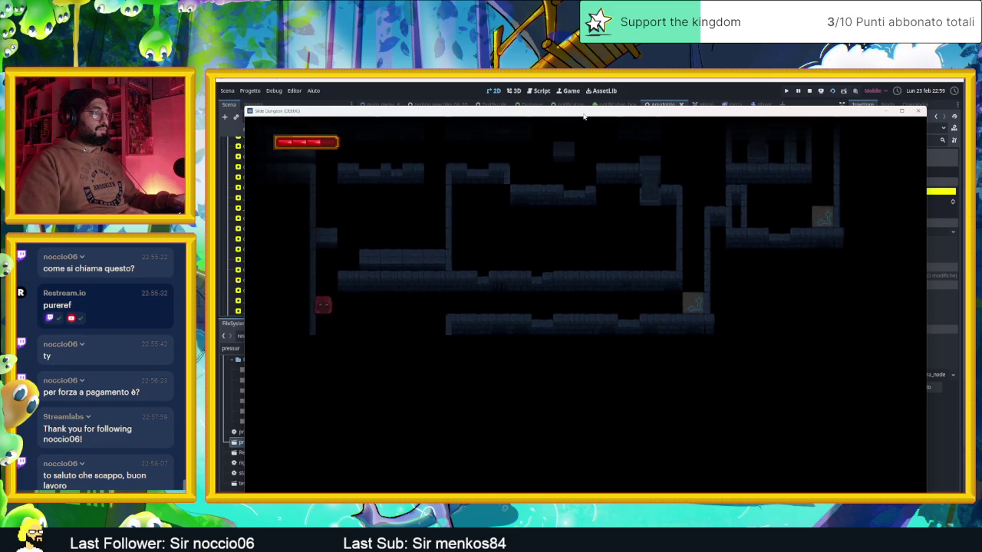
pyautogui.click(811, 92)
# - Widen the lower camera area leftward, then save, relaunch the game and move its window up-left
pyautogui.moveTo(624, 284); pyautogui.dragTo(528, 284)
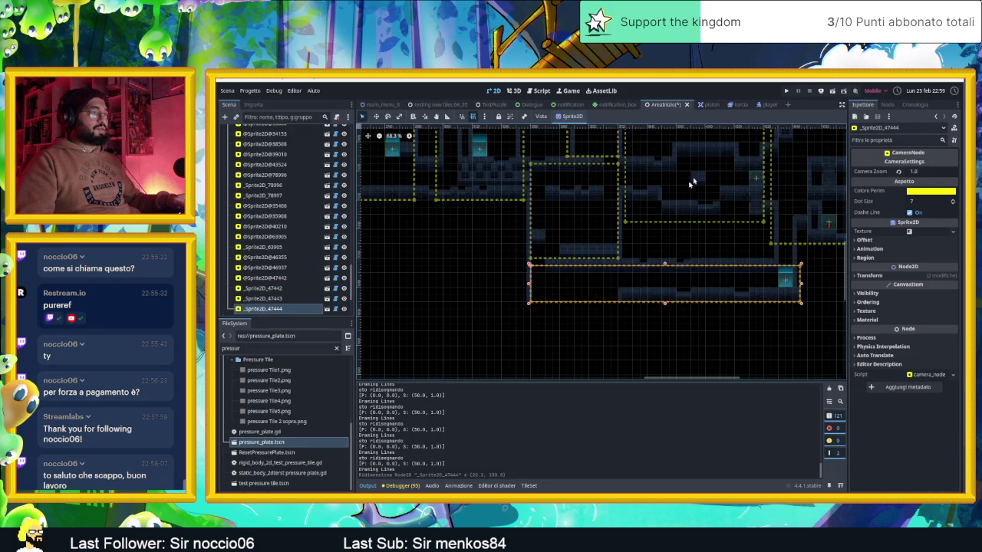
pyautogui.click(832, 91)
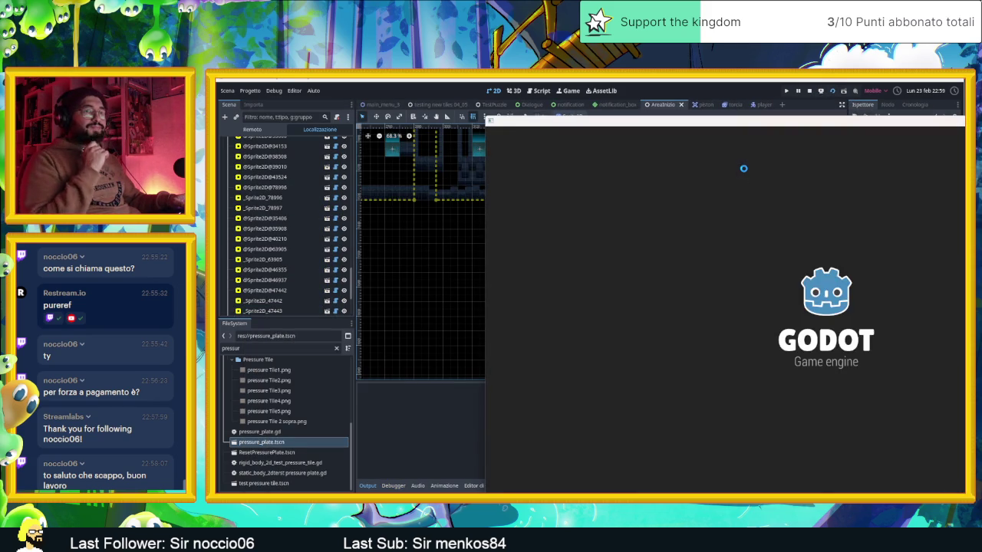
pyautogui.moveTo(732, 127); pyautogui.dragTo(514, 98)
# - In the running game, slide the red slime through the first rooms and up the arrow tiles
pyautogui.press('Up')
pyautogui.press('Left')
pyautogui.press('Down')
pyautogui.press('Up')
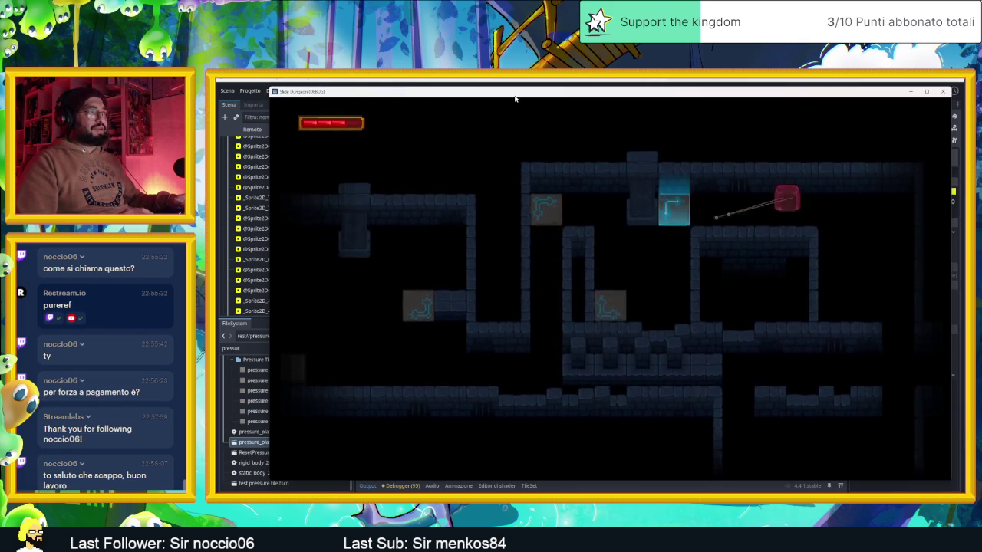
pyautogui.press('Down')
pyautogui.press('Left')
pyautogui.press('Up')
pyautogui.press('Right')
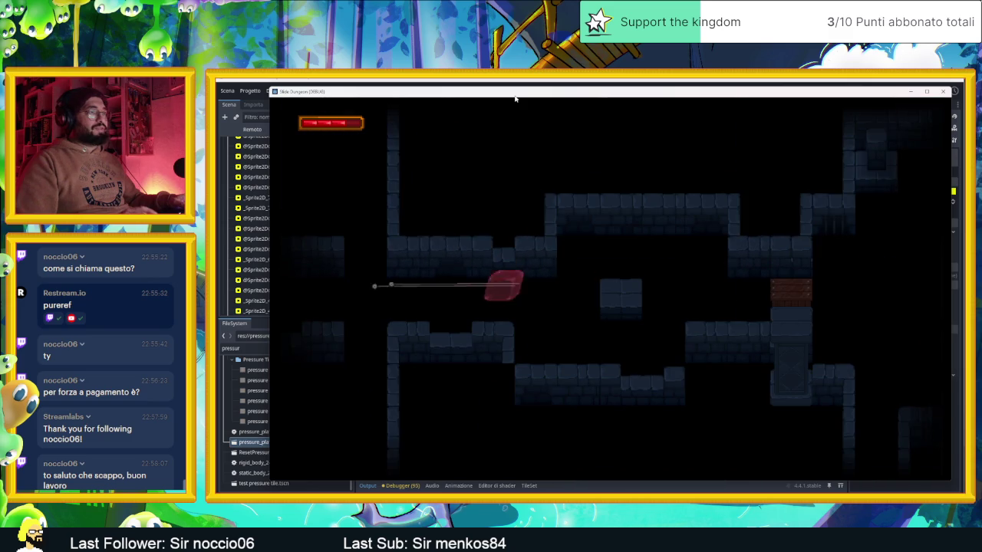
# - Bounce the slime off the arrow blocks to break the crates, then drop into the next room
pyautogui.press('Up')
pyautogui.press('Right')
pyautogui.press('Down')
pyautogui.press('Left')
pyautogui.press('Right')
pyautogui.press('Left')
pyautogui.press('Up')
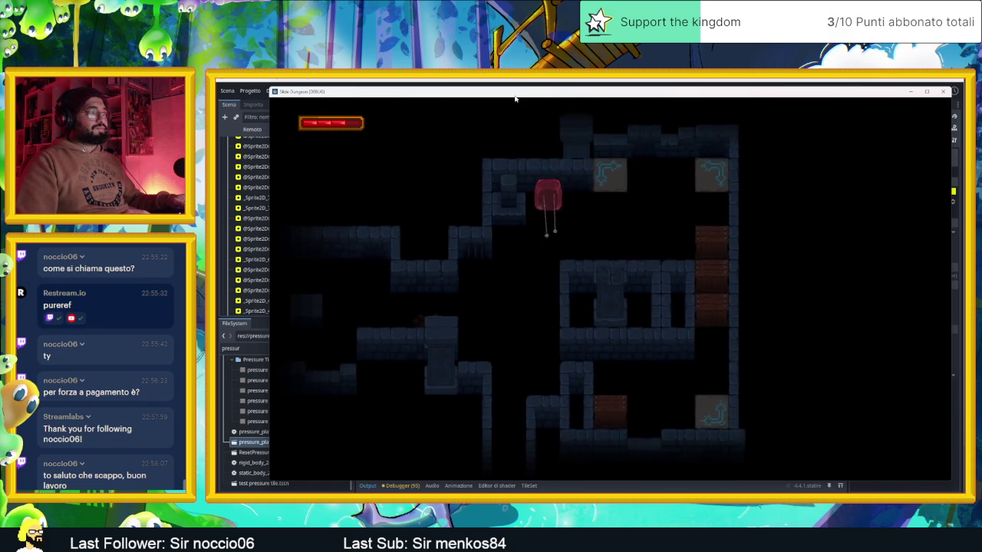
pyautogui.press('Right')
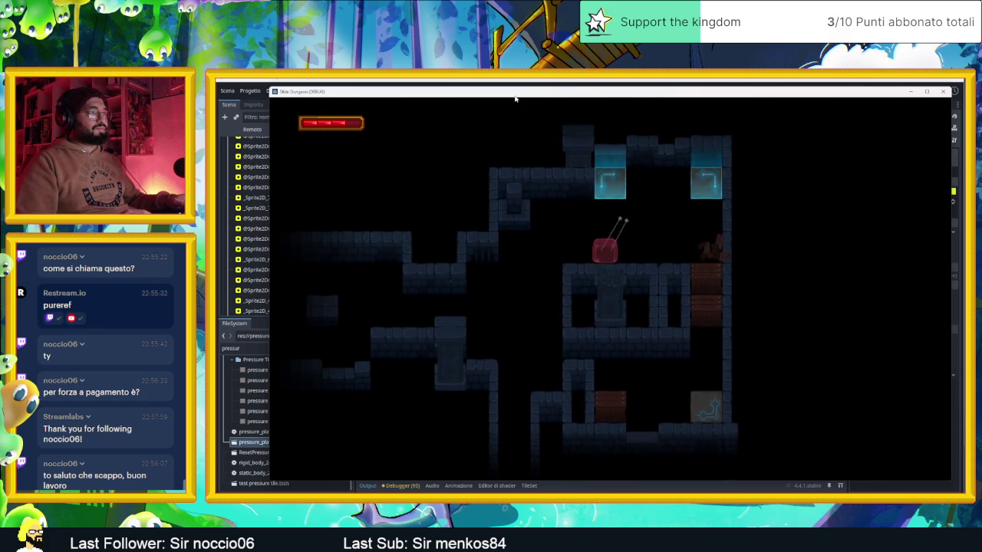
pyautogui.press('Up')
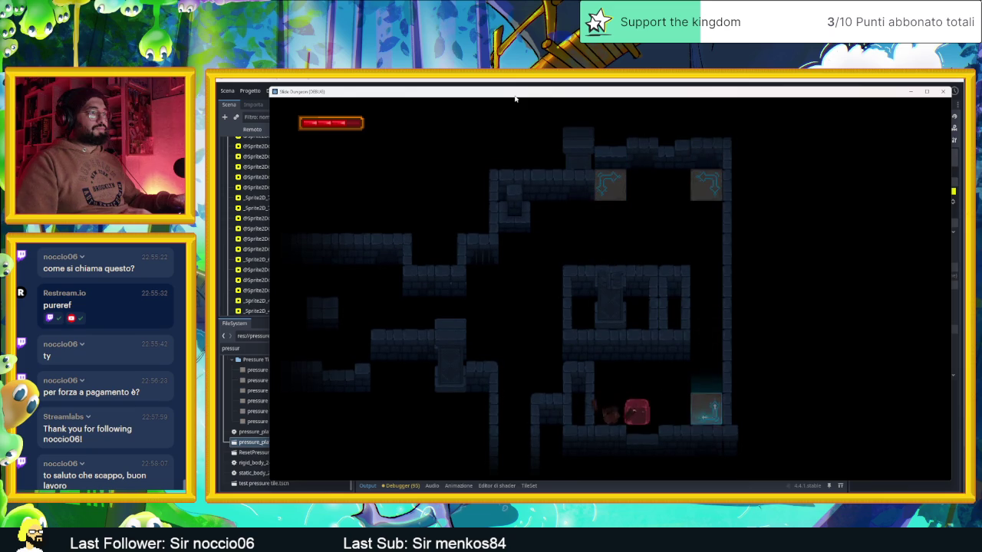
pyautogui.press('Up')
pyautogui.press('Right')
pyautogui.press('Down')
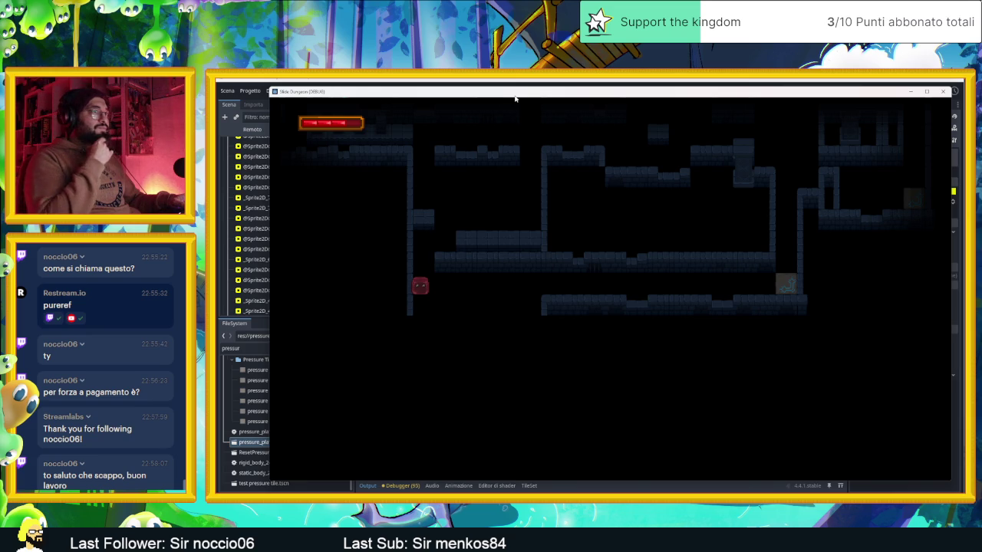
# - Move the slime out of its resting room and steer it across and up through several rooms
pyautogui.press('Right')
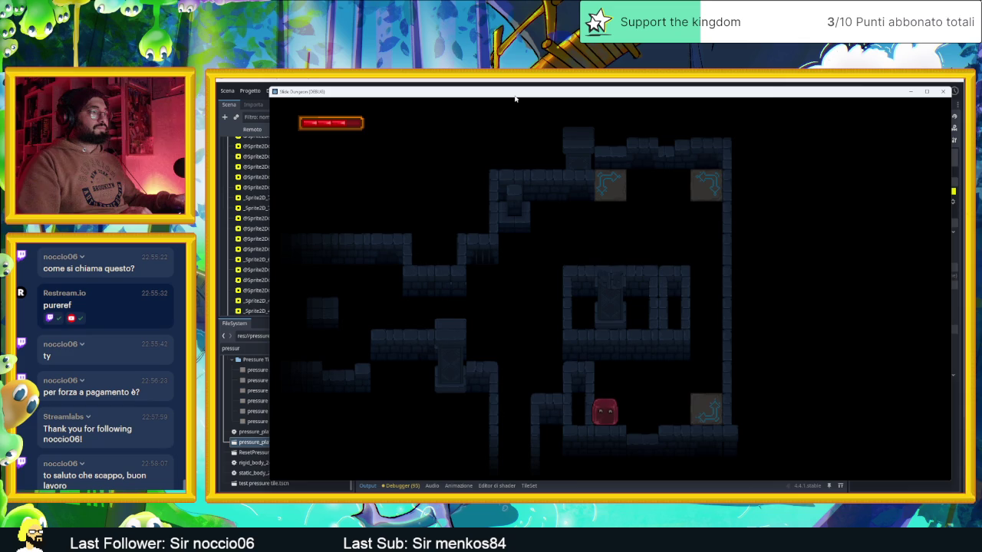
pyautogui.press('Right')
pyautogui.press('Left')
pyautogui.press('Down')
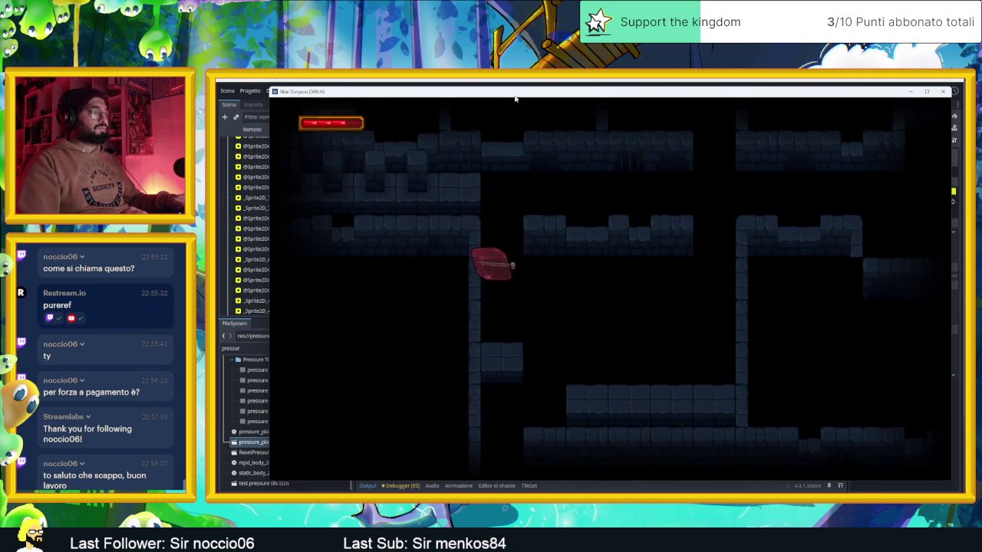
pyautogui.press('Right')
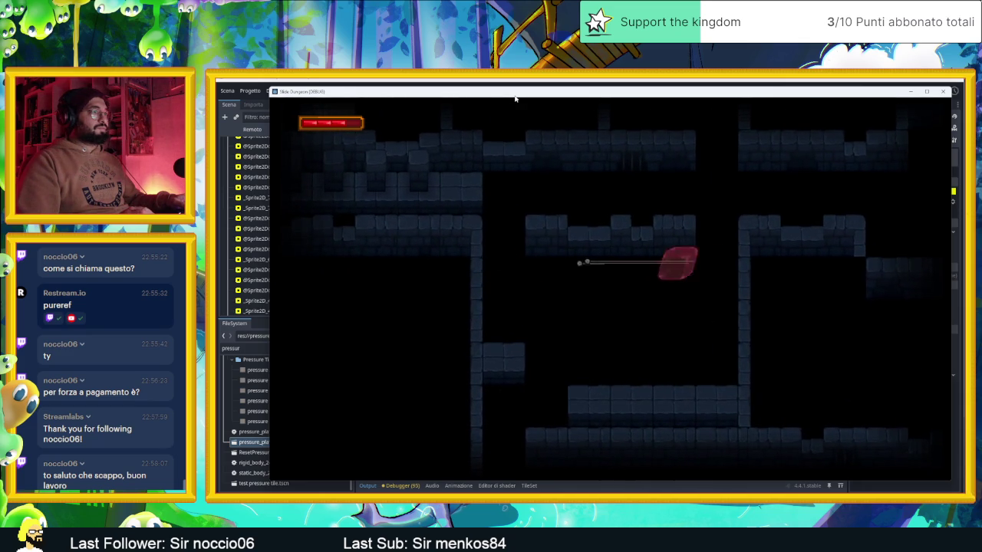
pyautogui.press('Up')
pyautogui.press('Down')
pyautogui.press('Left')
pyautogui.press('Up')
pyautogui.press('Right')
pyautogui.press('Down')
pyautogui.press('Right')
pyautogui.press('Left')
pyautogui.press('Up')
pyautogui.press('Down')
# - Guide the slime up and left through the next rooms onto the block marked 2
pyautogui.press('Up')
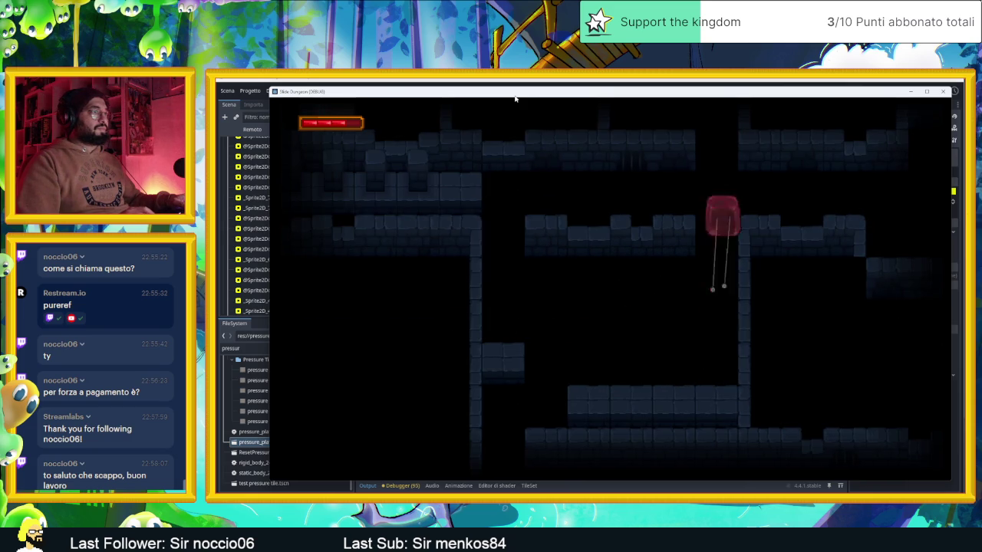
pyautogui.press('Left')
pyautogui.press('Down')
pyautogui.press('Left')
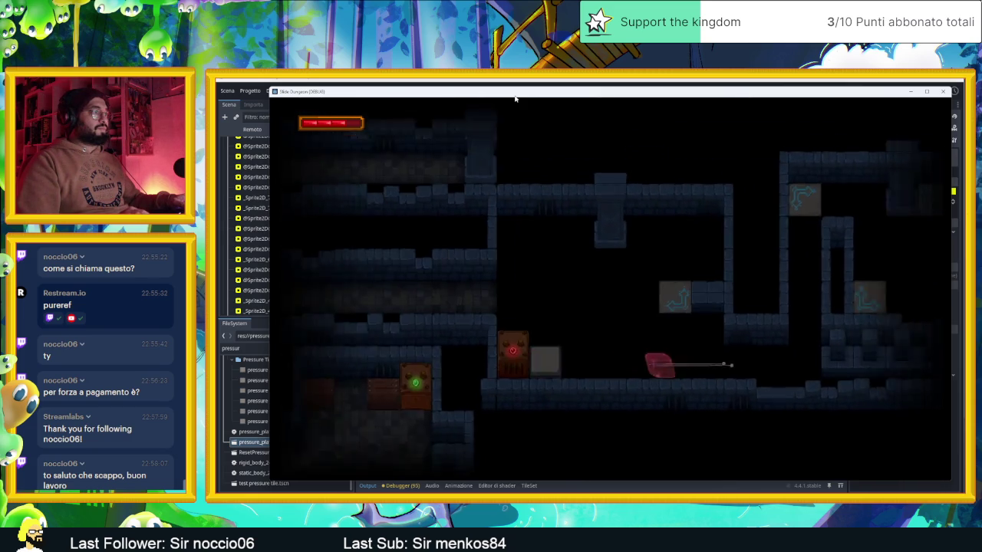
pyautogui.press('Up')
pyautogui.press('Left')
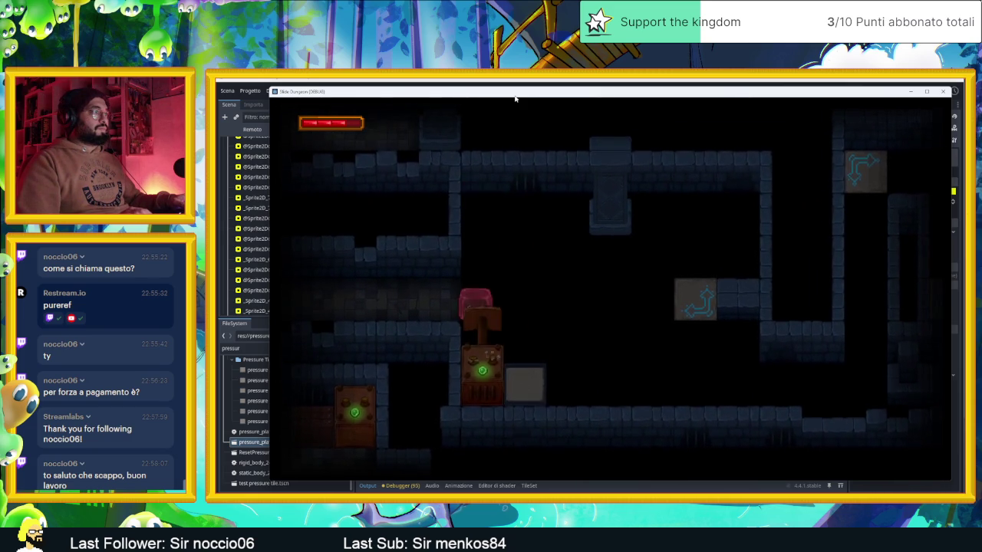
pyautogui.press('Left')
pyautogui.press('Up')
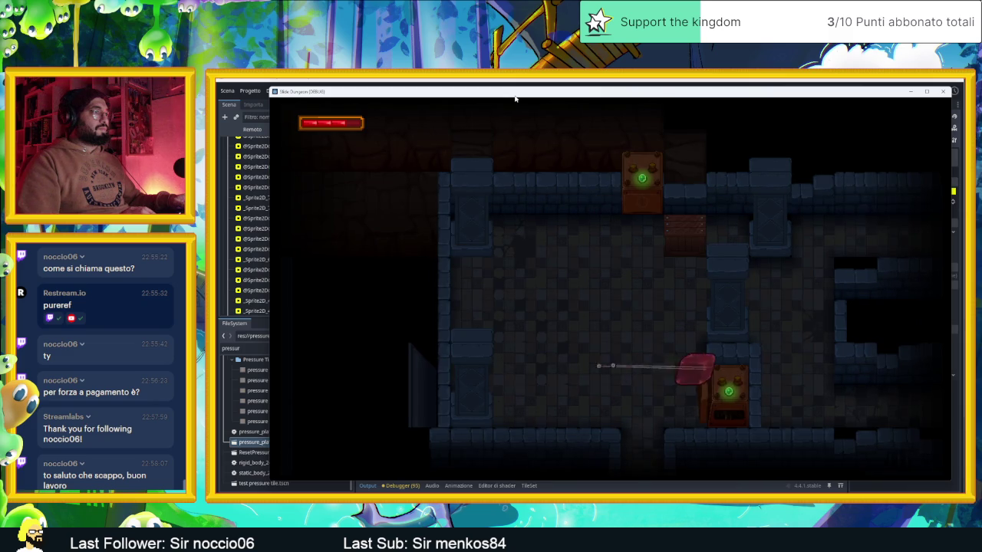
pyautogui.press('Down')
# - Route the slime toward the torch-lit room, lowering the plate counter from 2 to 1
pyautogui.press('Up')
pyautogui.press('Down')
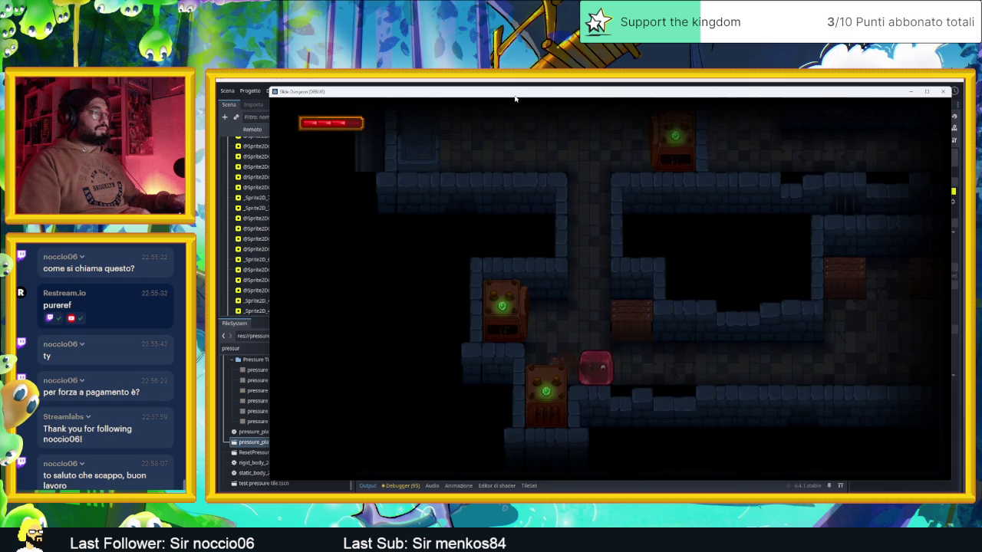
pyautogui.press('Right')
pyautogui.press('Up')
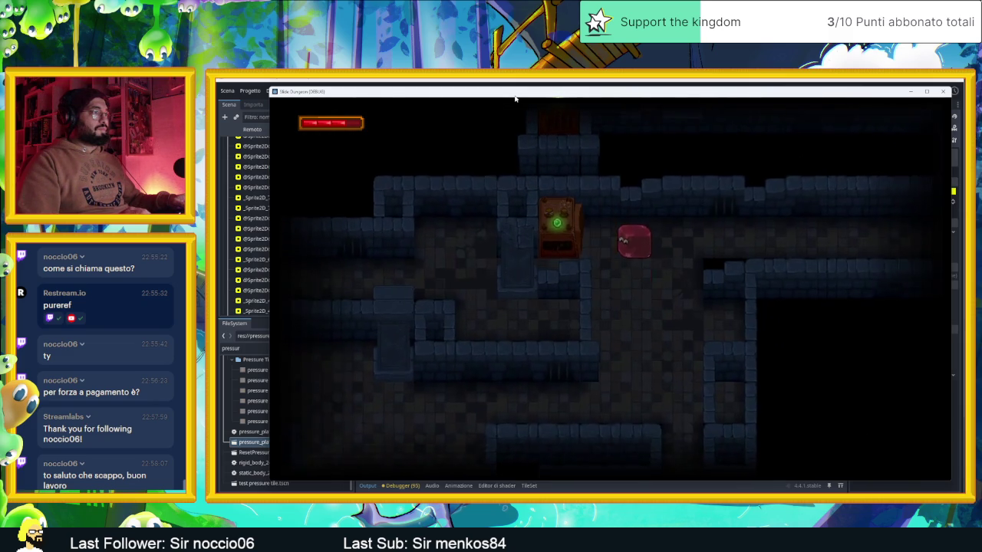
pyautogui.press('Left')
pyautogui.press('Up')
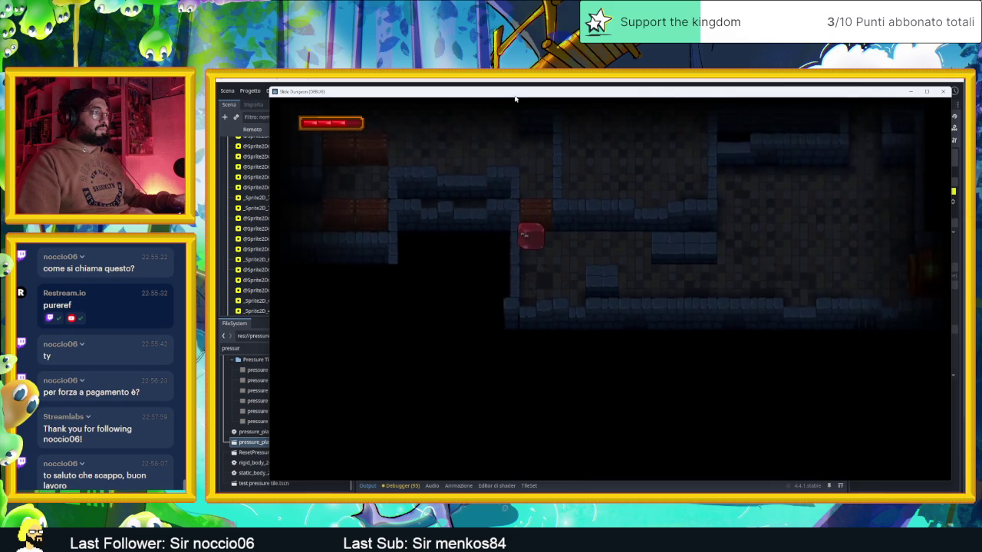
pyautogui.press('Down')
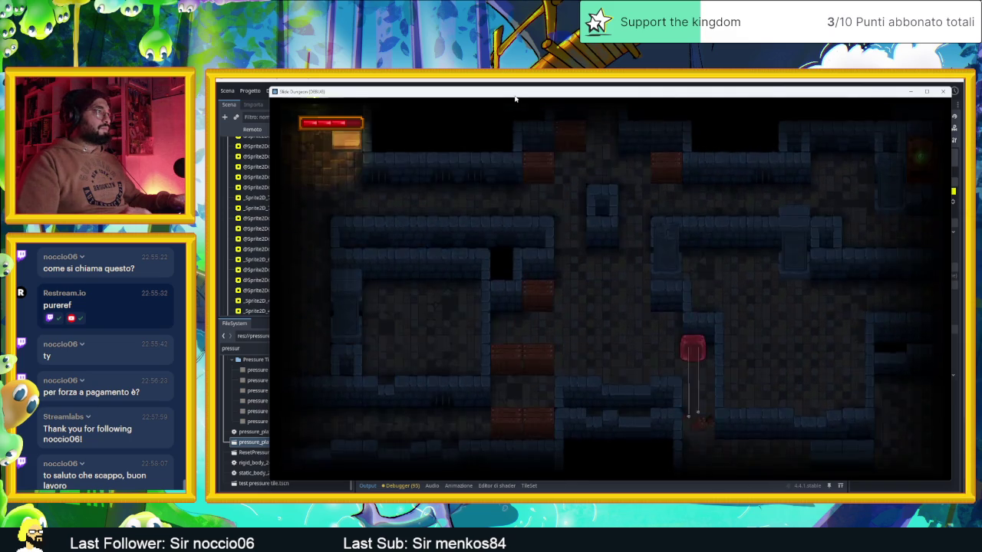
pyautogui.press('Left')
pyautogui.press('Right')
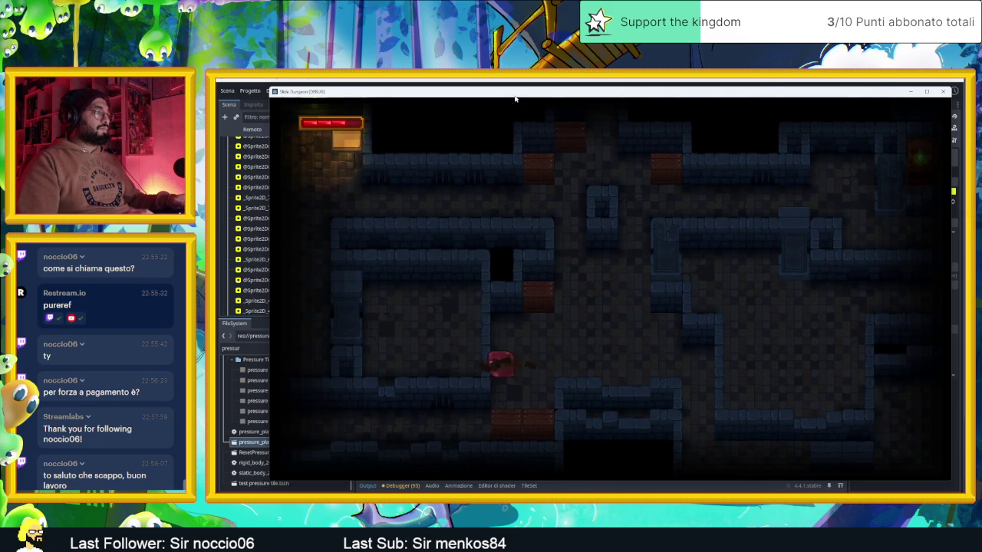
pyautogui.press('Up')
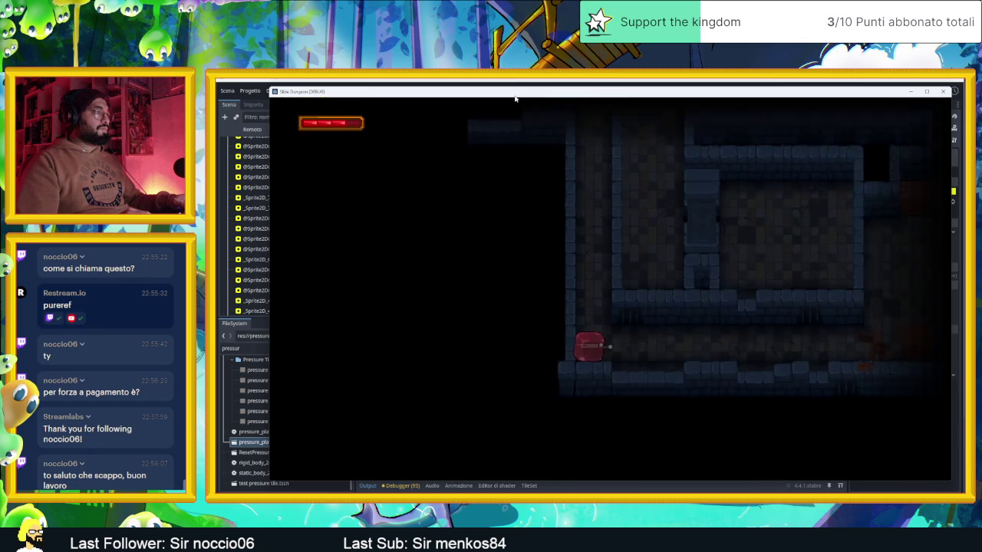
pyautogui.press('Left')
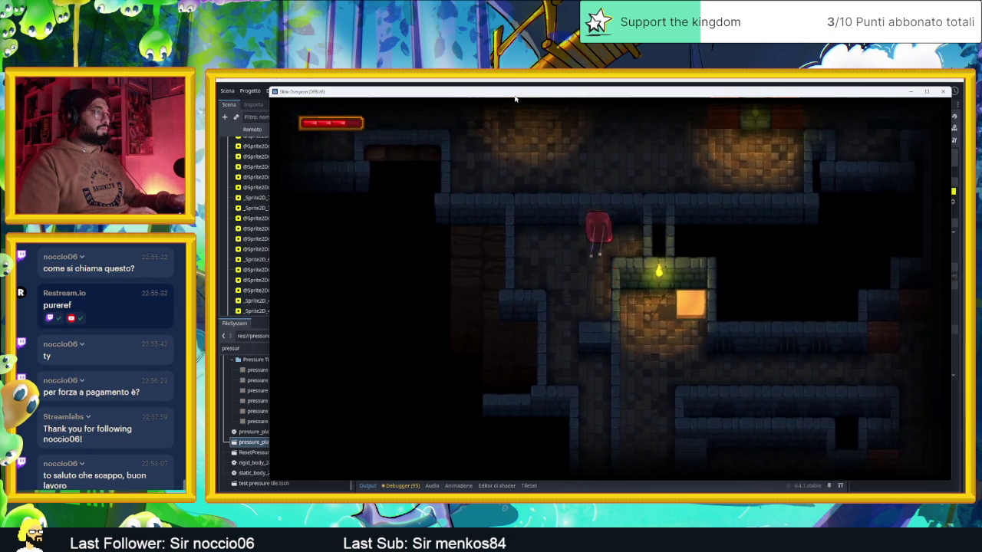
pyautogui.press('Up')
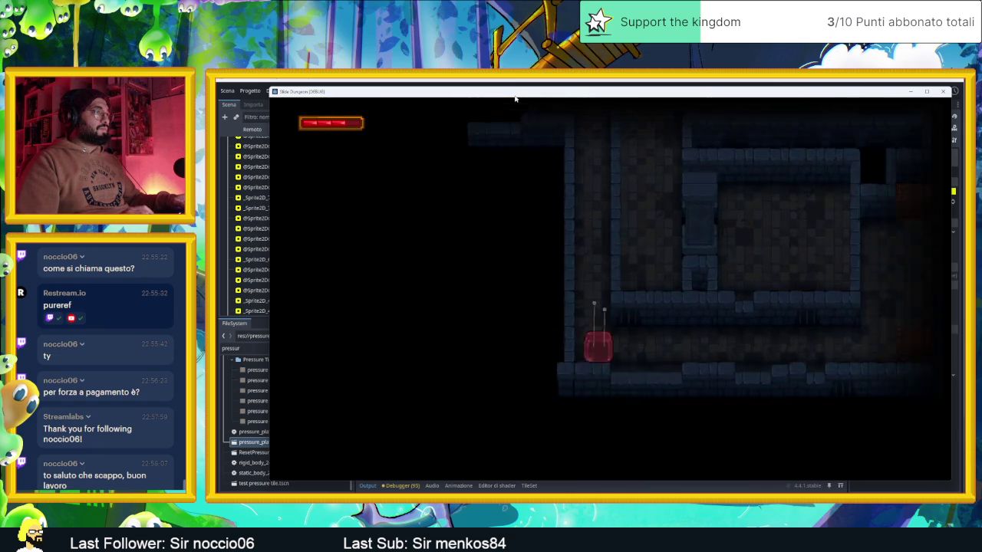
pyautogui.press('Right')
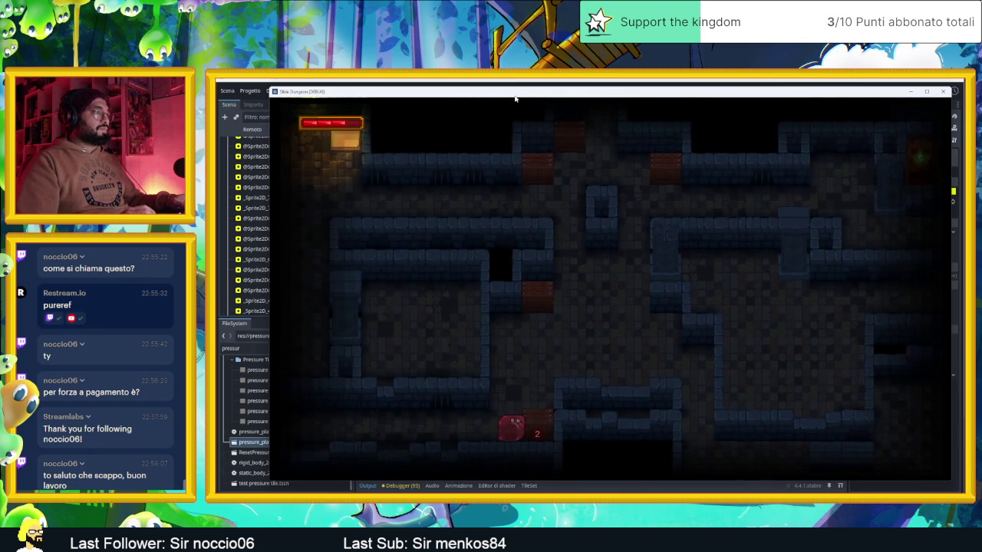
pyautogui.press('Down')
# - Slide the slime along the upper corridor onto the 2 plate and past the torch
pyautogui.press('Up')
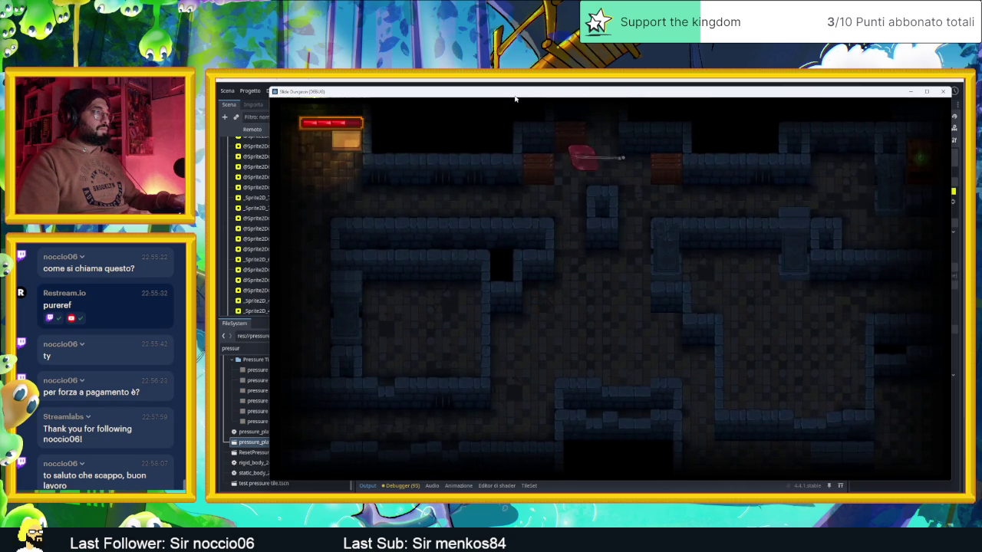
pyautogui.press('Right')
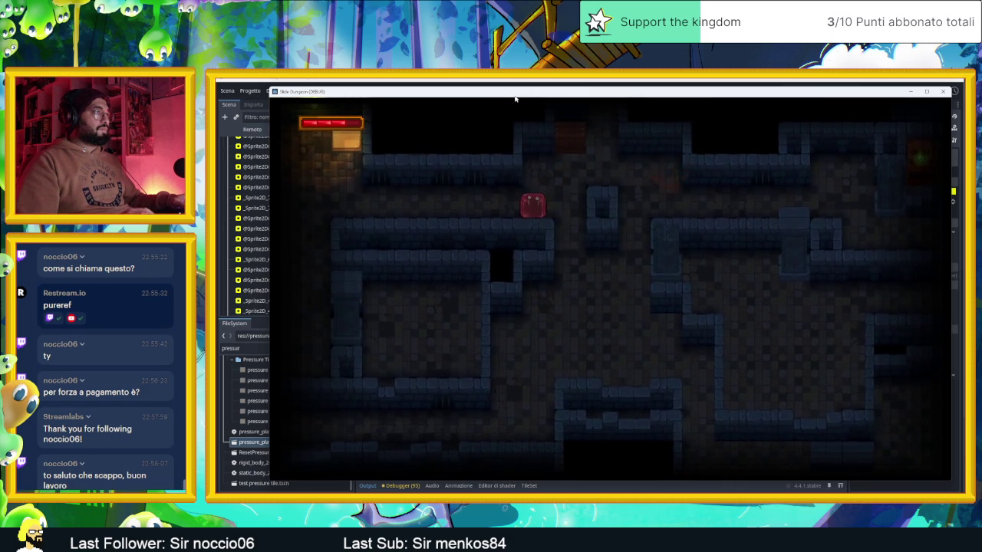
pyautogui.press('Right')
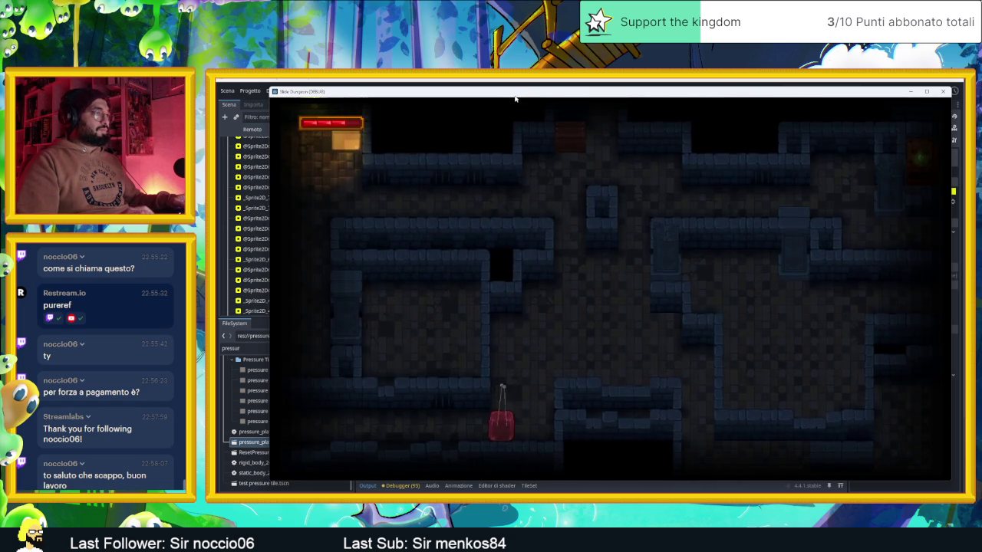
pyautogui.press('Left')
pyautogui.press('Up')
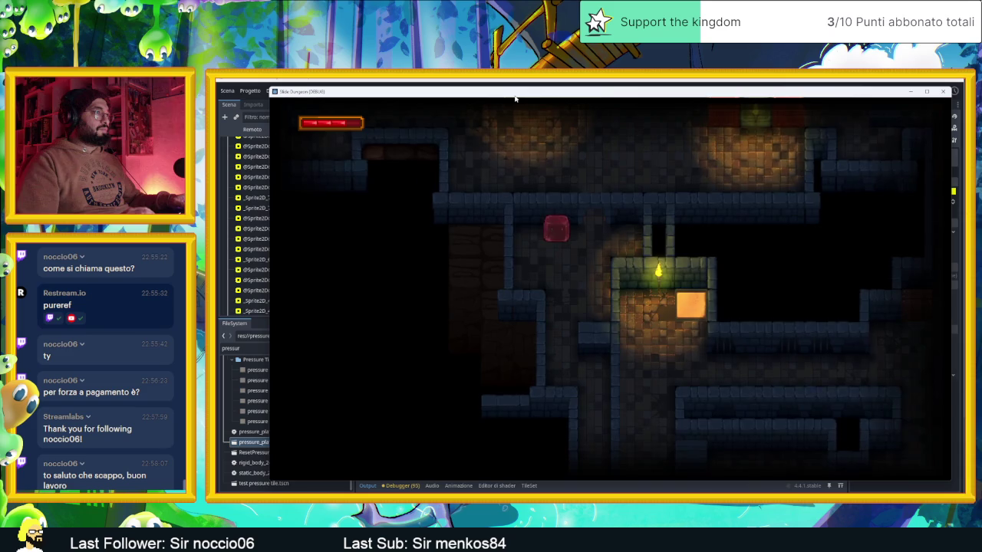
pyautogui.press('Down')
pyautogui.press('Right')
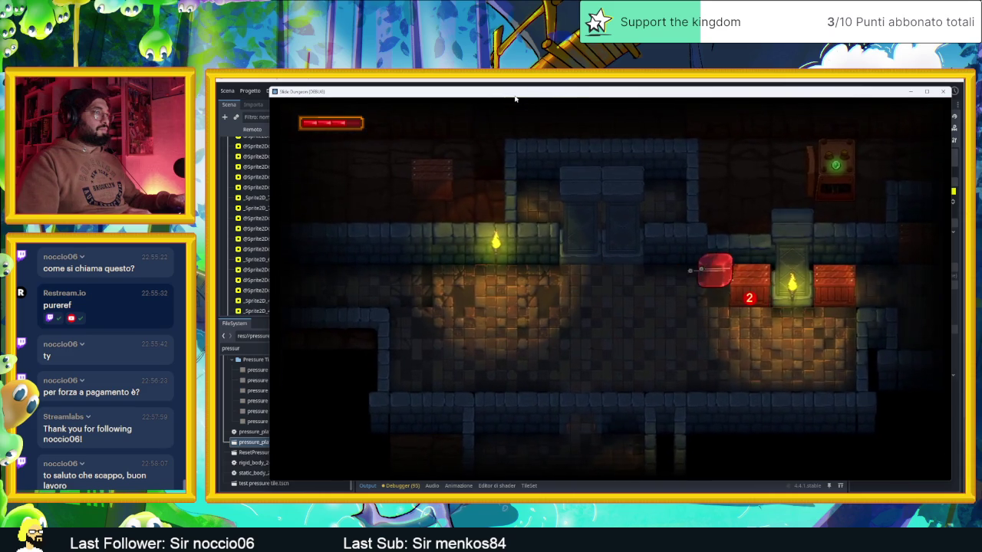
pyautogui.press('Down')
pyautogui.press('Right')
pyautogui.press('Up')
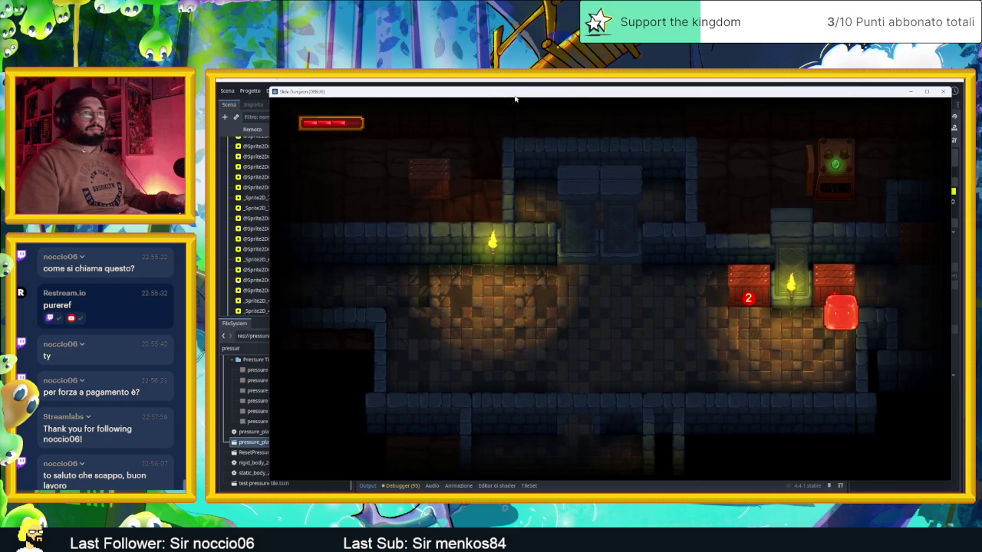
# - Zigzag the slime up the room, down the right corridor, and off the 1 block
pyautogui.press('Right')
pyautogui.press('Down')
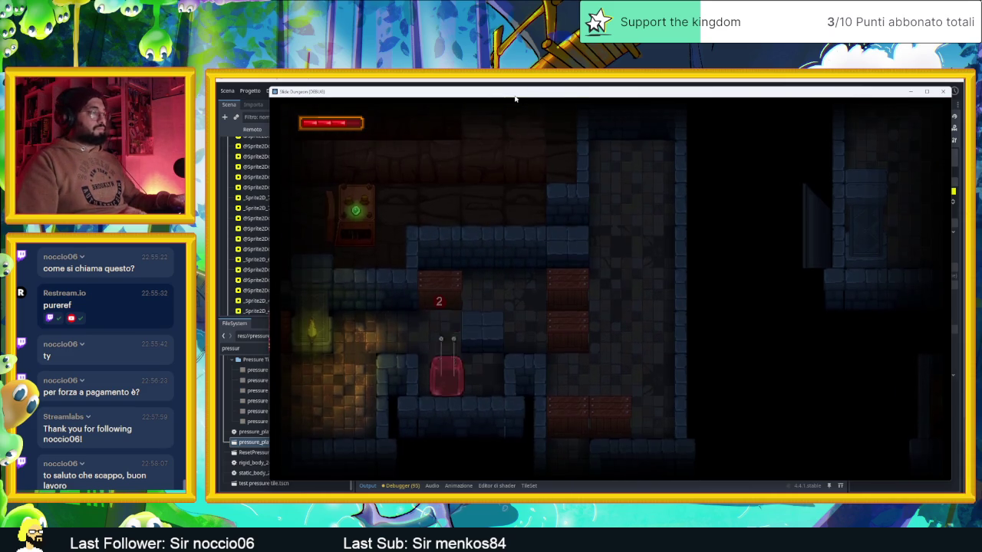
pyautogui.press('Up')
pyautogui.press('Right')
pyautogui.press('Left')
pyautogui.press('Right')
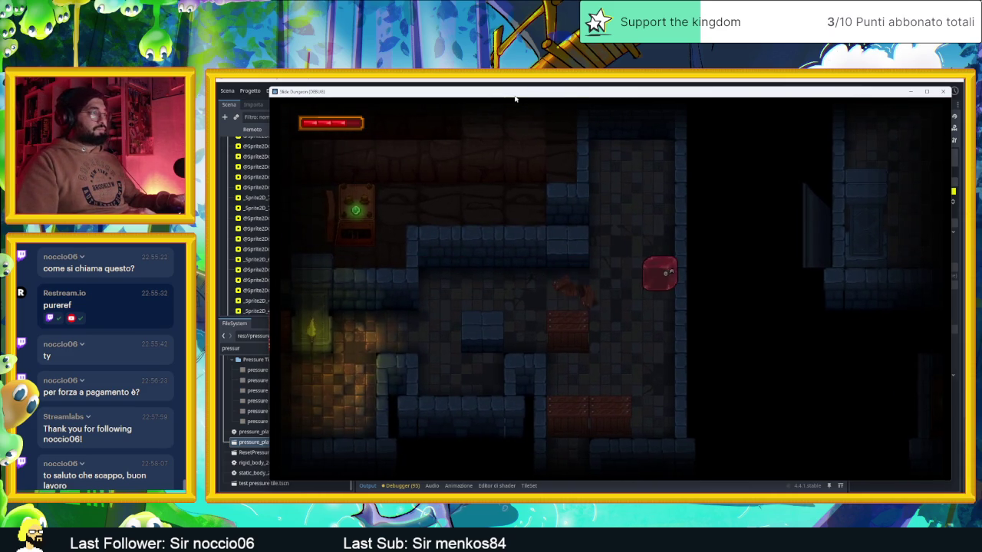
pyautogui.press('Right')
pyautogui.press('Left')
pyautogui.press('Up')
pyautogui.press('Right')
pyautogui.press('Up')
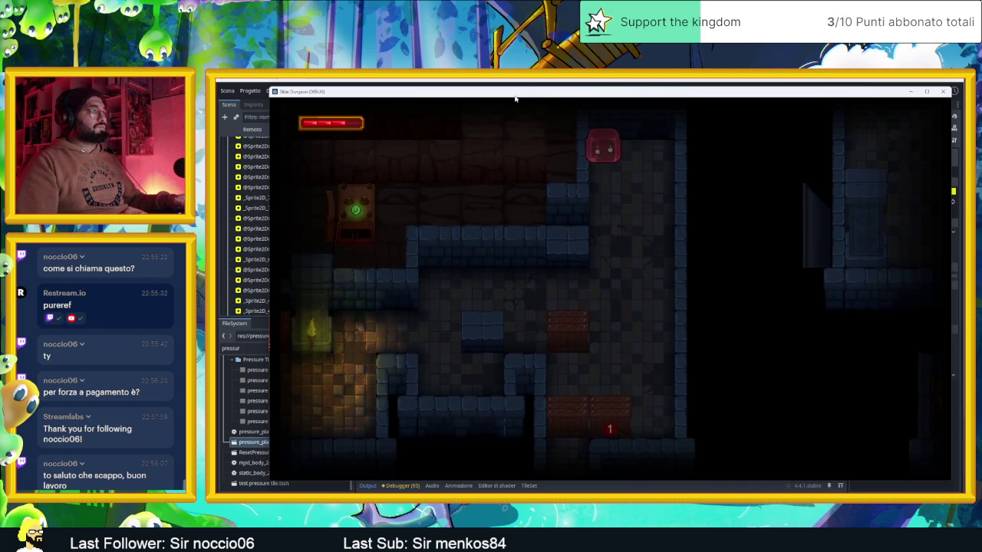
pyautogui.press('Down')
pyautogui.press('Right')
pyautogui.press('Left')
# - Take the slime down out of the room and through the next one, heading down and left
pyautogui.press('Right')
pyautogui.press('Down')
pyautogui.press('Left')
pyautogui.press('Down')
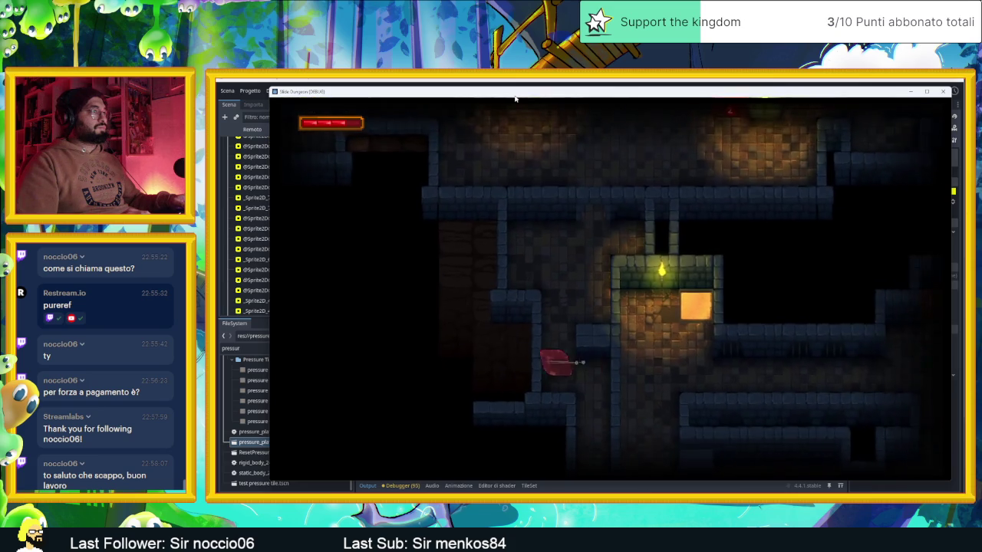
pyautogui.press('Up')
pyautogui.press('Left')
pyautogui.press('Down')
pyautogui.press('Right')
pyautogui.press('Up')
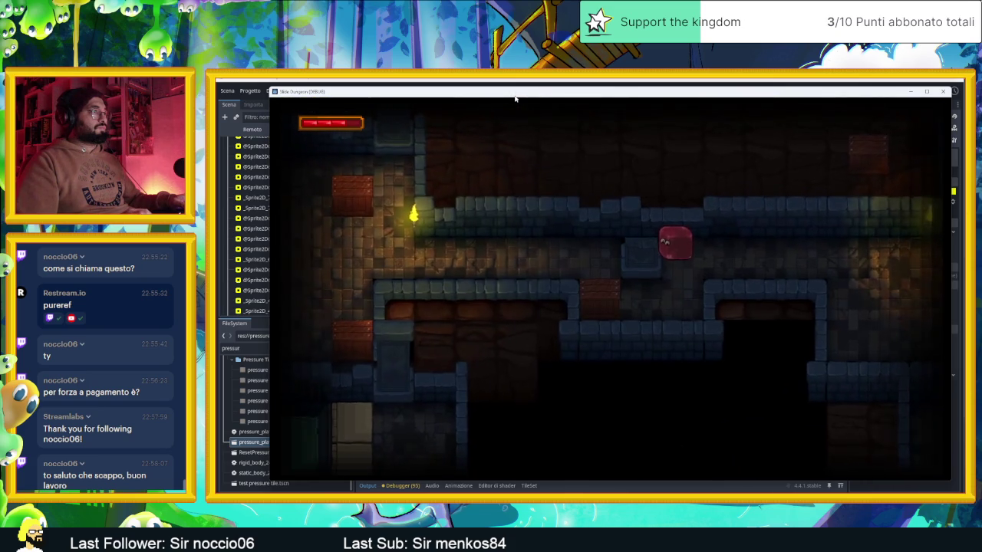
pyautogui.press('Down')
pyautogui.press('Left')
pyautogui.press('Right')
pyautogui.press('Left')
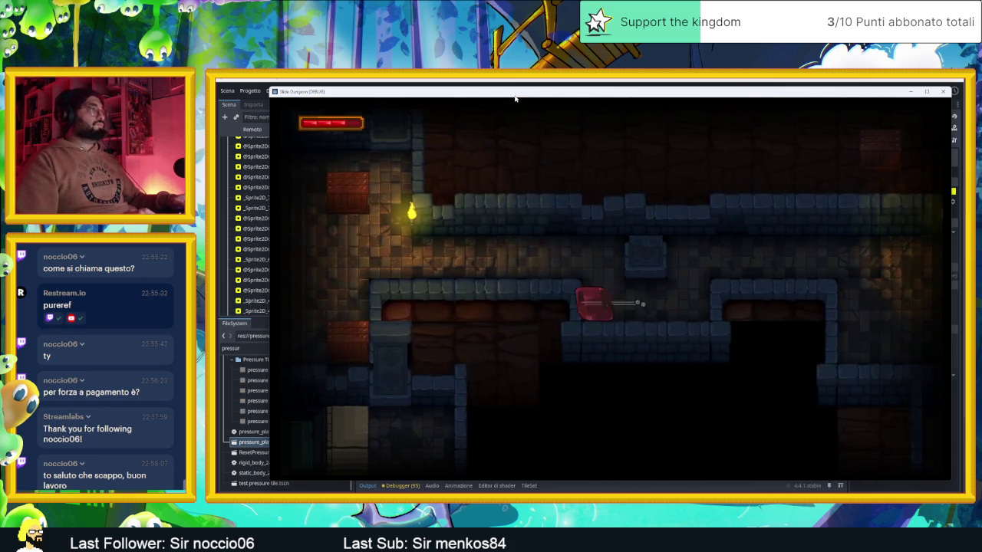
# - Move the slime past the lower crate and out of the last rooms, then stop the game
pyautogui.press('Up')
pyautogui.press('Left')
pyautogui.press('Up')
pyautogui.press('Right')
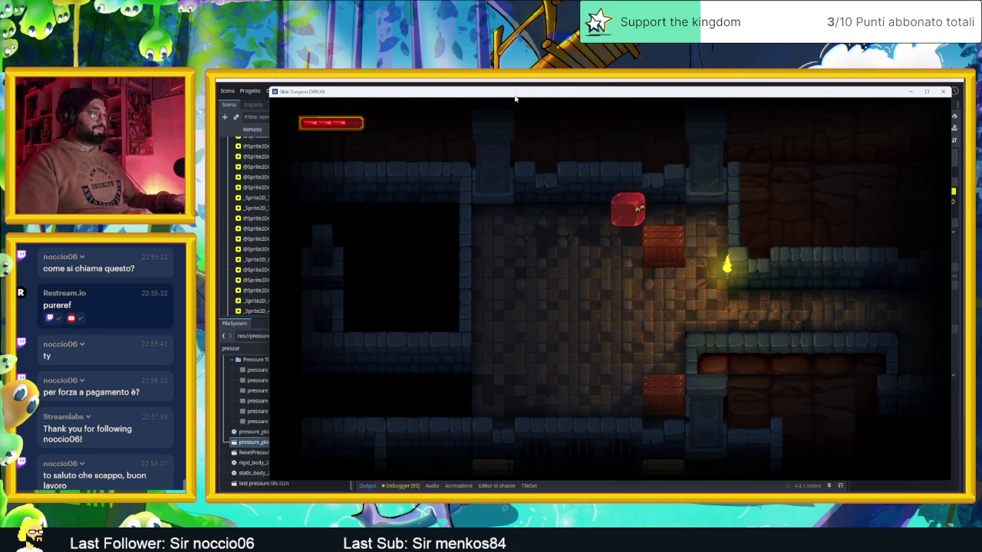
pyautogui.press('Down')
pyautogui.press('Left')
pyautogui.press('Up')
pyautogui.press('Right')
pyautogui.press('Up')
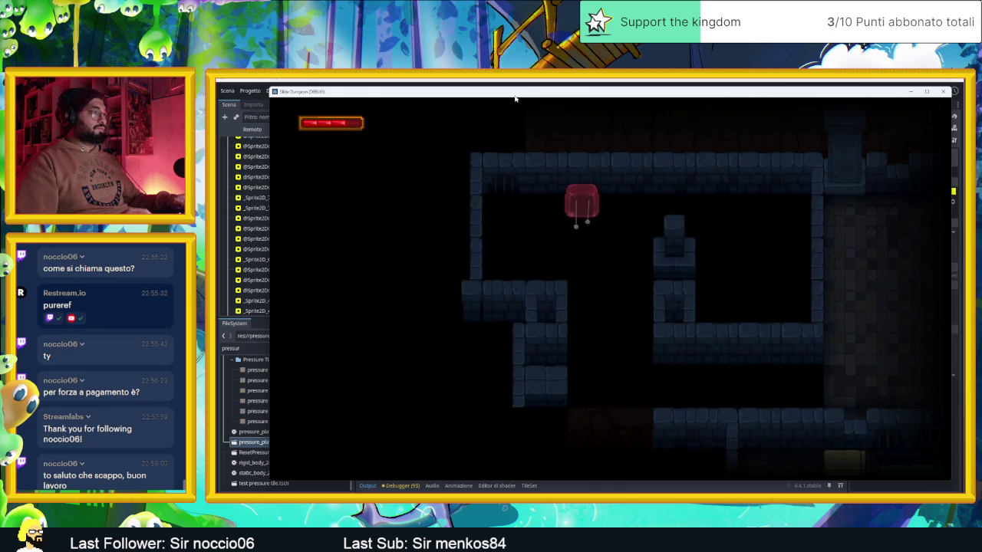
pyautogui.press('Left')
pyautogui.press('Down')
pyautogui.press('Right')
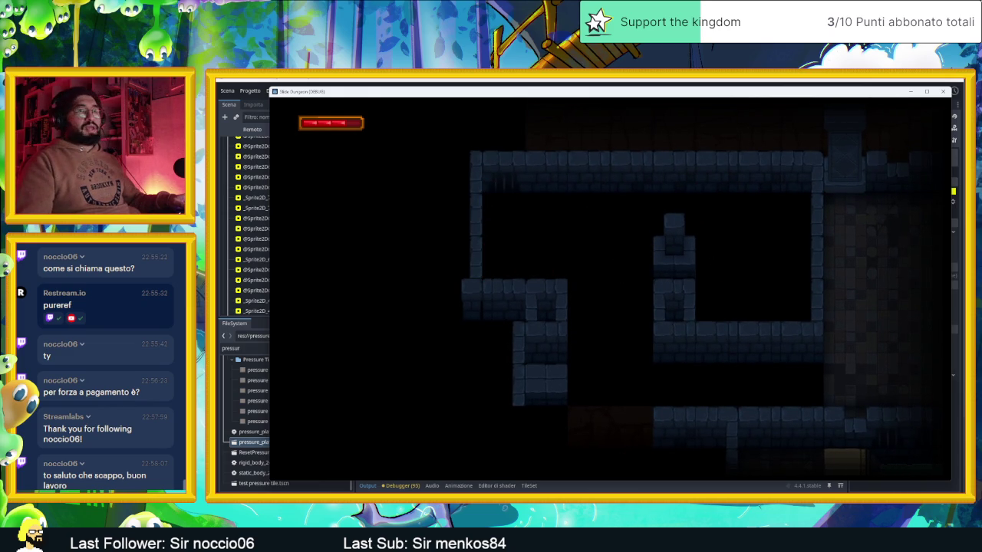
pyautogui.click(942, 91)
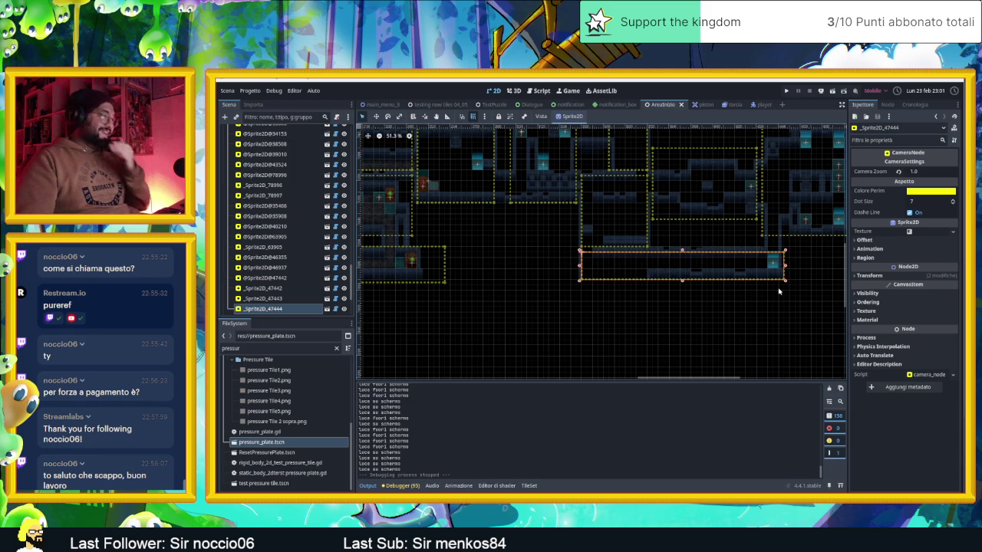
# - Pan and zoom the 2D viewport to bring the rooms with numbered tiles into view
pyautogui.moveTo(776, 287); pyautogui.dragTo(672, 318)
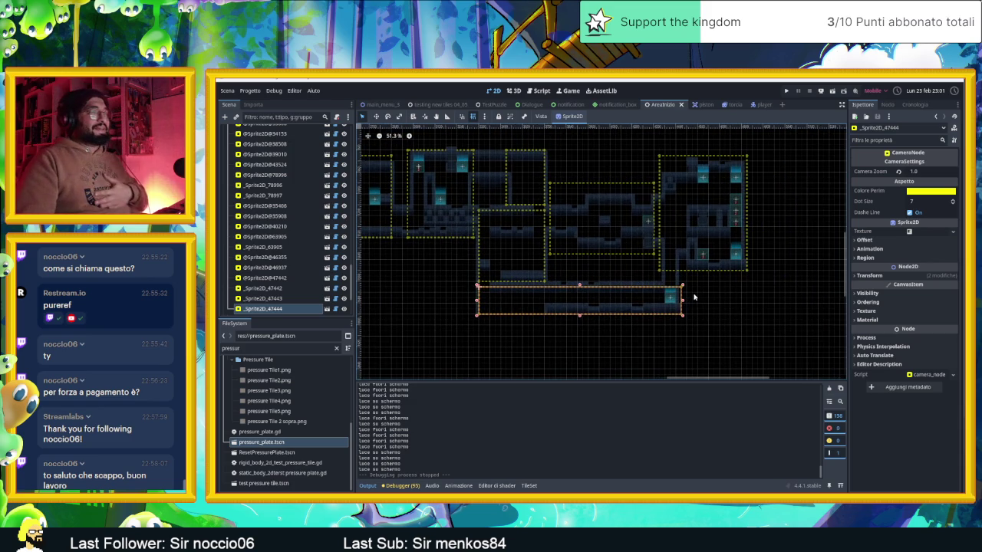
pyautogui.scroll(2, 629, 299)
pyautogui.click(779, 298)
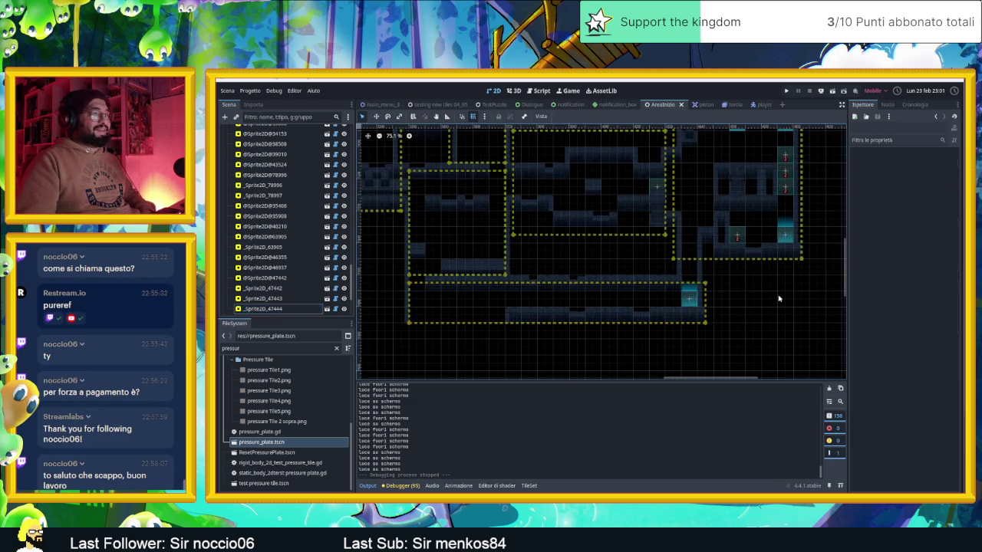
pyautogui.moveTo(743, 297); pyautogui.dragTo(736, 313)
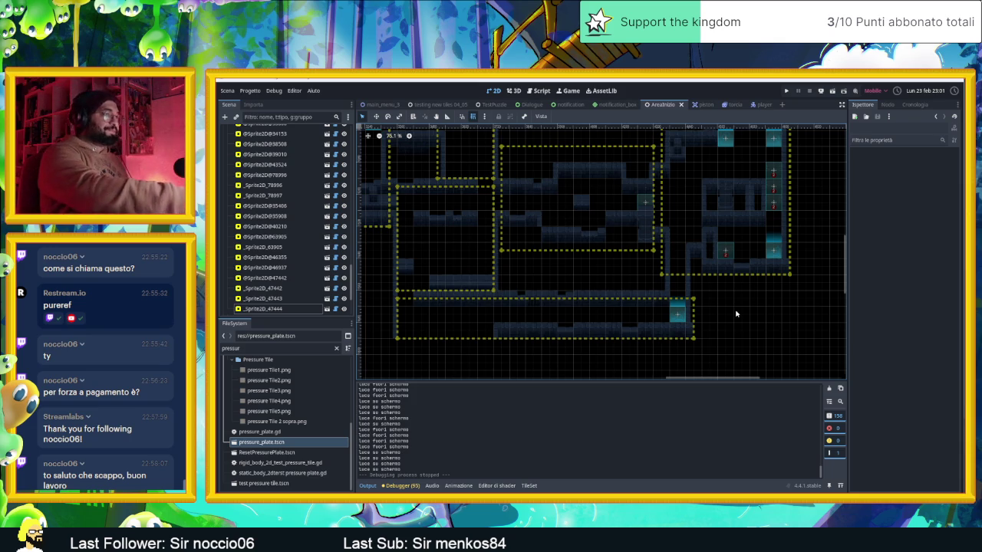
pyautogui.scroll(2, 748, 303)
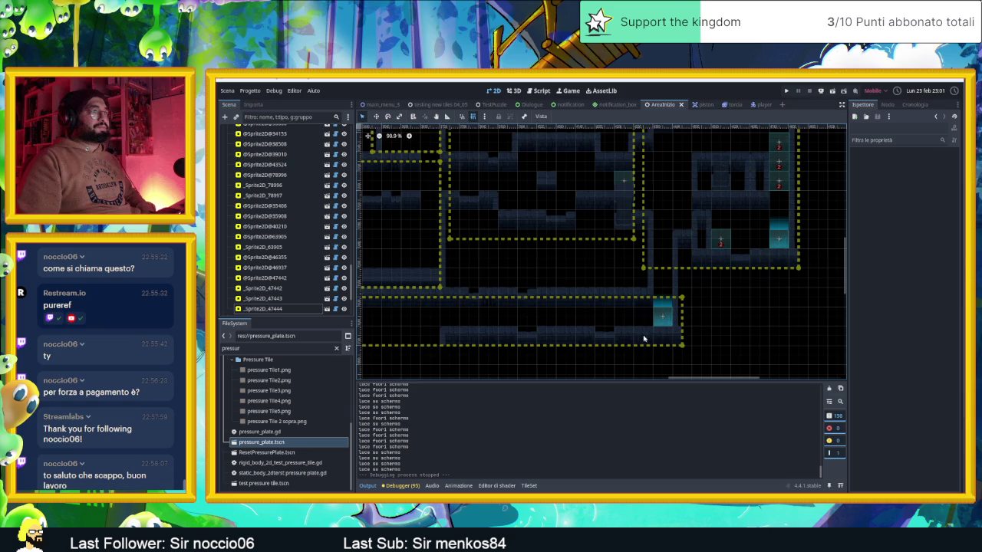
pyautogui.moveTo(815, 259)
pyautogui.mouseDown()
pyautogui.moveTo(721, 296)
pyautogui.moveTo(727, 243)
pyautogui.moveTo(713, 243)
pyautogui.moveTo(725, 302)
pyautogui.mouseUp()
pyautogui.scroll(2, 721, 299)
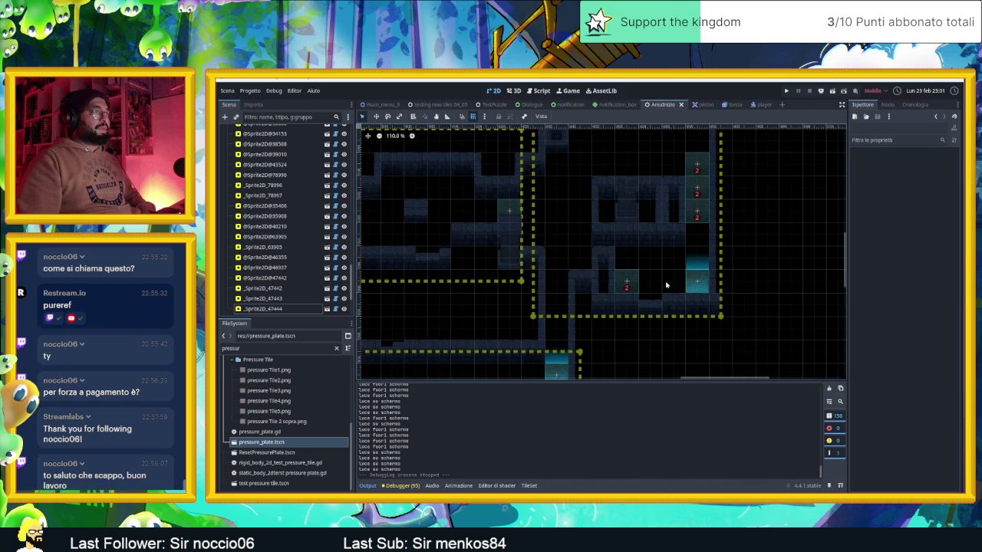
pyautogui.moveTo(625, 297)
pyautogui.mouseDown()
pyautogui.moveTo(704, 212)
pyautogui.moveTo(649, 280)
pyautogui.moveTo(460, 283)
pyautogui.moveTo(474, 290)
pyautogui.mouseUp()
pyautogui.scroll(2, 474, 291)
pyautogui.scroll(10, 307, 244)
pyautogui.scroll(10, 307, 244)
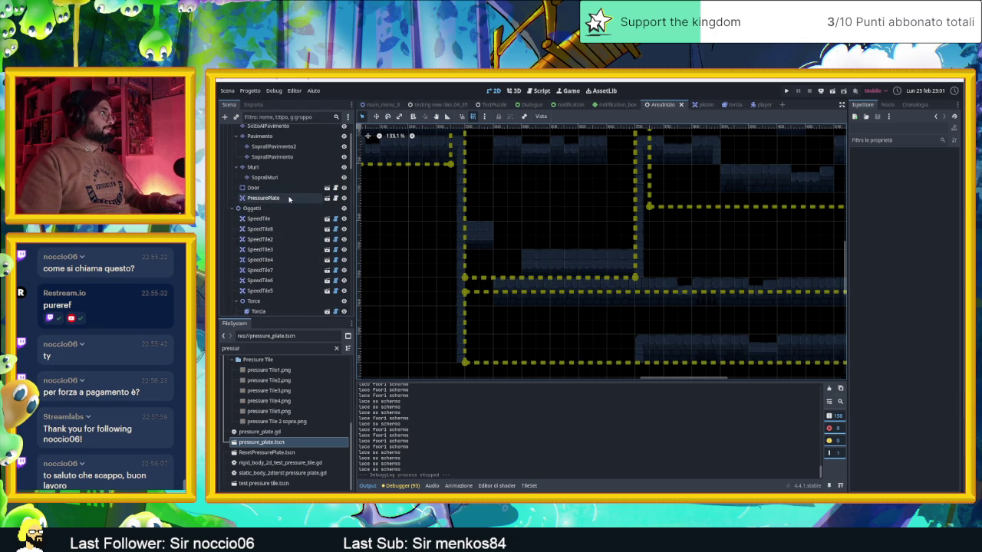
# - Hide CameraNodeContainer via its eye icon so the yellow dashed camera boxes disappear, then select Door
pyautogui.click(275, 188)
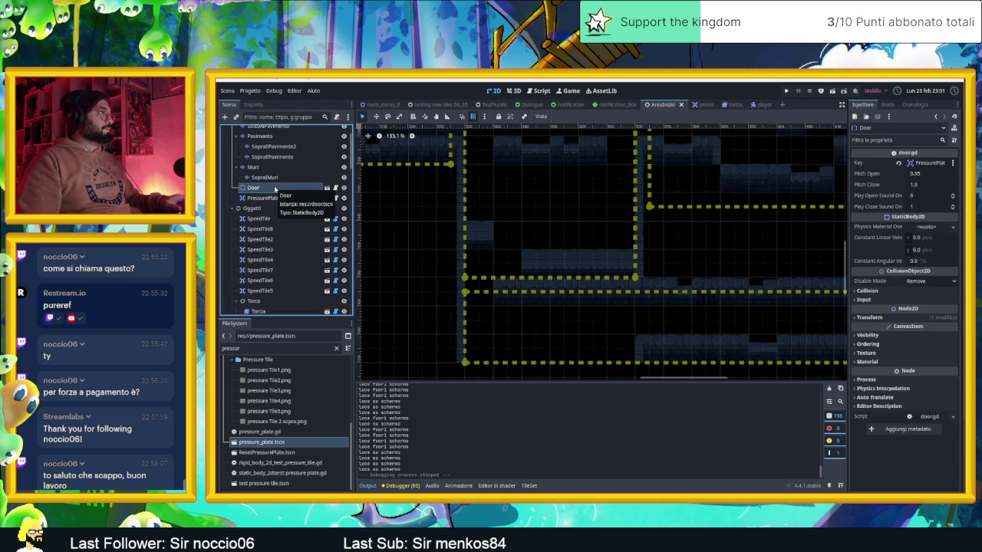
pyautogui.scroll(-2, 454, 232)
pyautogui.scroll(-2, 465, 237)
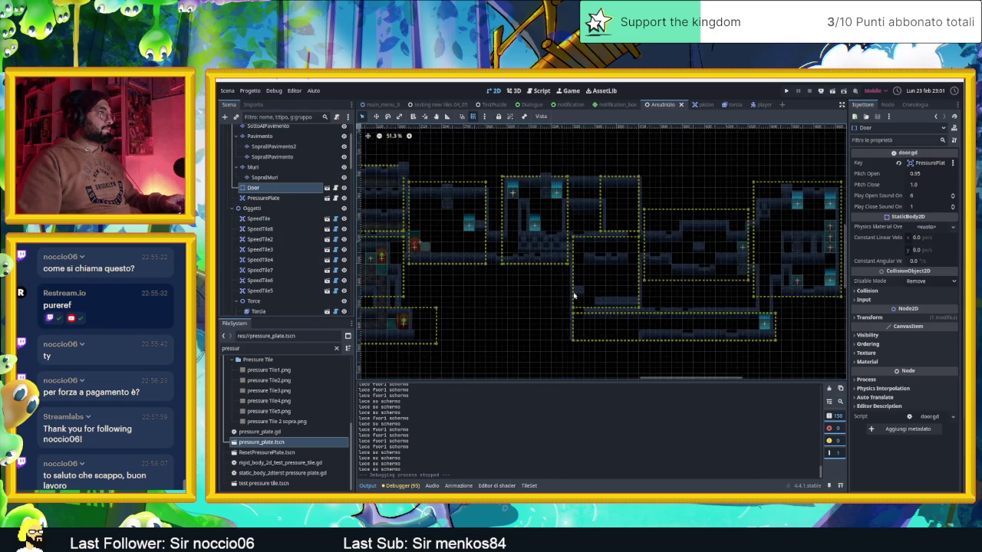
pyautogui.moveTo(535, 299)
pyautogui.mouseDown()
pyautogui.moveTo(626, 301)
pyautogui.moveTo(667, 289)
pyautogui.mouseUp()
pyautogui.moveTo(559, 292); pyautogui.dragTo(613, 286)
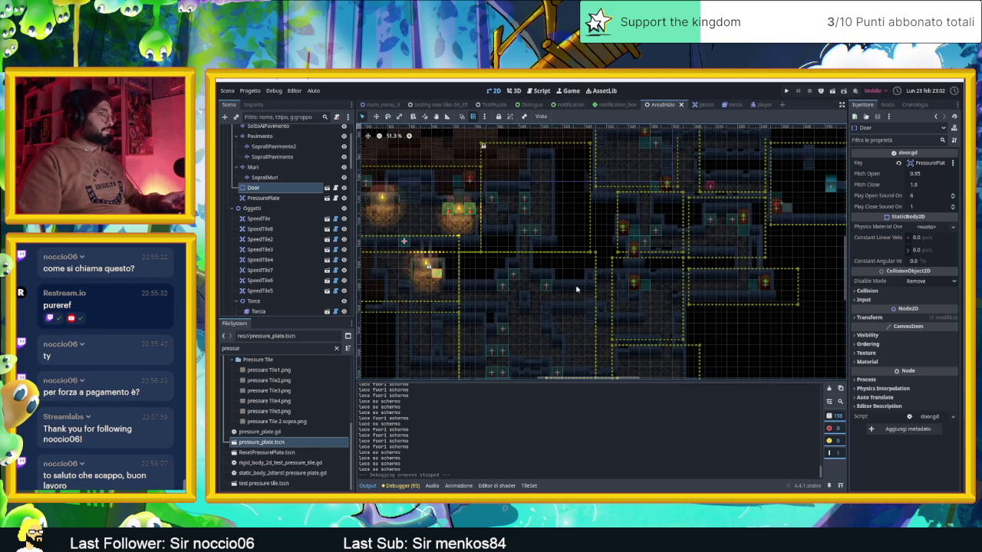
pyautogui.moveTo(511, 277); pyautogui.dragTo(561, 286)
pyautogui.scroll(-10, 336, 249)
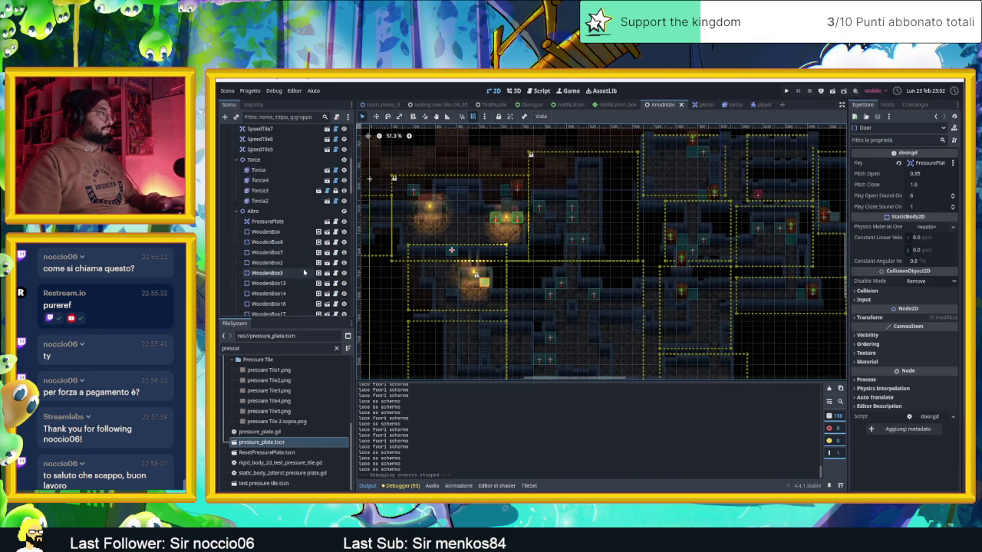
pyautogui.scroll(-5, 307, 276)
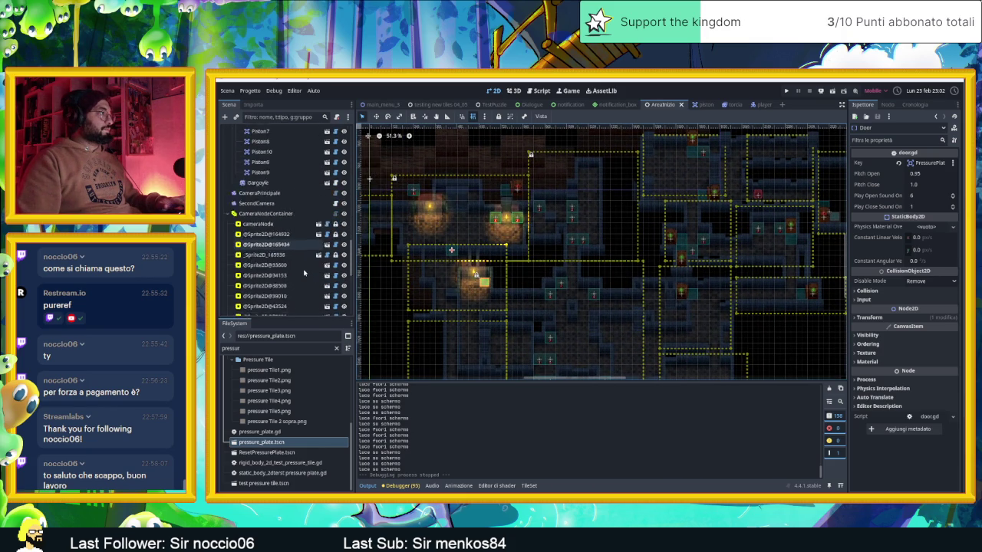
pyautogui.click(342, 189)
pyautogui.scroll(15, 325, 194)
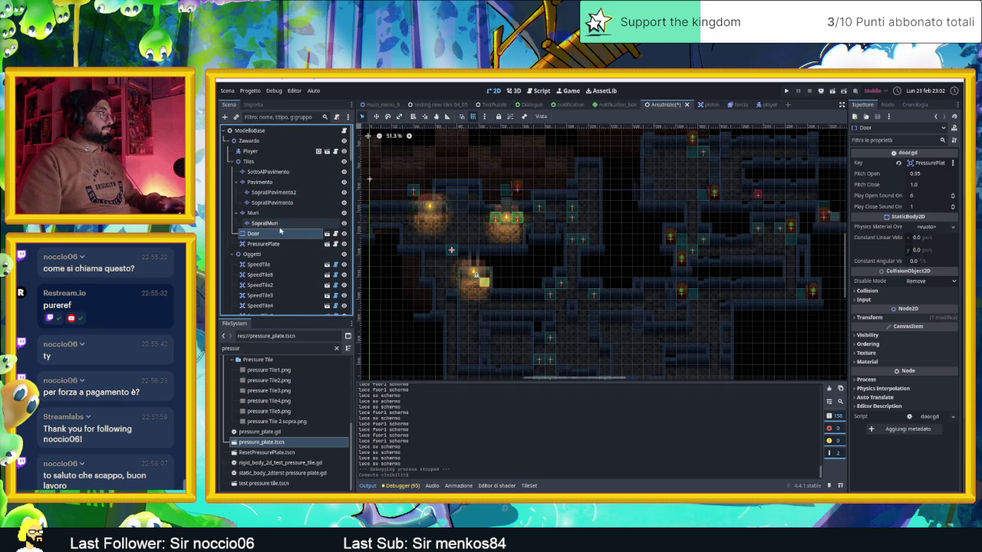
pyautogui.doubleClick(280, 232)
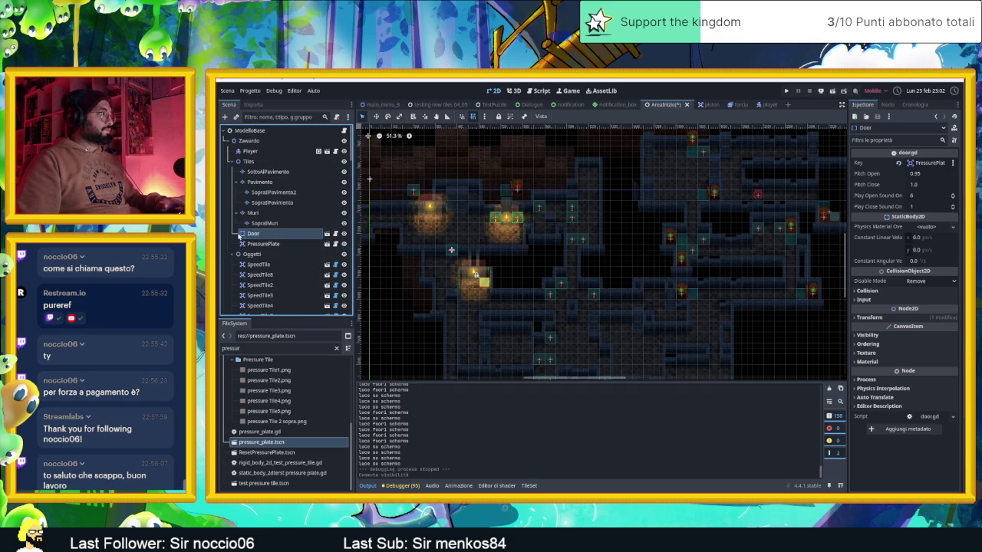
# - Duplicate Door with Ctrl+D and drag the new Door2 to a spot in the lower rooms
pyautogui.hotkey('ctrl', 'd')
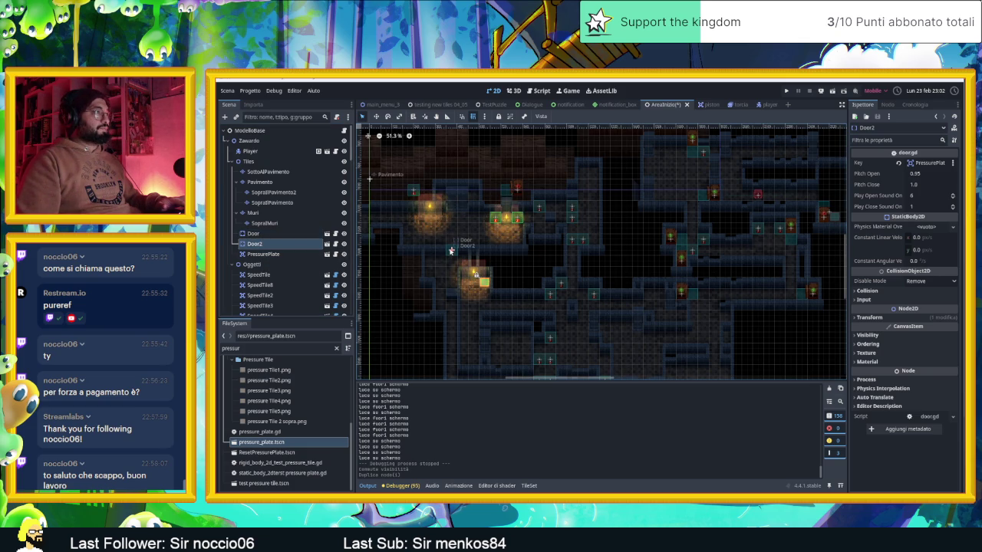
pyautogui.moveTo(491, 256)
pyautogui.mouseDown()
pyautogui.moveTo(833, 283)
pyautogui.moveTo(389, 285)
pyautogui.mouseUp()
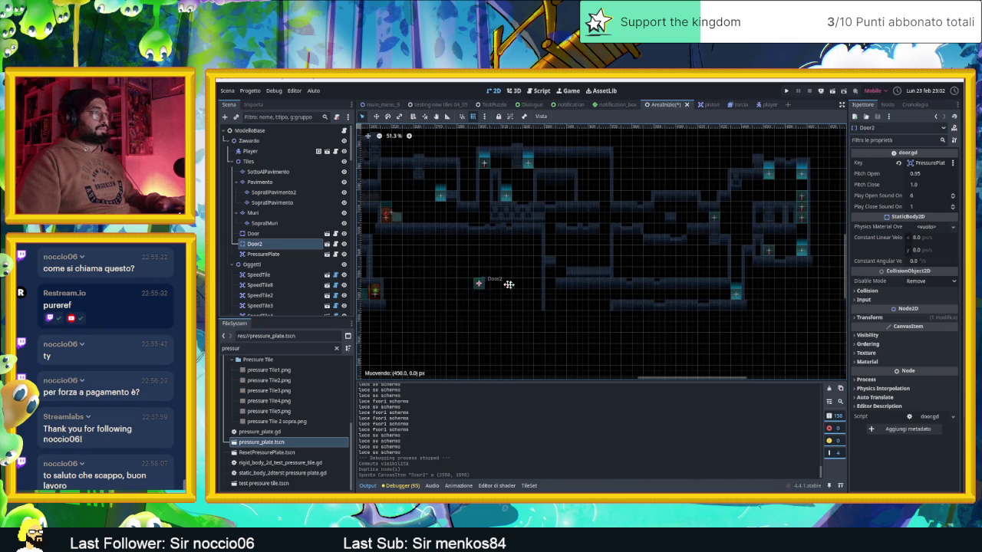
pyautogui.moveTo(551, 286); pyautogui.dragTo(550, 284)
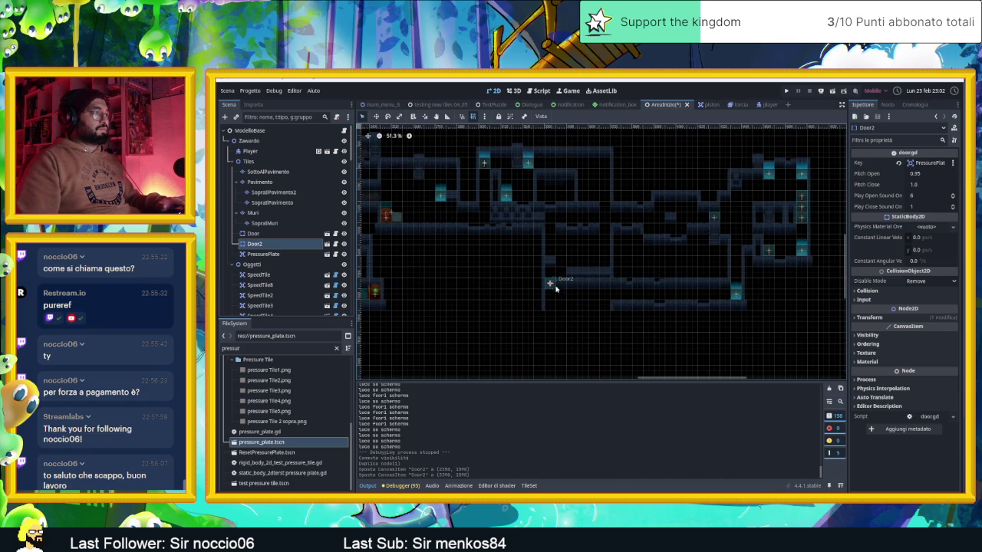
pyautogui.scroll(7, 551, 282)
pyautogui.click(574, 332)
pyautogui.scroll(-5, 586, 323)
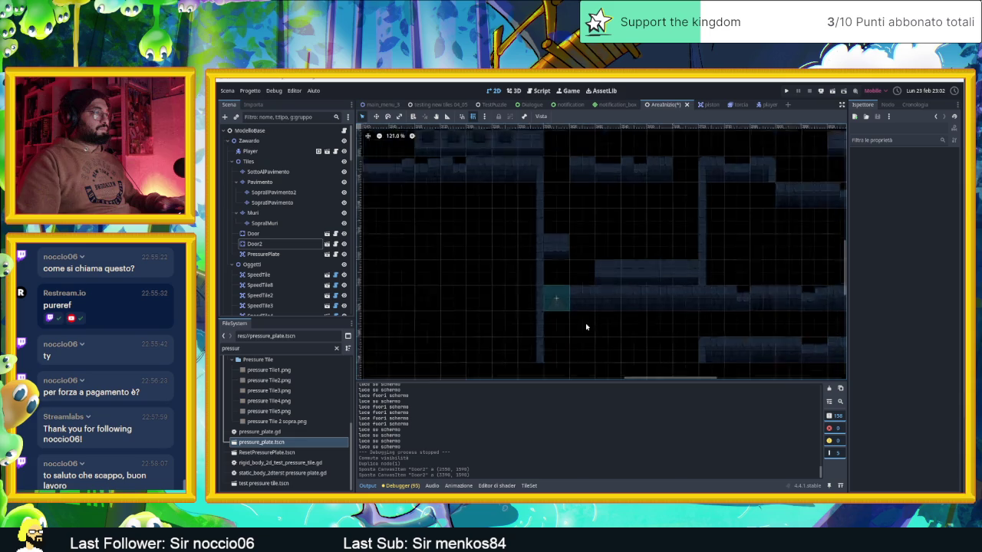
pyautogui.moveTo(603, 327); pyautogui.dragTo(517, 336)
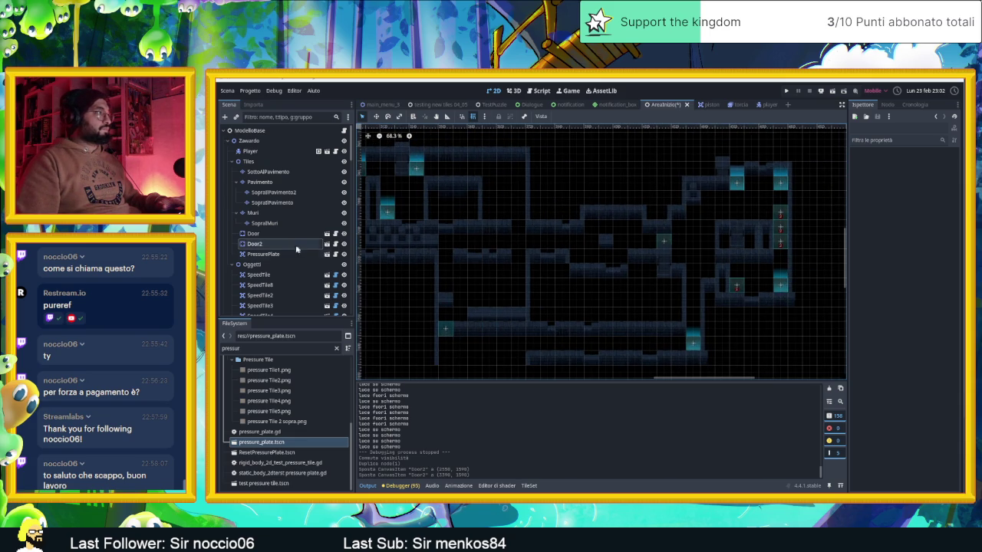
# - Duplicate PressurePlate and rename the copy PressurePlateD2
pyautogui.click(285, 255)
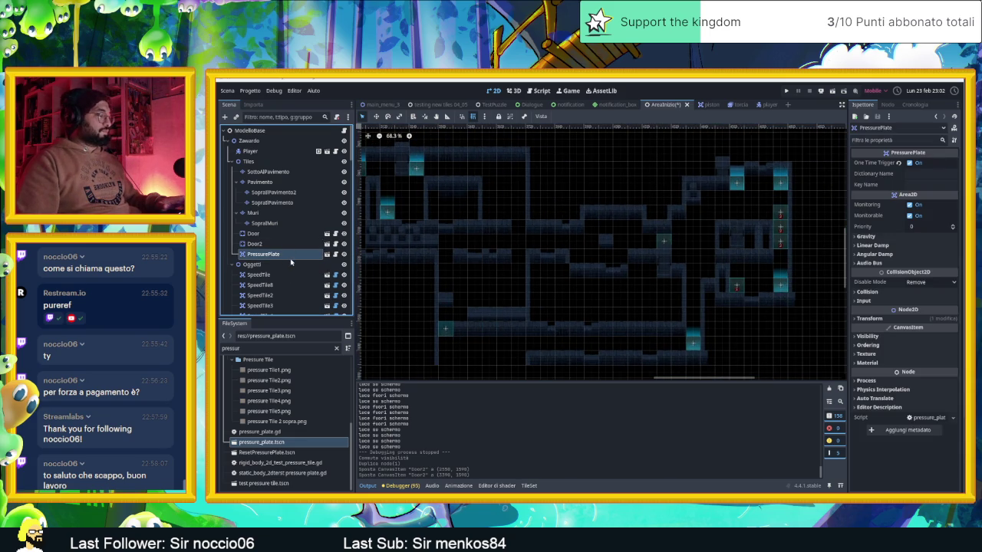
pyautogui.hotkey('ctrl', 'd')
pyautogui.doubleClick(285, 264)
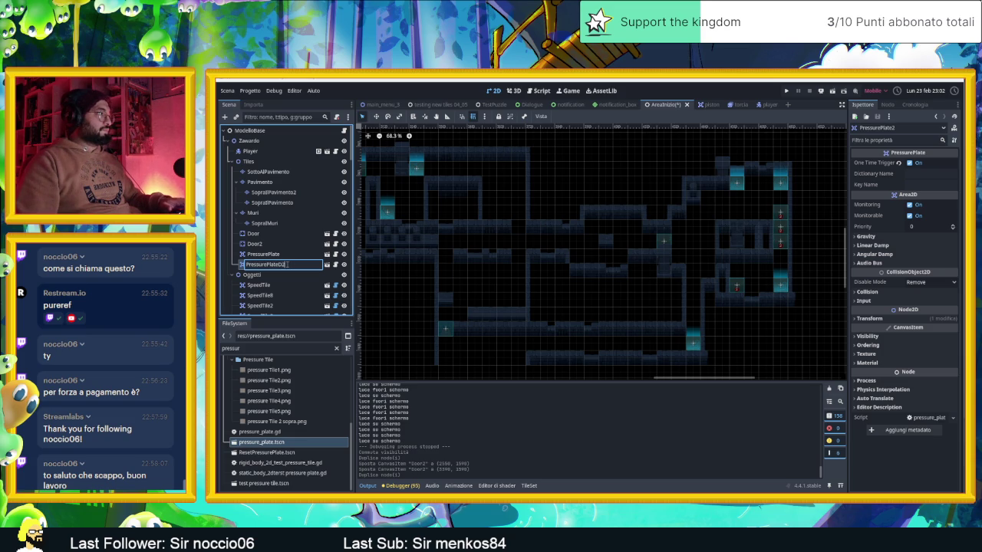
pyautogui.press('Return')
# - Drag PressurePlateD2 into the numbered-tile room, just above Door2
pyautogui.hscroll(1, 636, 305)
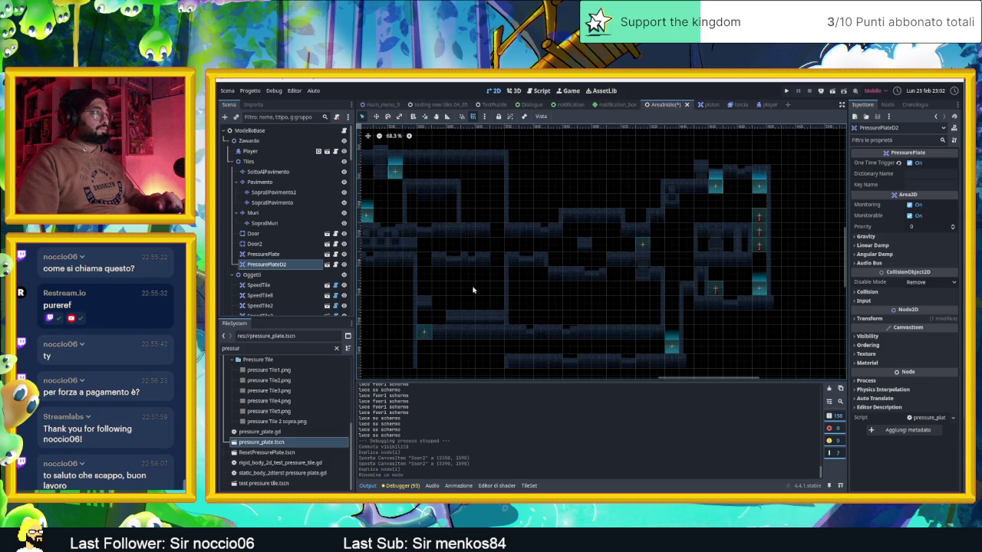
pyautogui.click(377, 117)
pyautogui.moveTo(420, 226)
pyautogui.mouseDown()
pyautogui.moveTo(736, 260)
pyautogui.moveTo(505, 283)
pyautogui.mouseUp()
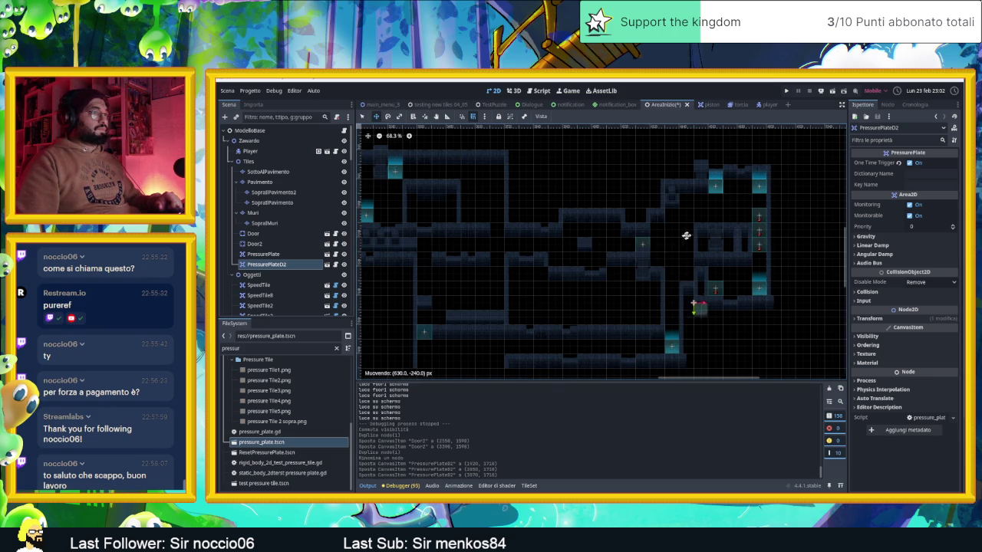
pyautogui.moveTo(697, 209); pyautogui.dragTo(698, 211)
pyautogui.scroll(6, 721, 253)
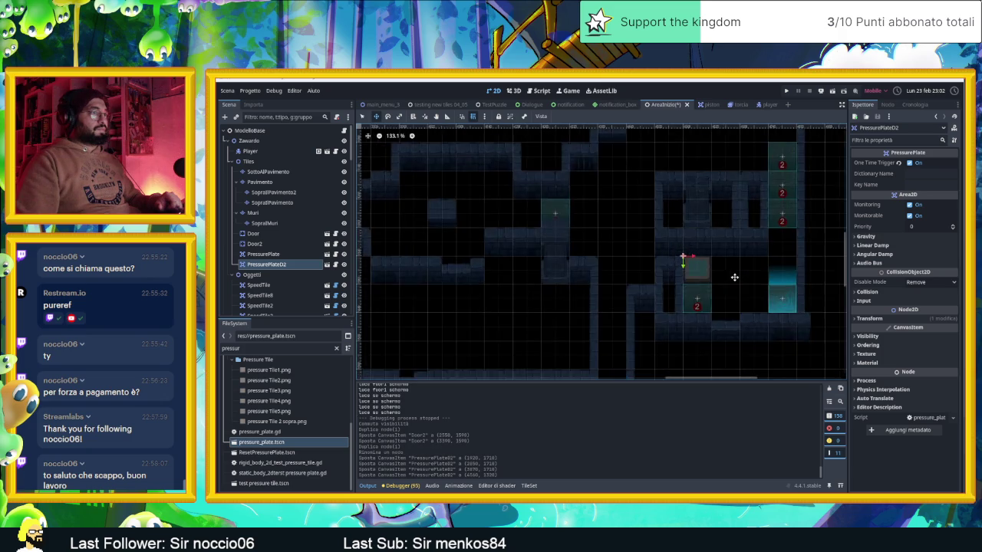
pyautogui.scroll(-3, 731, 278)
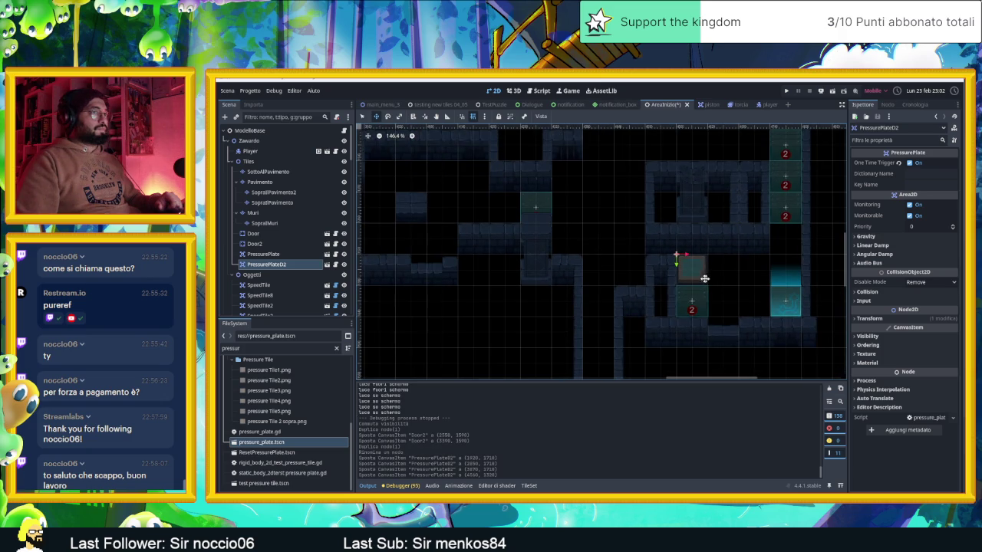
pyautogui.click(319, 245)
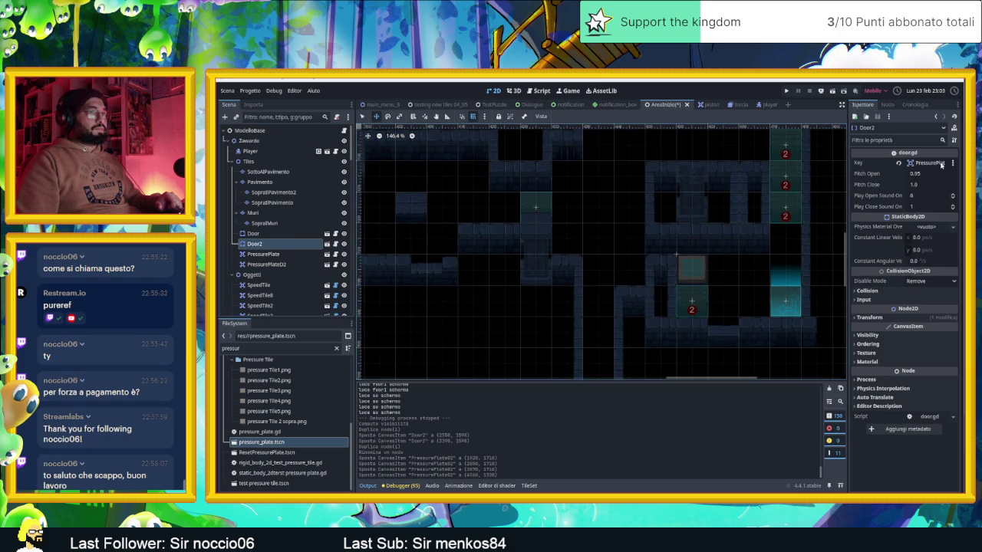
# - Set Door2's Key to PressurePlateD2, then save and run the level
pyautogui.click(899, 163)
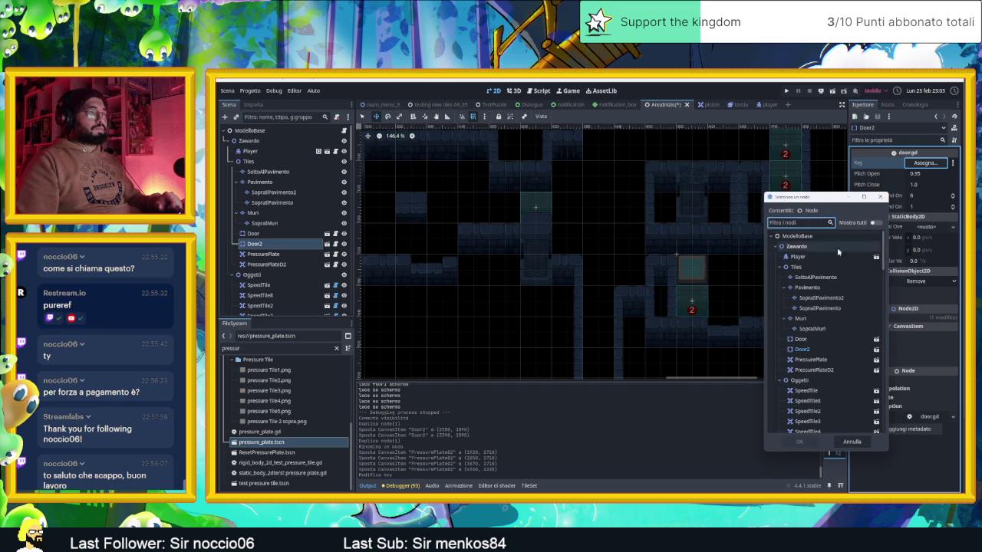
pyautogui.scroll(-1, 837, 303)
pyautogui.click(815, 346)
pyautogui.click(800, 442)
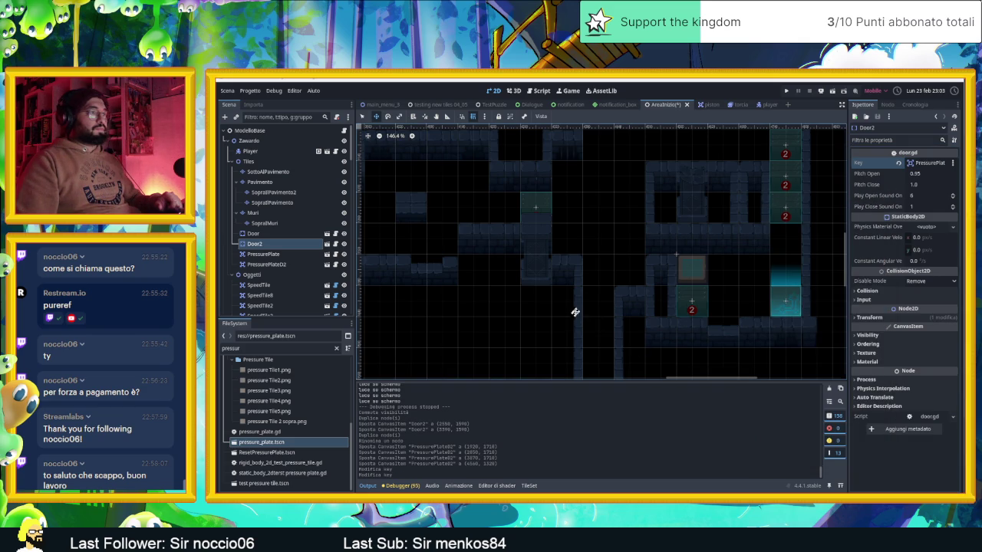
pyautogui.click(834, 90)
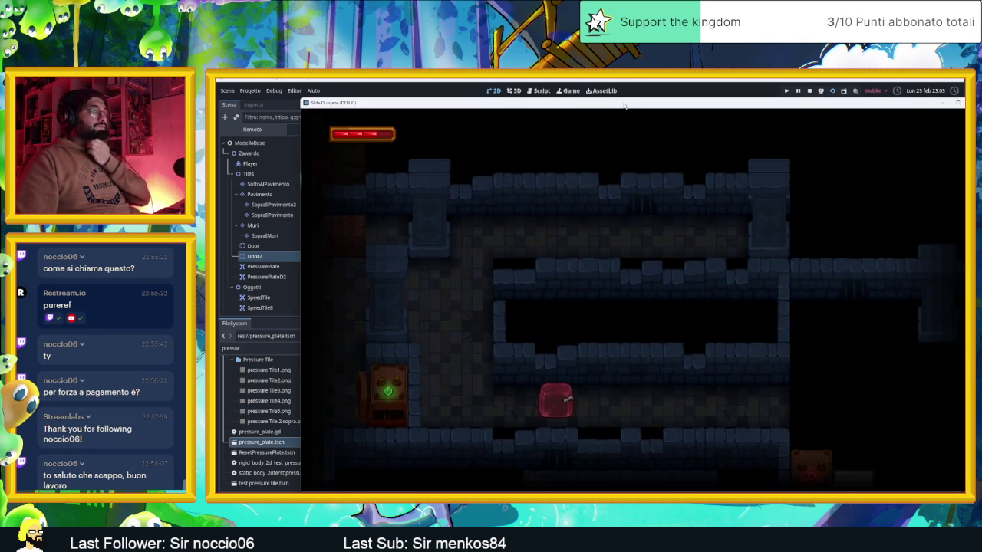
# - Slide the slime through the corridors and past the door onto the first pressure plate
pyautogui.press('Left')
pyautogui.press('Down')
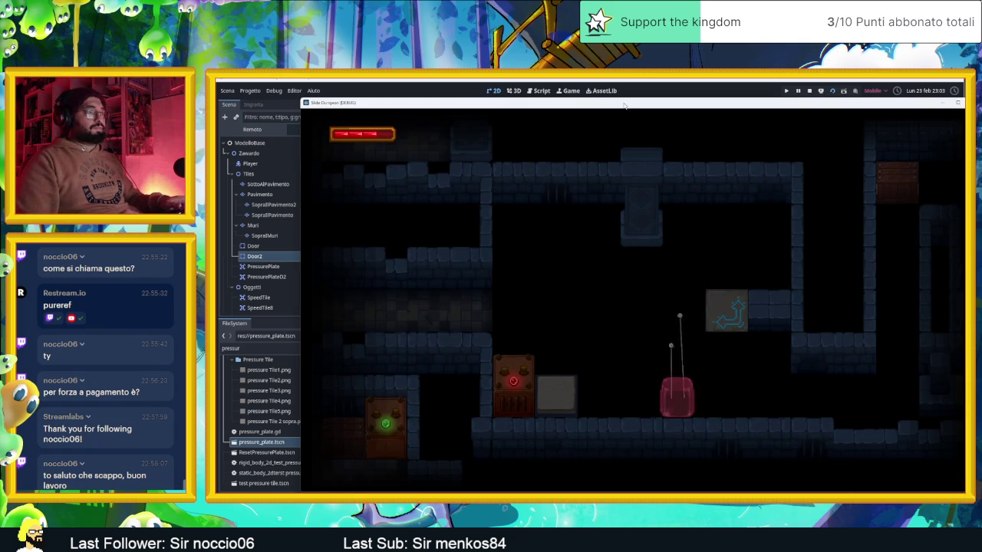
pyautogui.press('Up')
pyautogui.press('Right')
pyautogui.press('Down')
pyautogui.press('Down')
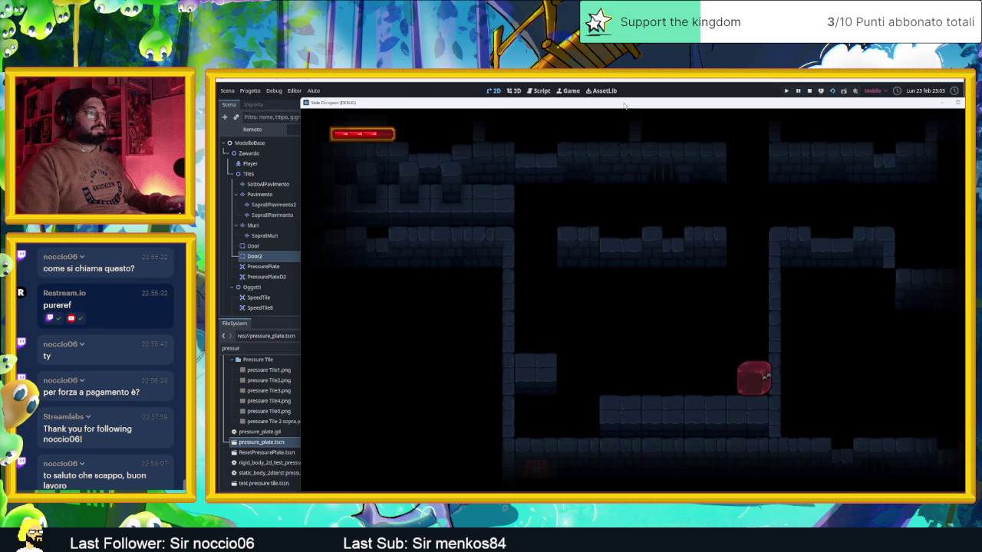
pyautogui.press('Left')
pyautogui.press('Up')
pyautogui.press('Left')
pyautogui.press('Right')
pyautogui.press('Down')
pyautogui.press('Left')
pyautogui.press('Down')
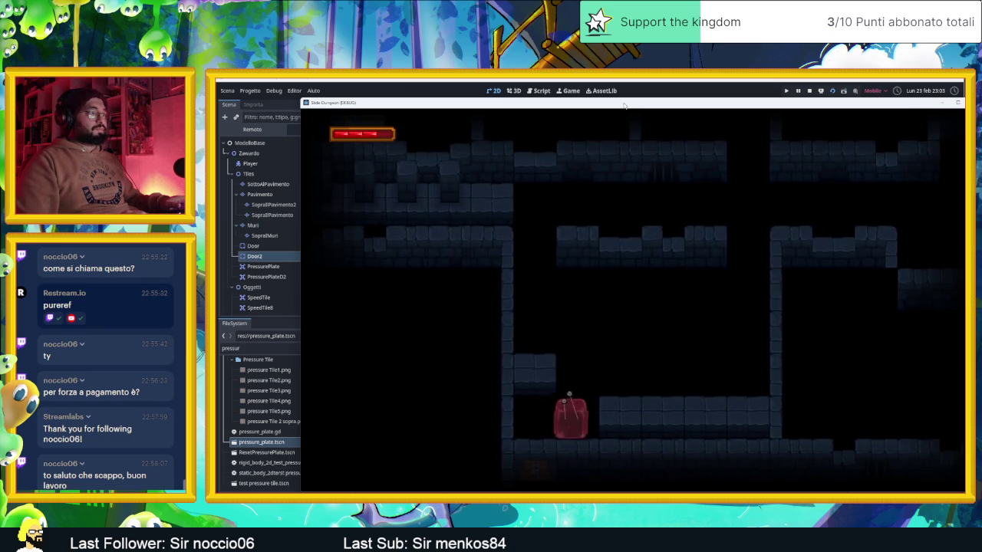
pyautogui.press('Left')
pyautogui.press('Right')
pyautogui.press('Up')
pyautogui.press('Left')
pyautogui.press('Up')
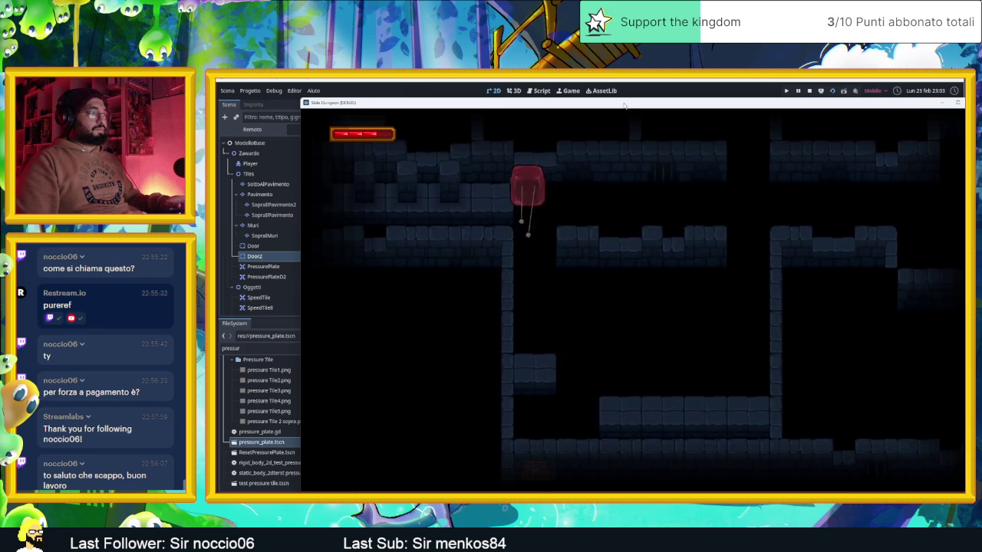
pyautogui.press('Right')
pyautogui.press('Down')
pyautogui.press('Up')
pyautogui.press('Right')
pyautogui.press('Down')
pyautogui.press('Right')
pyautogui.press('Left')
pyautogui.press('Up')
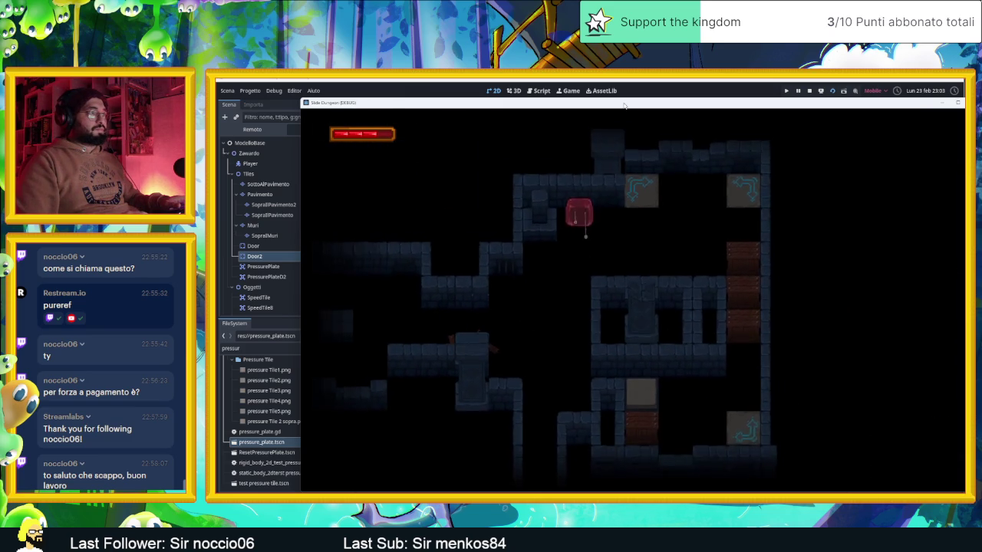
pyautogui.press('Down')
pyautogui.press('Up')
pyautogui.press('Right')
pyautogui.press('Left')
pyautogui.press('Up')
pyautogui.press('Down')
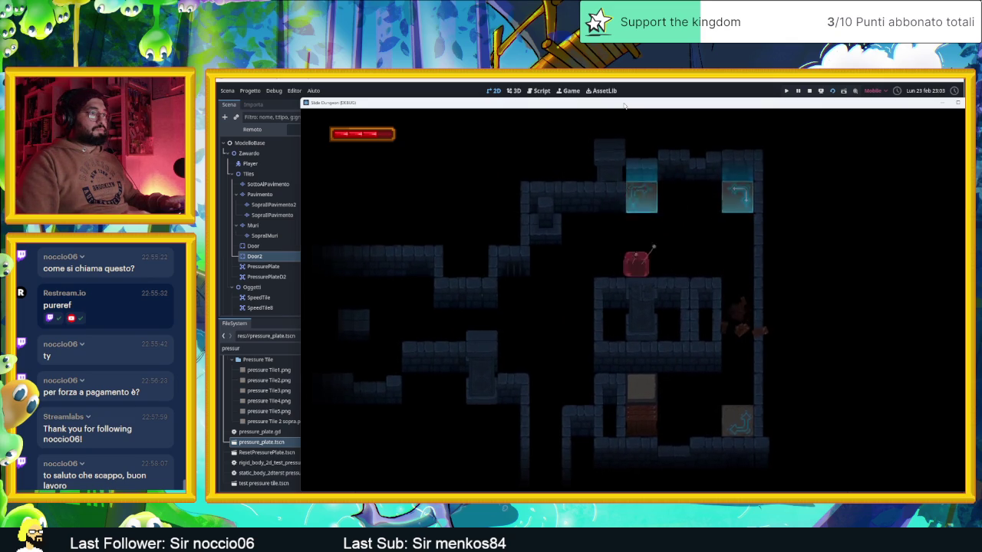
# - Guide the slime across the next rooms onto the second pressure plate
pyautogui.press('Right')
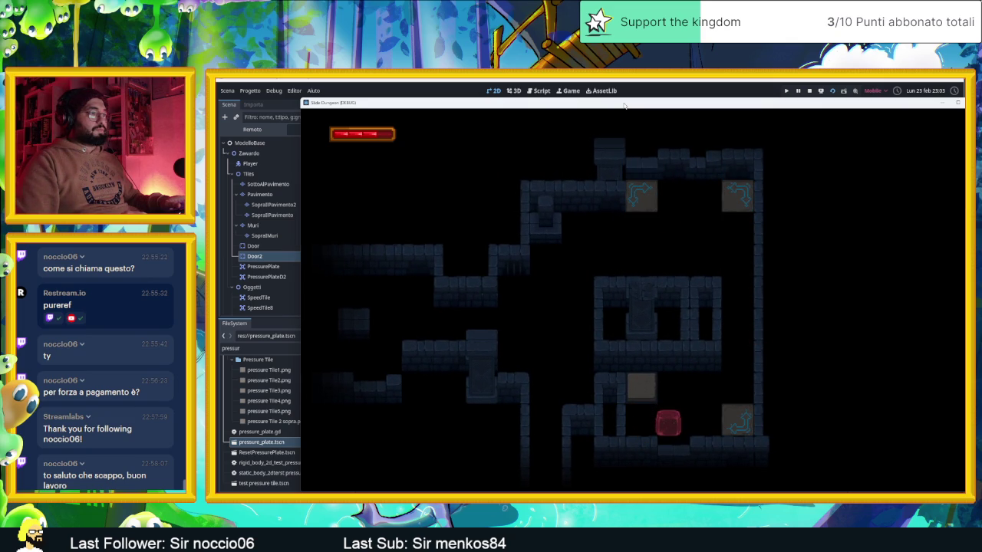
pyautogui.press('Up')
pyautogui.press('Right')
pyautogui.press('Up')
pyautogui.press('Left')
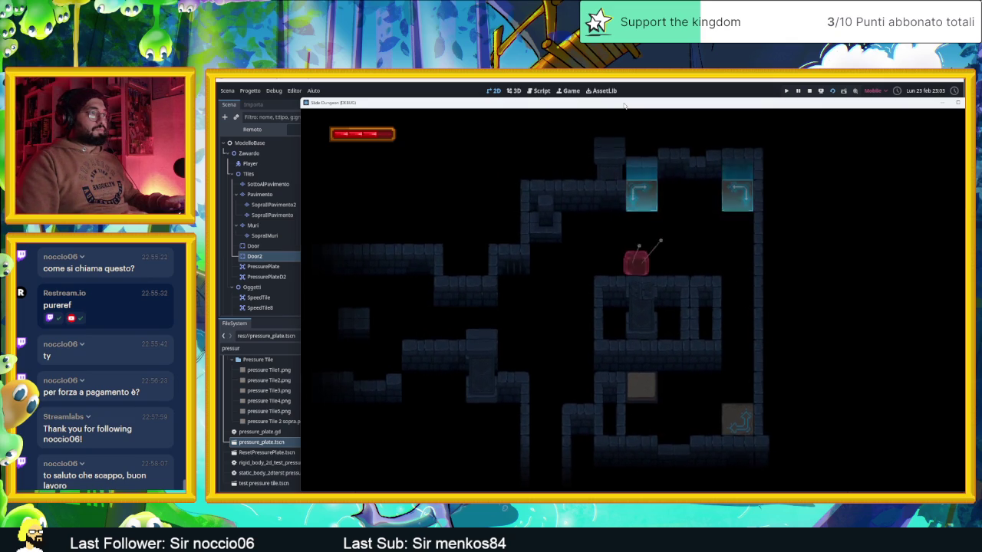
pyautogui.press('Down')
pyautogui.press('Left')
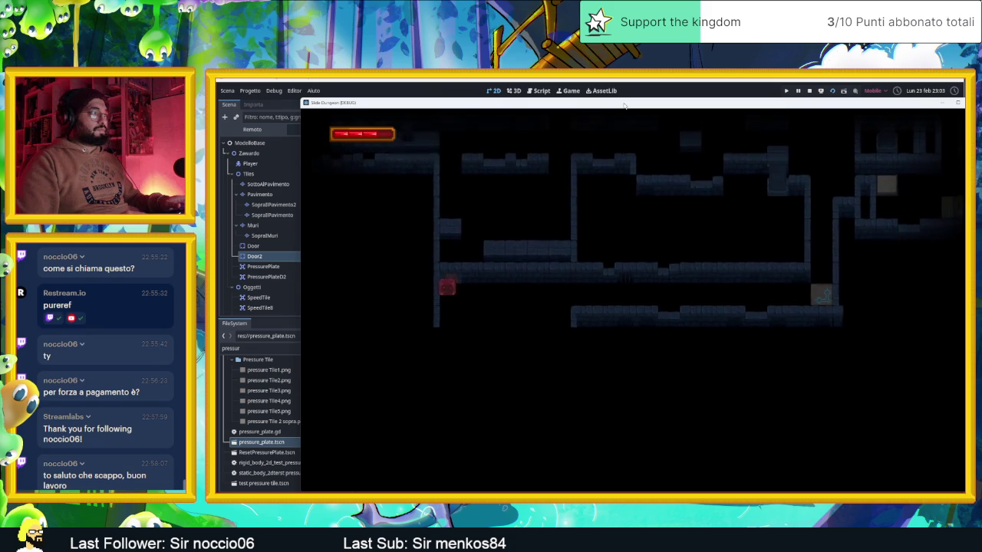
pyautogui.press('Right')
pyautogui.press('Up')
pyautogui.press('Right')
pyautogui.press('Down')
pyautogui.press('Left')
pyautogui.press('Up')
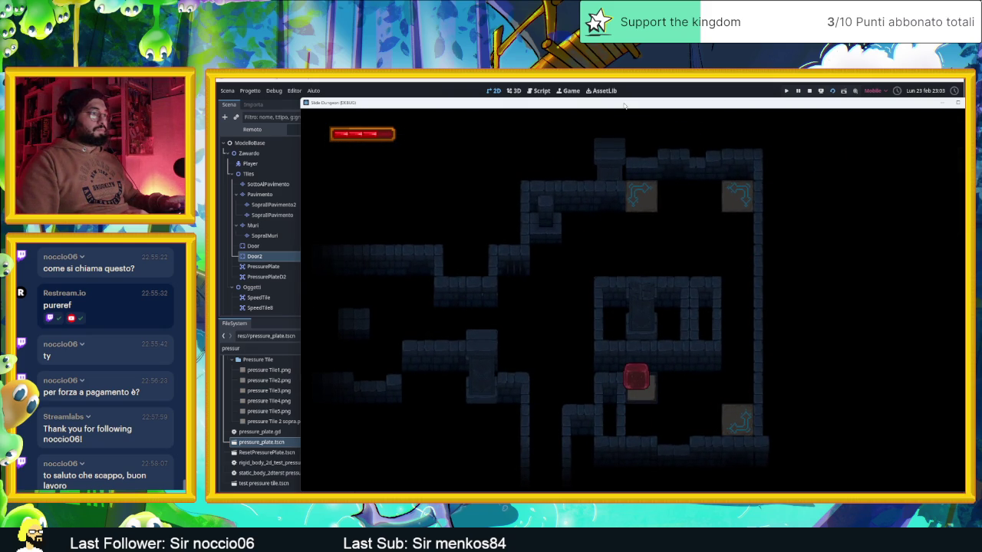
pyautogui.press('Down')
# - Slide the slime down through the remaining rooms, then stop the debug game
pyautogui.press('Up')
pyautogui.press('Left')
pyautogui.press('Down')
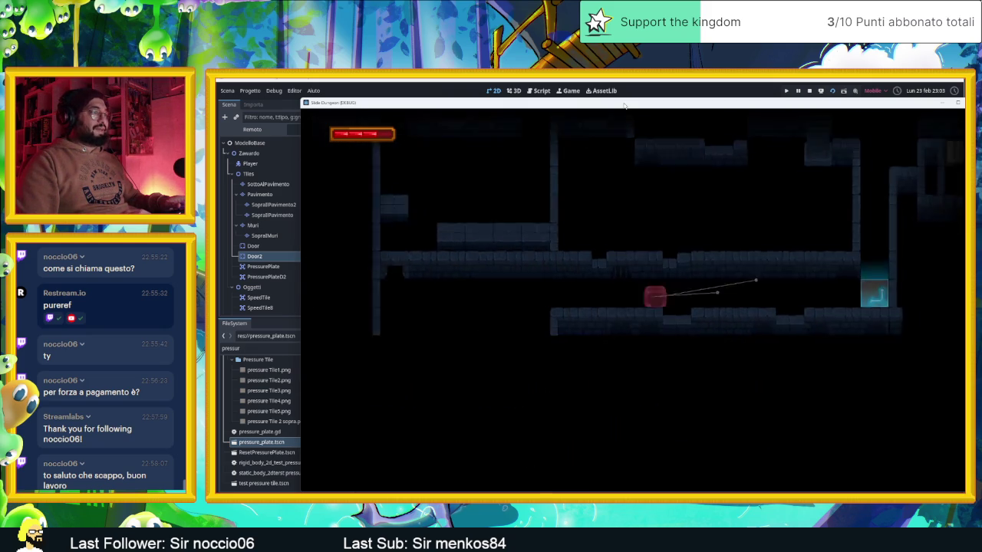
pyautogui.press('Down')
pyautogui.press('Up')
pyautogui.press('Right')
pyautogui.press('Down')
pyautogui.press('Left')
pyautogui.press('Down')
pyautogui.press('Left')
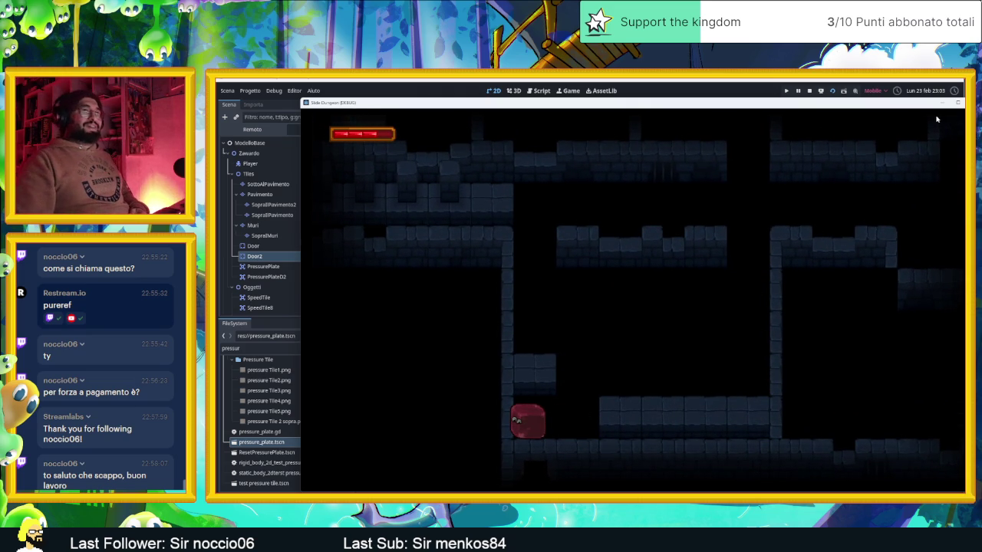
pyautogui.click(958, 102)
# - Zoom out over the whole level and select the CameraPrincipale node
pyautogui.scroll(-5, 592, 263)
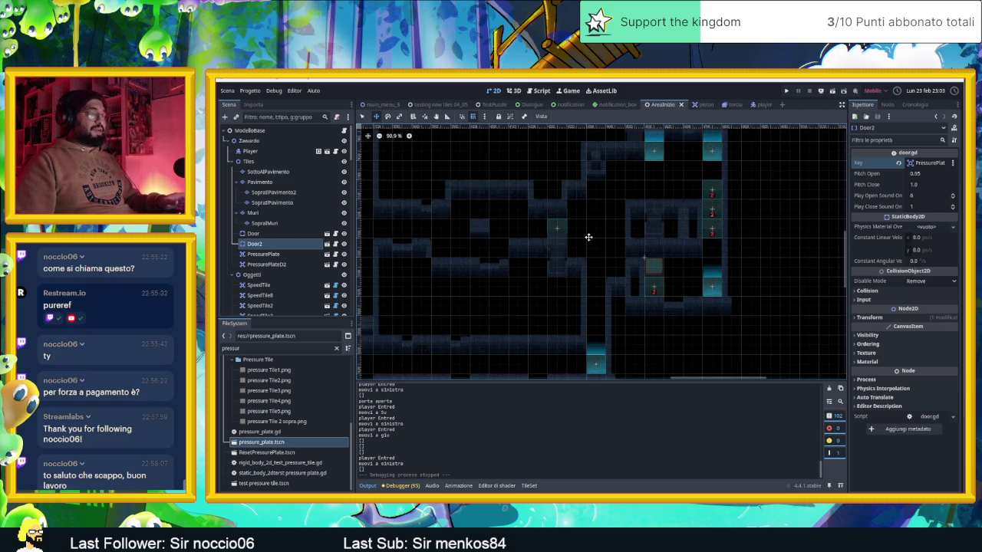
pyautogui.scroll(-5, 589, 237)
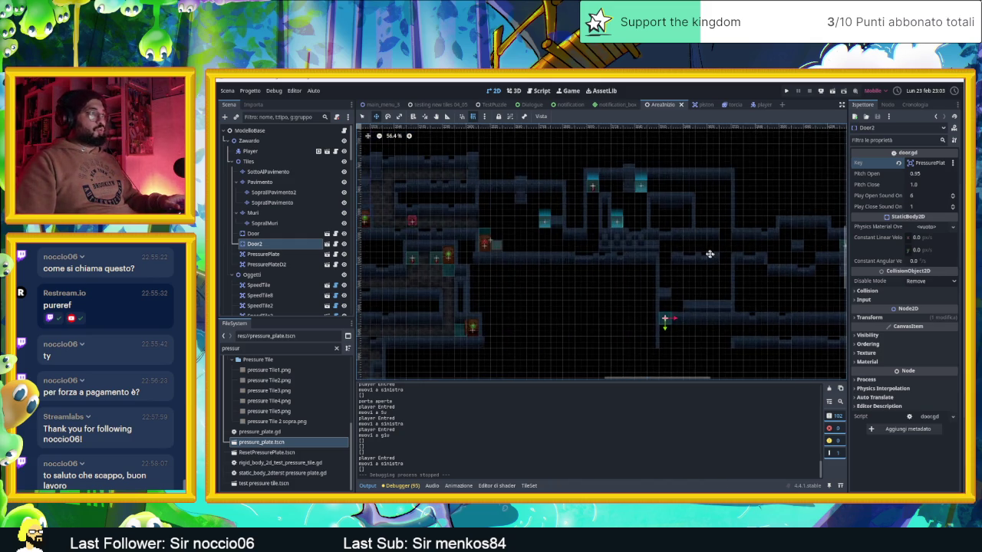
pyautogui.scroll(-5, 710, 254)
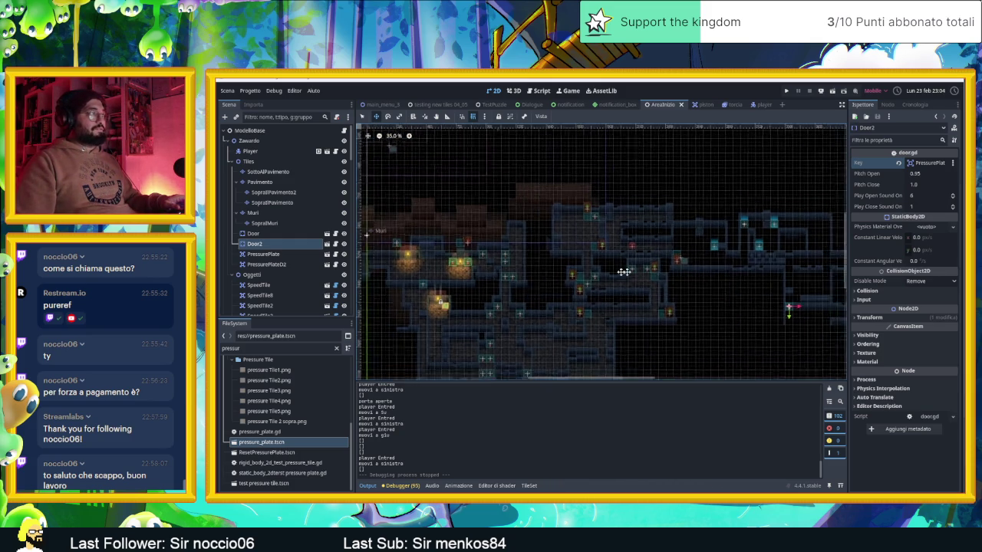
pyautogui.scroll(-2, 575, 265)
pyautogui.scroll(1, 675, 298)
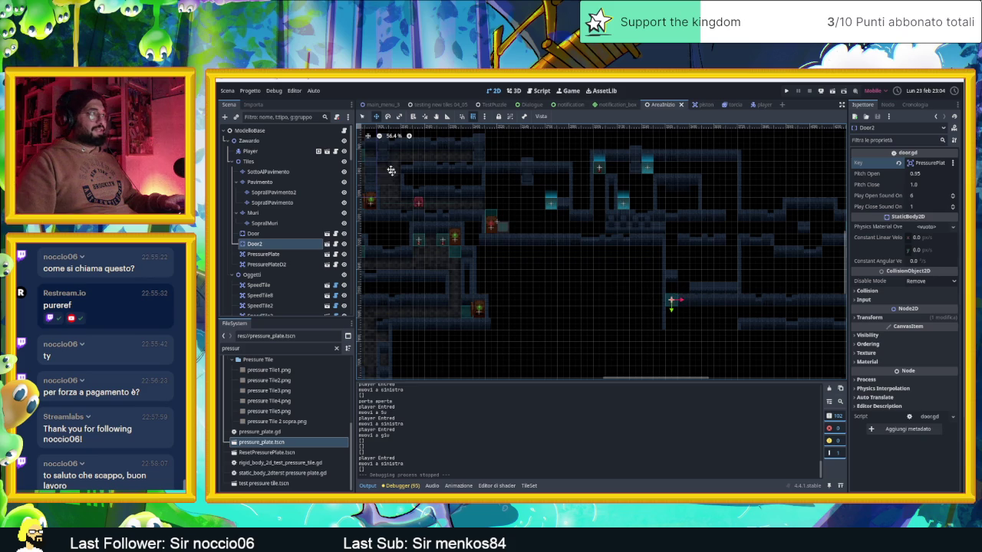
pyautogui.scroll(-15, 322, 276)
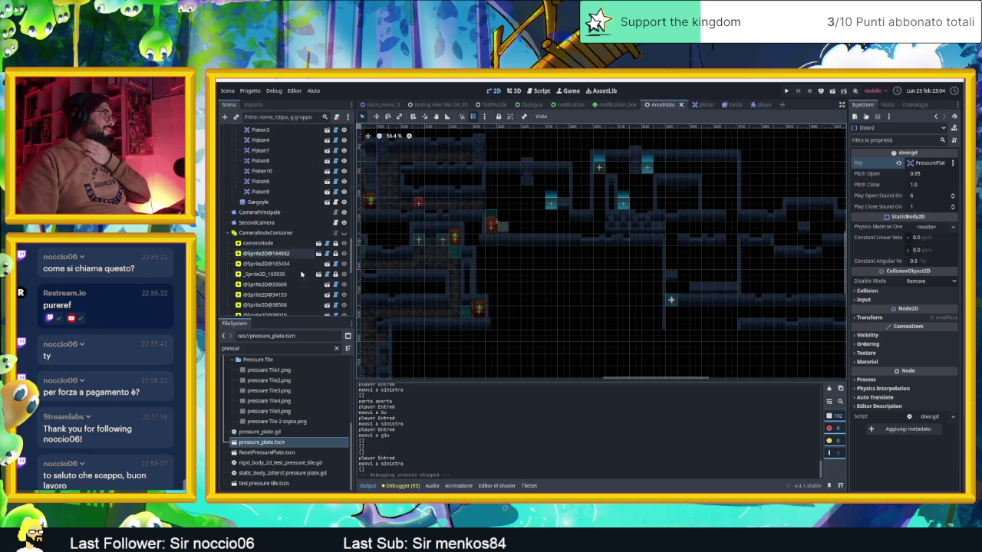
pyautogui.scroll(-2, 311, 250)
pyautogui.click(265, 189)
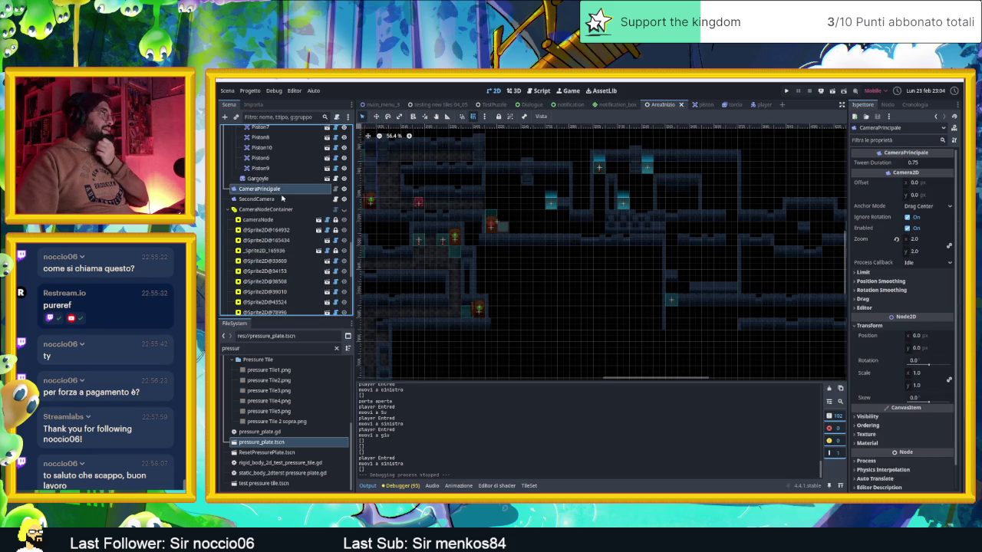
# - Select SecondCamera and open its script, second_camera.gd
pyautogui.click(282, 199)
pyautogui.click(334, 199)
pyautogui.scroll(-3, 606, 264)
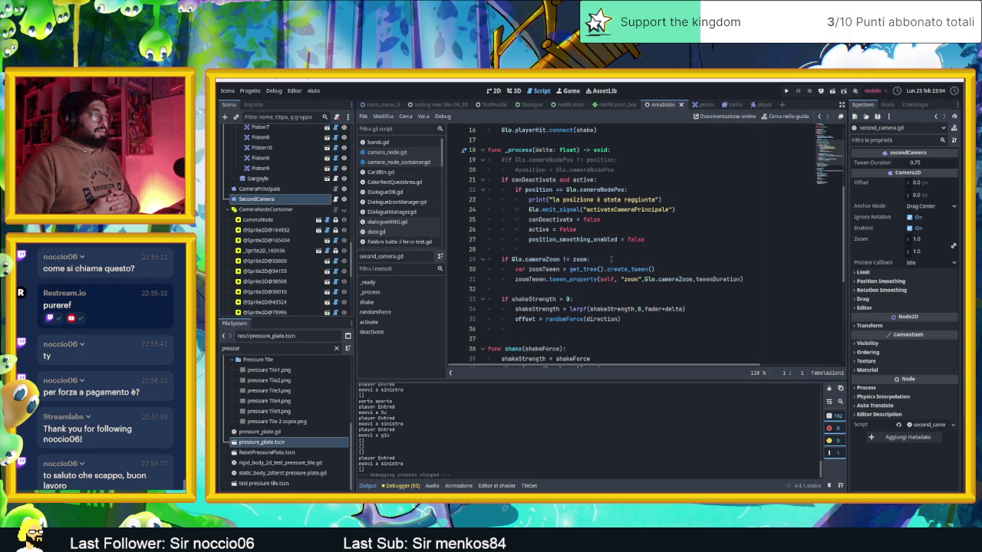
# - Read through second_camera.gd and jump to the cameraNodePos definition in Glo.gd
pyautogui.scroll(-7, 611, 259)
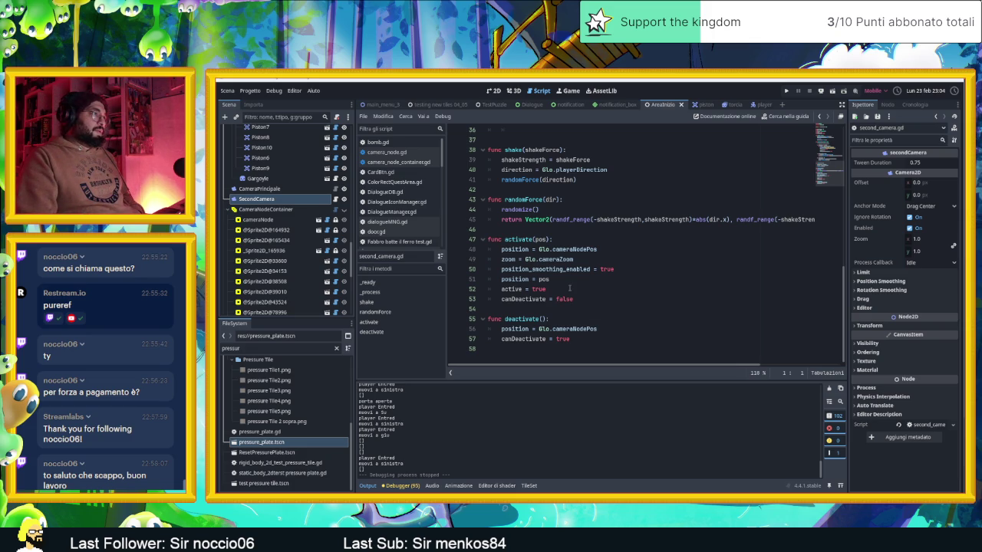
pyautogui.scroll(10, 552, 282)
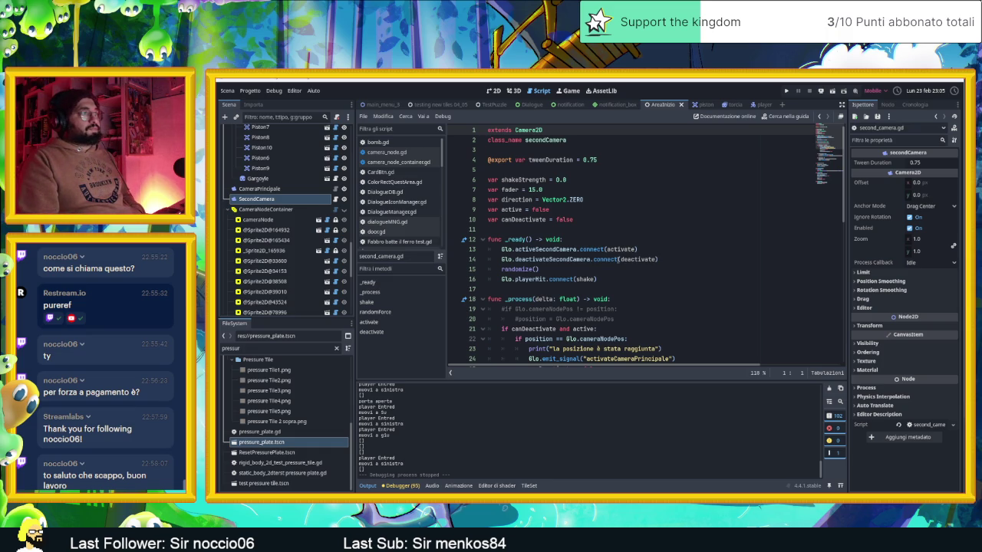
pyautogui.scroll(-4, 617, 259)
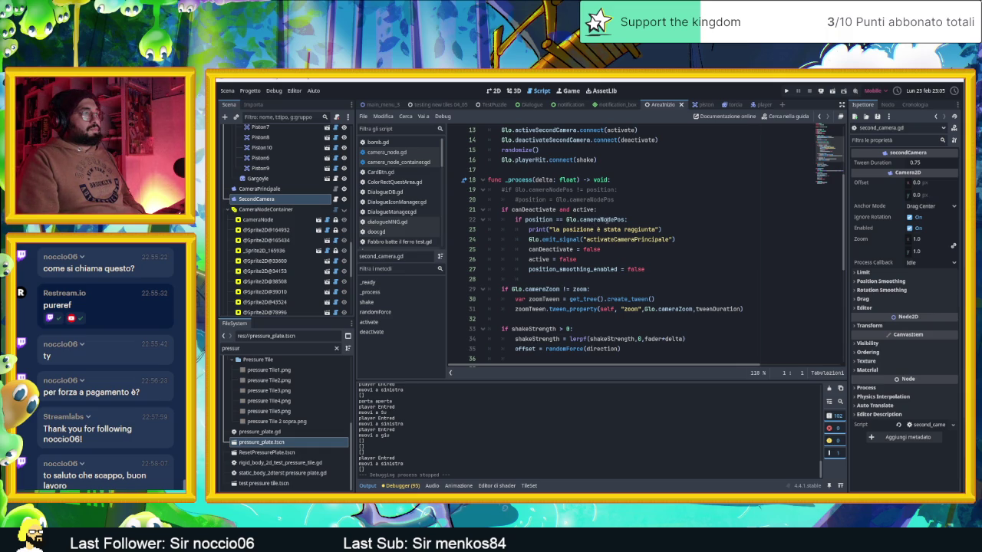
pyautogui.click(604, 220)
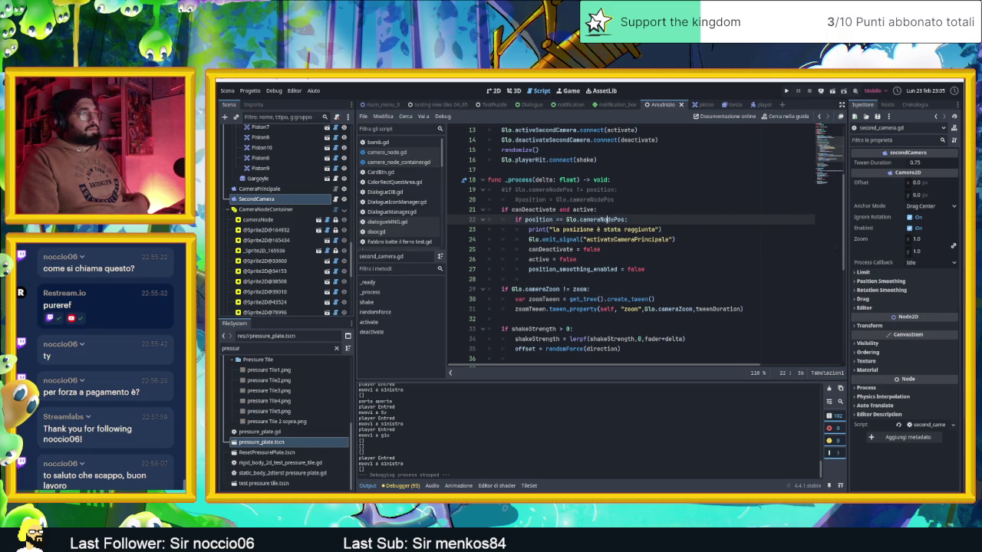
pyautogui.keyDown('ctrl'); pyautogui.click(604, 221); pyautogui.keyUp('ctrl')
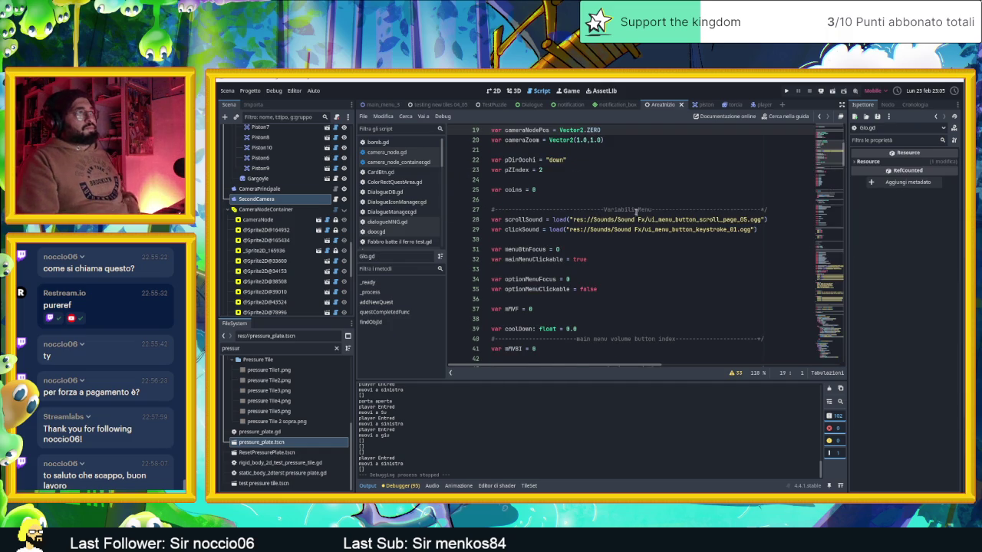
# - Check the cameraNodePos and cameraZoom declarations in Glo.gd, then reopen second_camera.gd
pyautogui.scroll(3, 636, 210)
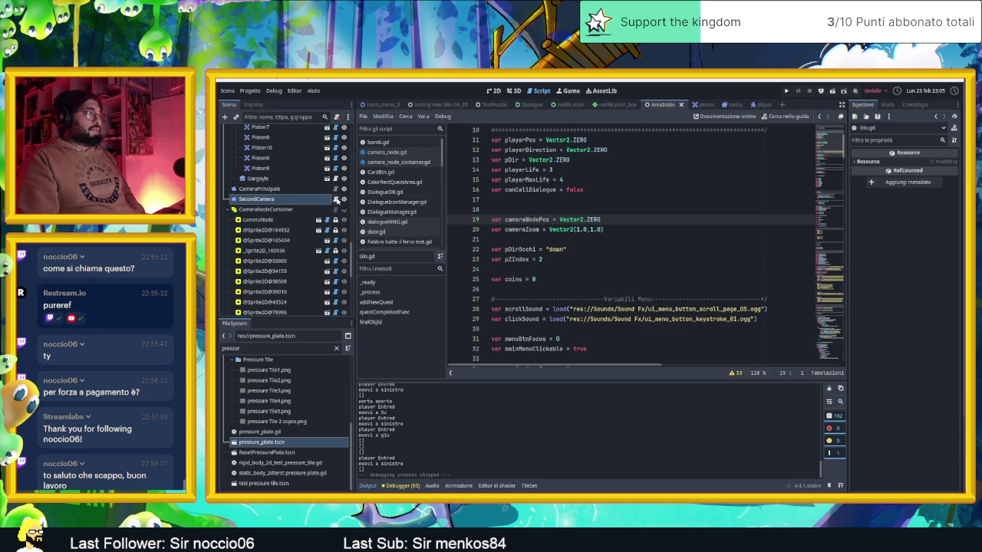
pyautogui.click(335, 200)
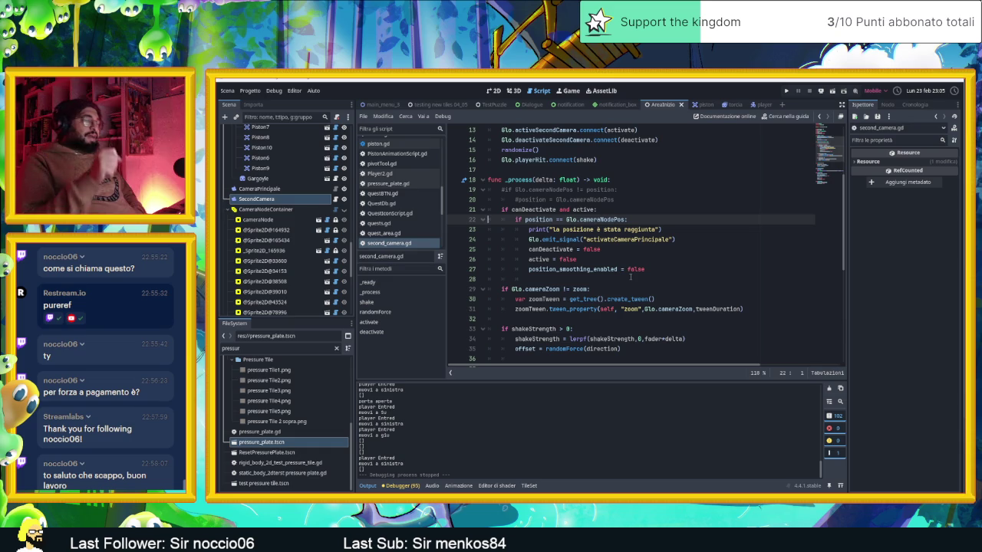
# - Review the activate and deactivate functions in second_camera.gd and return to the 2D view
pyautogui.scroll(-2, 608, 280)
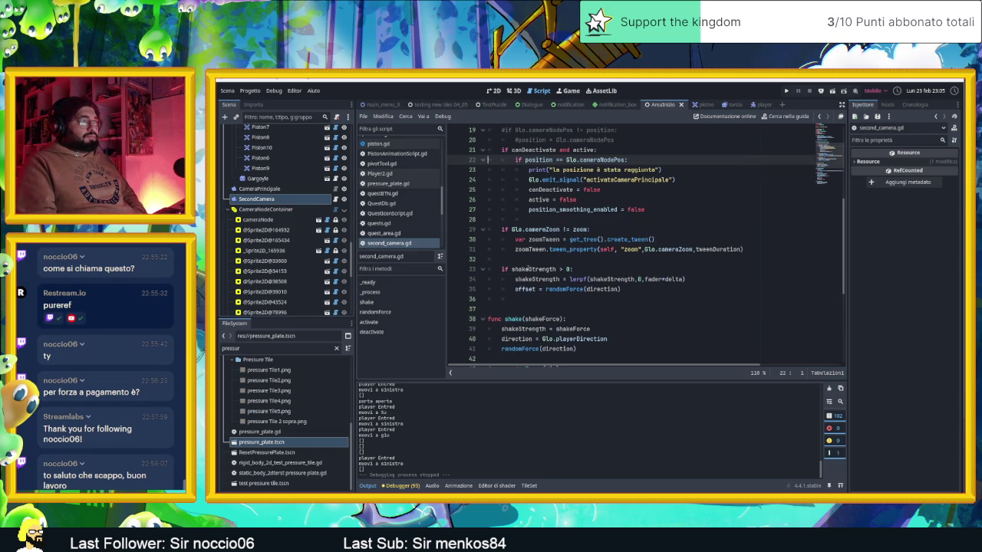
pyautogui.scroll(-1, 527, 269)
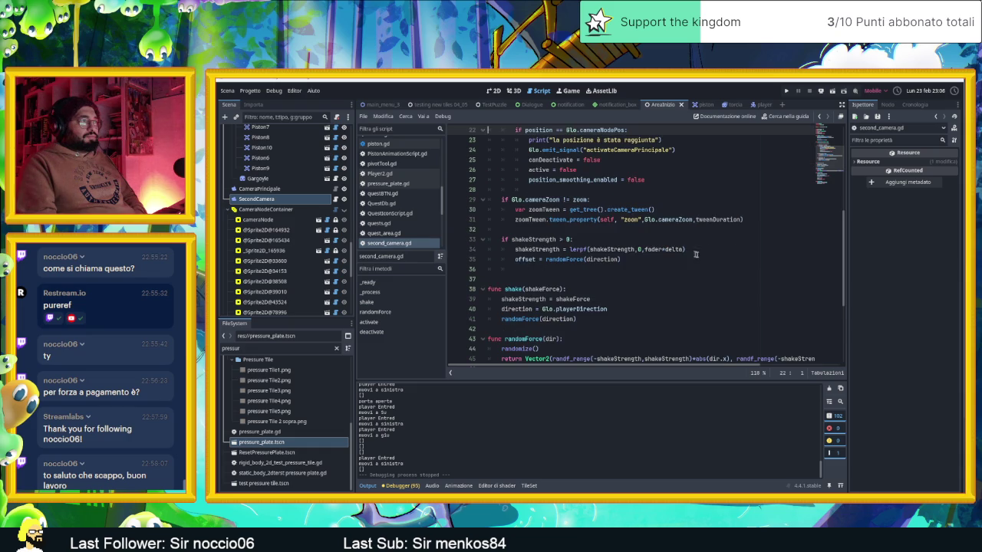
pyautogui.click(281, 201)
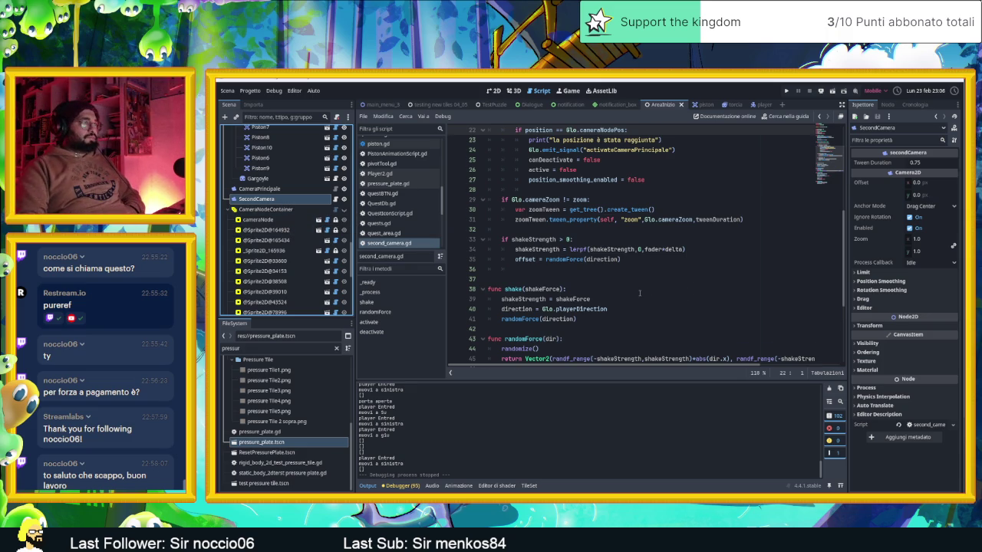
pyautogui.scroll(-3, 639, 293)
pyautogui.scroll(-2, 637, 299)
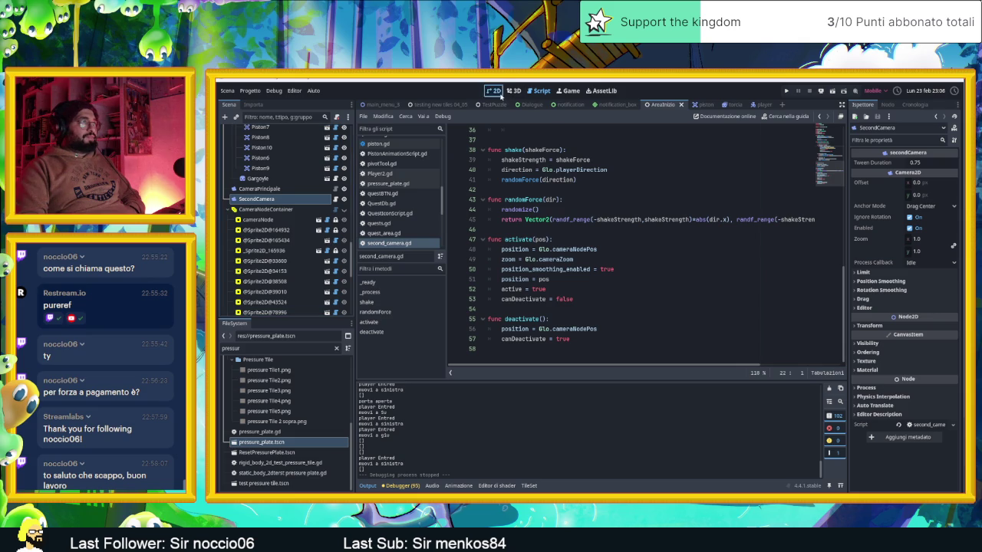
pyautogui.click(493, 90)
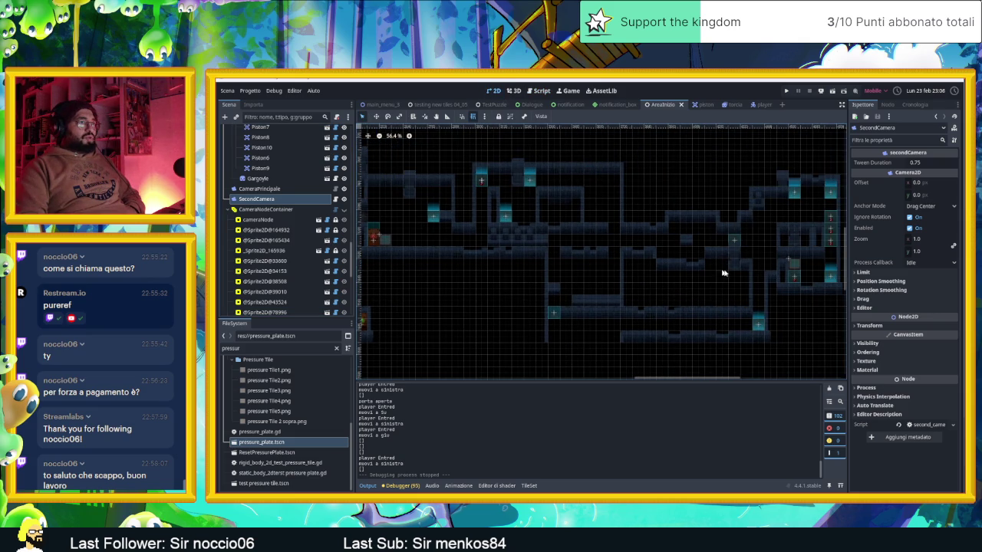
# - Save and run the level, slide the player right into the next room, then stop
pyautogui.moveTo(740, 276); pyautogui.dragTo(677, 276)
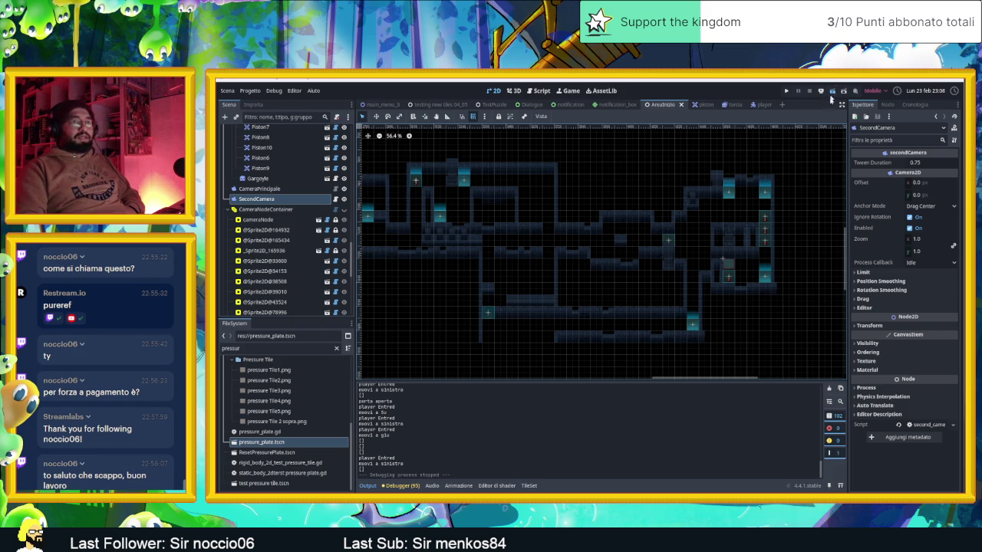
pyautogui.hotkey('ctrl', 's')
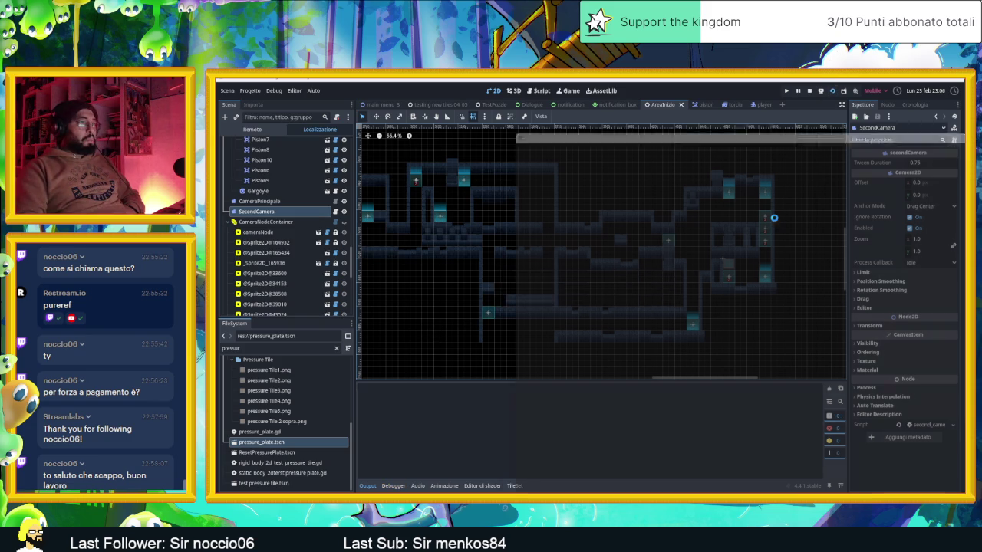
pyautogui.press('Right')
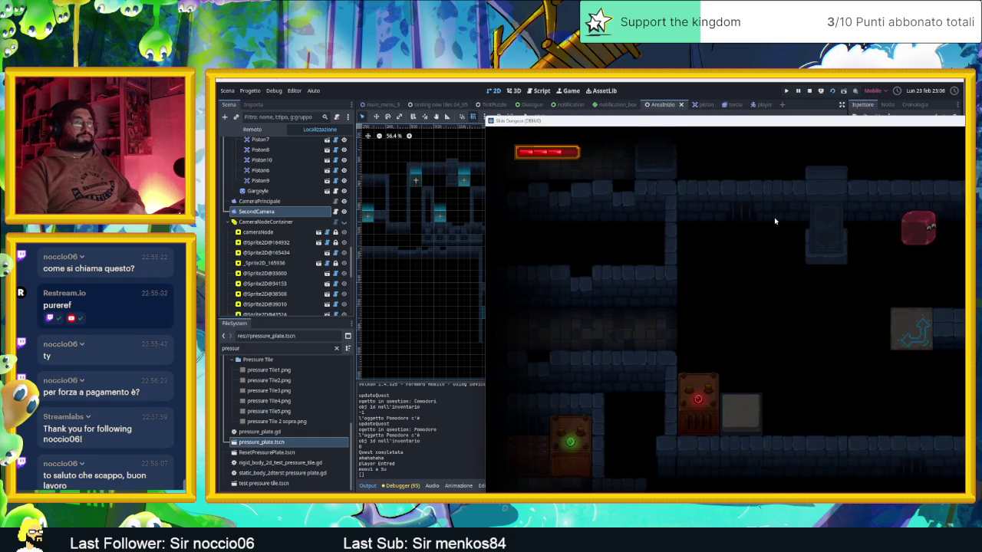
pyautogui.click(807, 91)
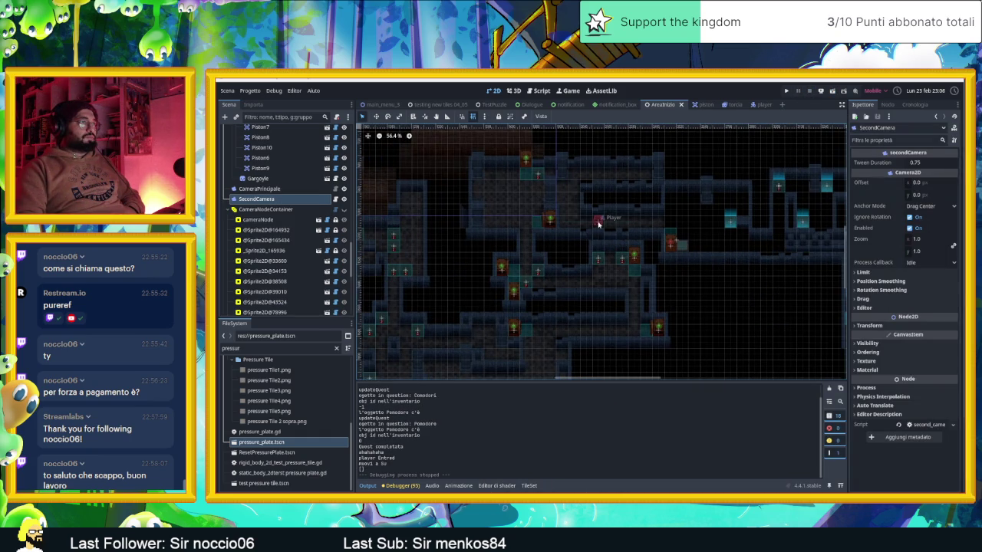
# - Inspect the Pavimento floor tile layer and the Player node while surveying the level
pyautogui.click(599, 222)
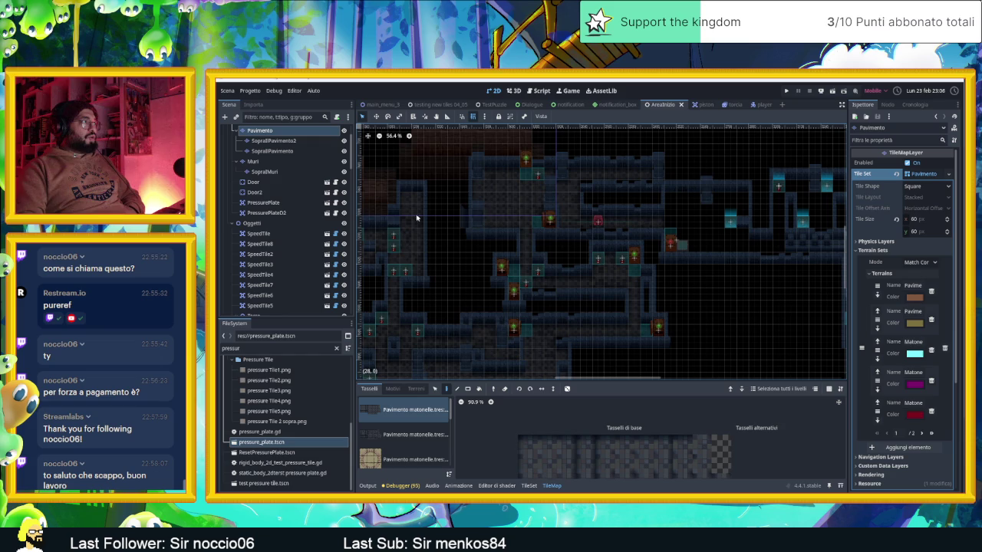
pyautogui.scroll(-3, 272, 212)
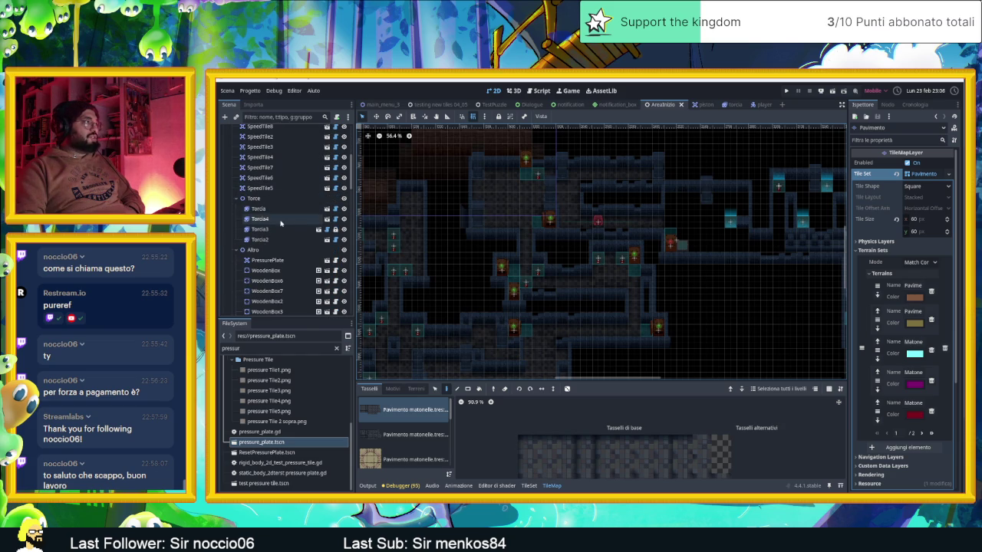
pyautogui.scroll(-3, 270, 231)
pyautogui.scroll(-3, 268, 242)
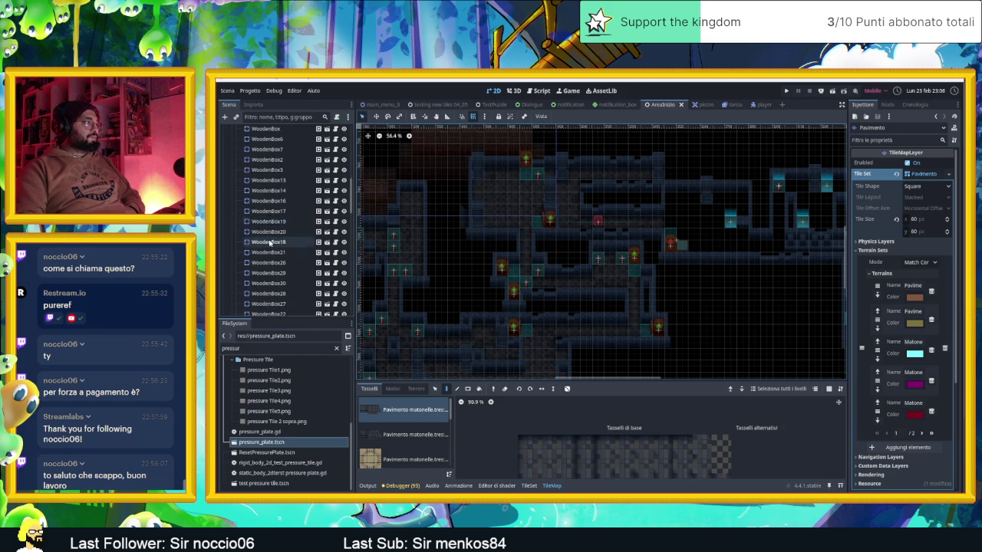
pyautogui.scroll(3, 269, 242)
pyautogui.scroll(-5, 270, 244)
pyautogui.scroll(-5, 270, 244)
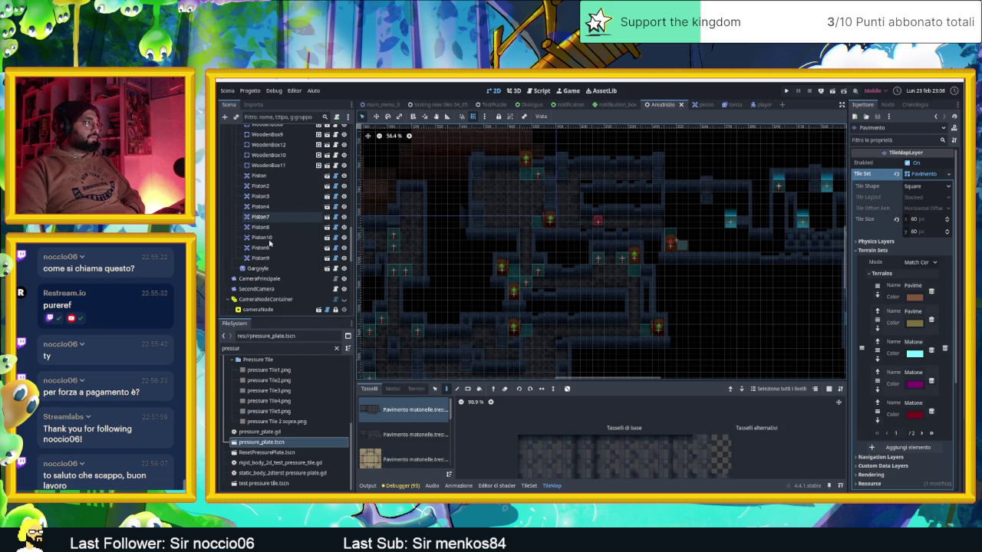
pyautogui.scroll(-1, 268, 242)
pyautogui.scroll(8, 268, 242)
pyautogui.scroll(5, 269, 243)
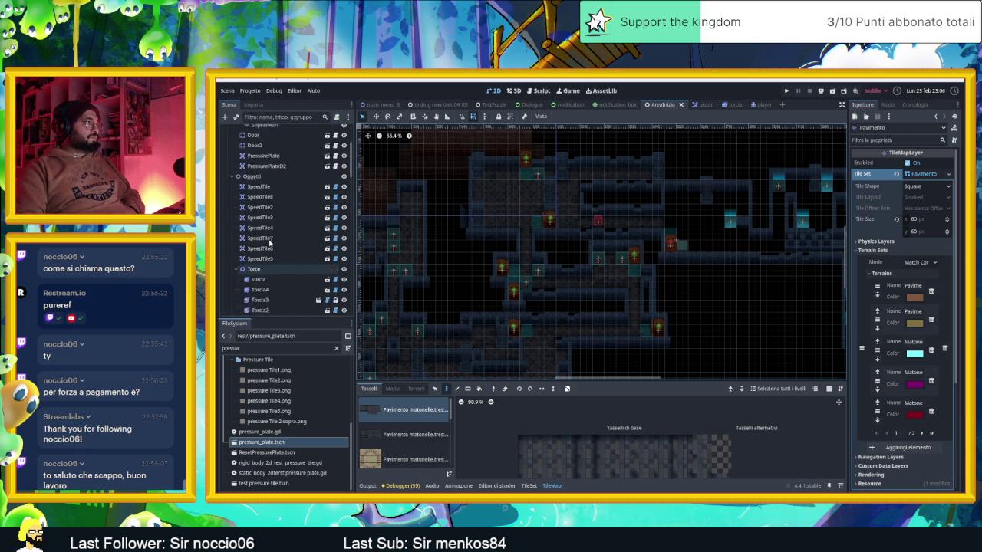
pyautogui.click(251, 147)
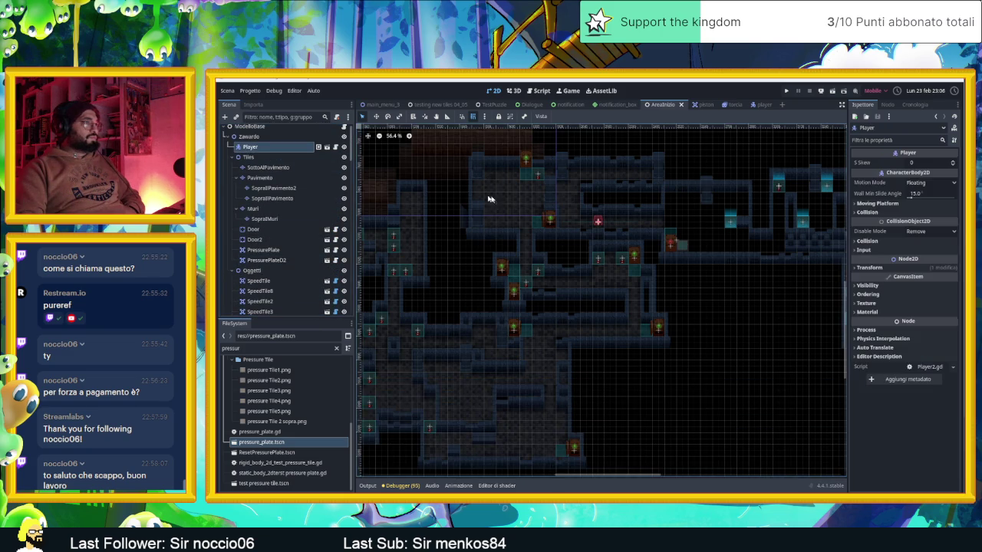
pyautogui.click(623, 257)
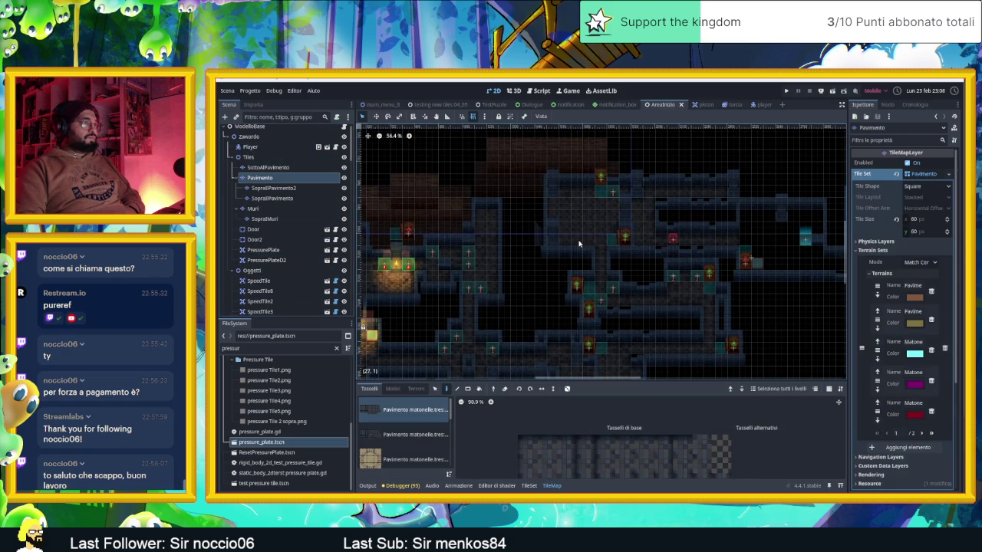
# - Move the Player's start left into the torch-lit room, then save and run the level
pyautogui.click(250, 149)
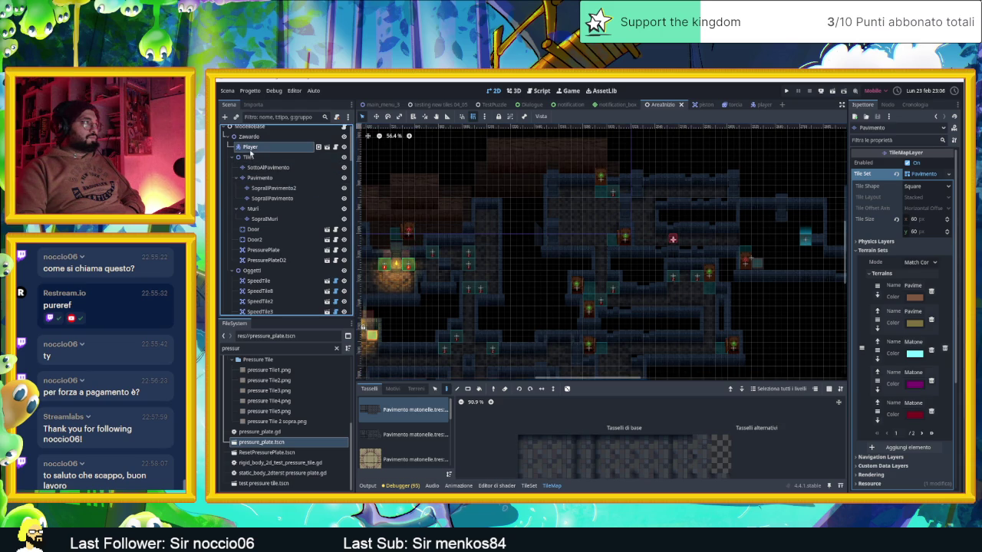
pyautogui.moveTo(671, 238)
pyautogui.mouseDown()
pyautogui.moveTo(567, 273)
pyautogui.moveTo(298, 284)
pyautogui.moveTo(491, 280)
pyautogui.moveTo(642, 350)
pyautogui.moveTo(580, 286)
pyautogui.moveTo(568, 287)
pyautogui.moveTo(573, 297)
pyautogui.mouseUp()
pyautogui.scroll(7, 585, 298)
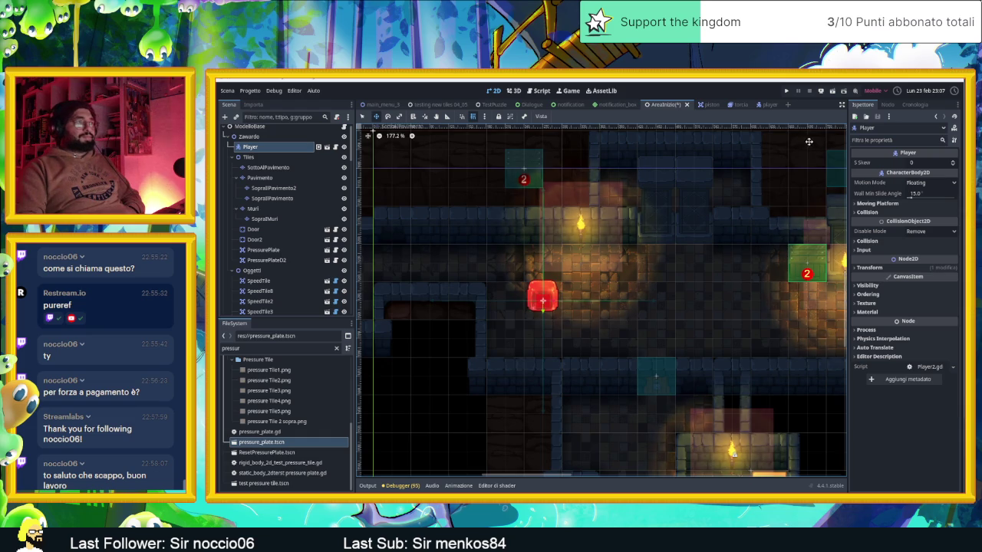
pyautogui.click(833, 92)
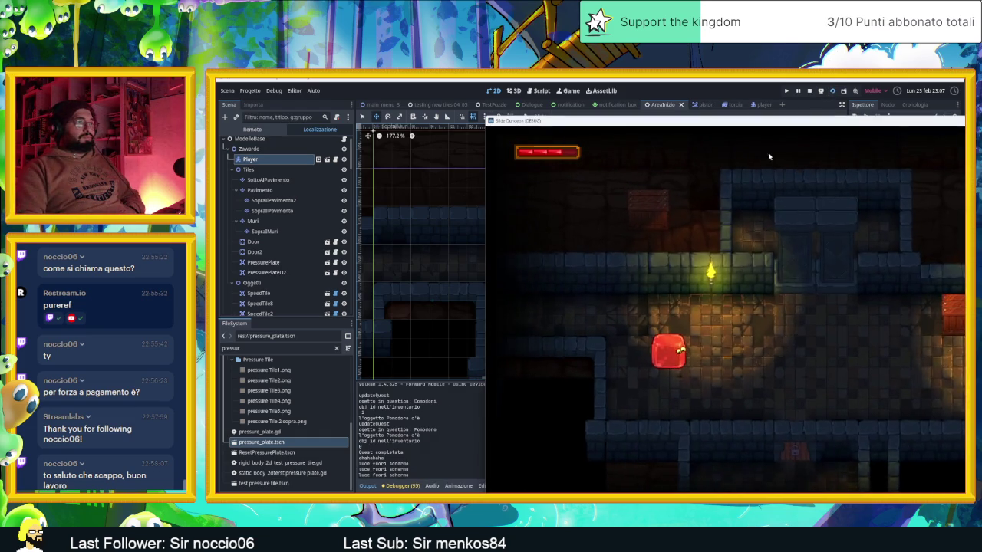
pyautogui.moveTo(720, 122); pyautogui.dragTo(572, 101)
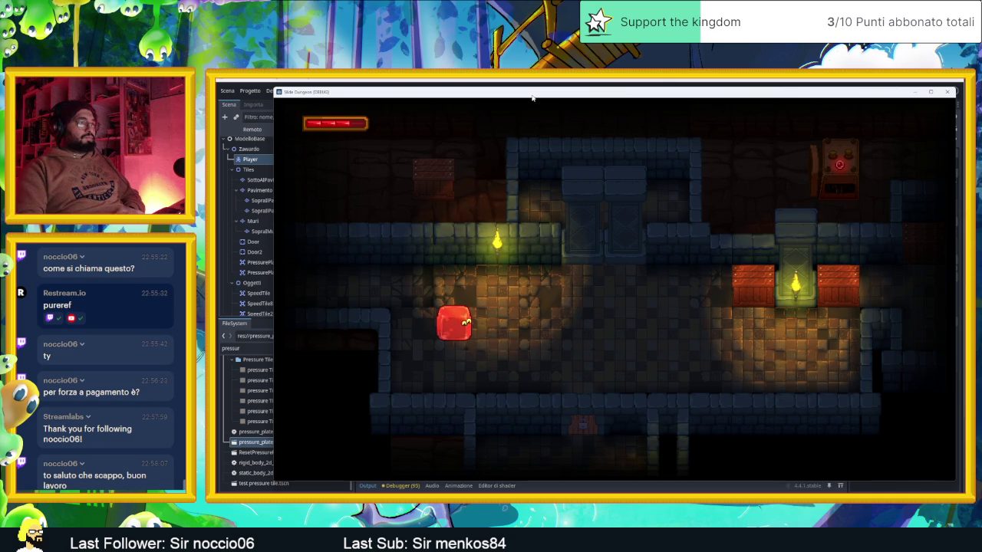
# - Slide the red cube around the first room and out into the next room
pyautogui.press('Down')
pyautogui.press('Right')
pyautogui.press('Left')
pyautogui.press('Up')
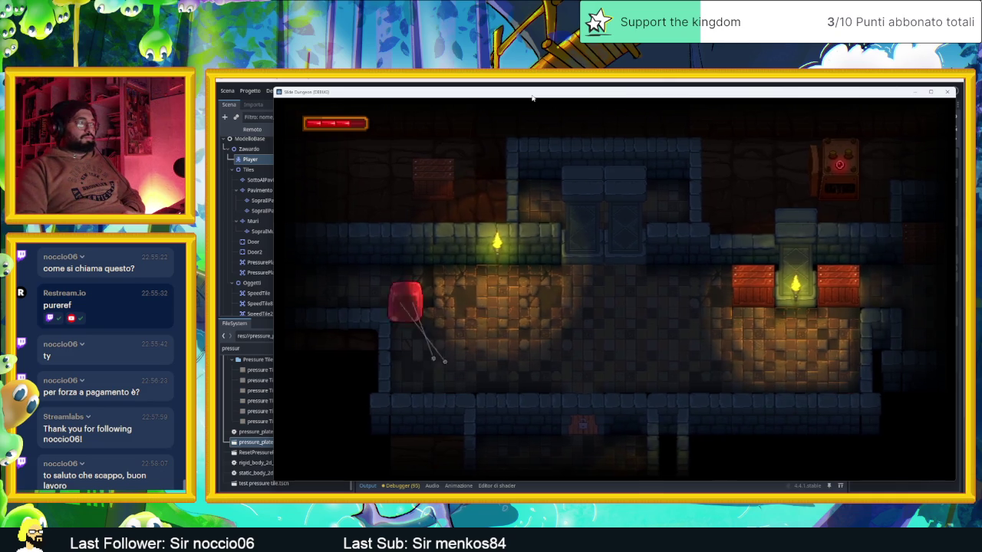
pyautogui.press('Left')
# - Move the cube beside the 2 marker, then slide it left and up through the opening
pyautogui.press('Right')
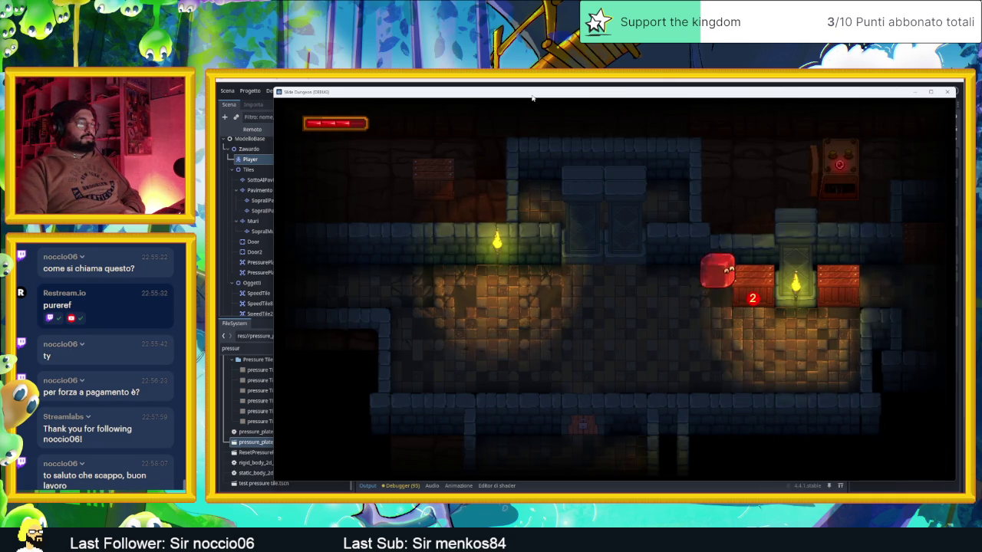
pyautogui.press('Left')
pyautogui.press('Down')
pyautogui.press('Left')
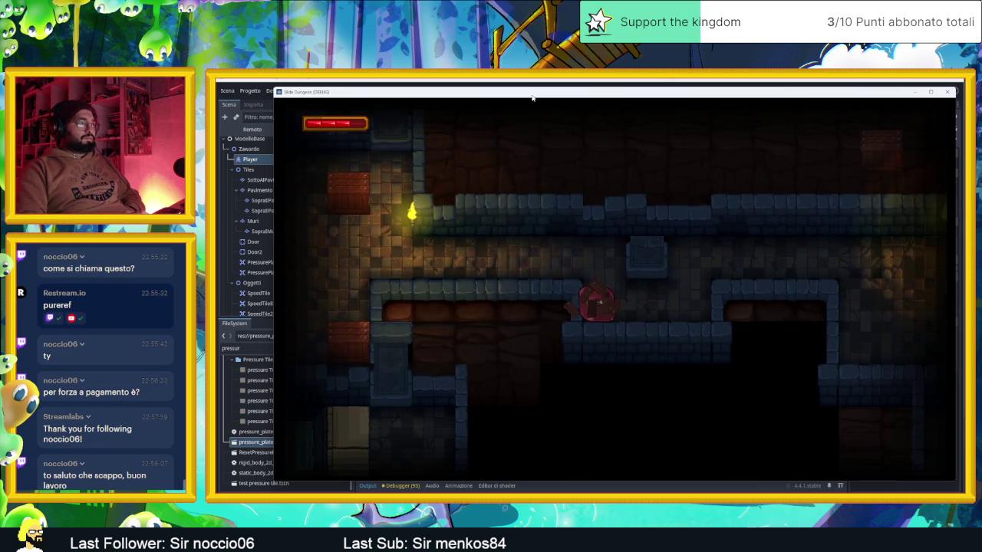
pyautogui.press('Up')
pyautogui.press('Down')
pyautogui.press('Right')
pyautogui.press('Up')
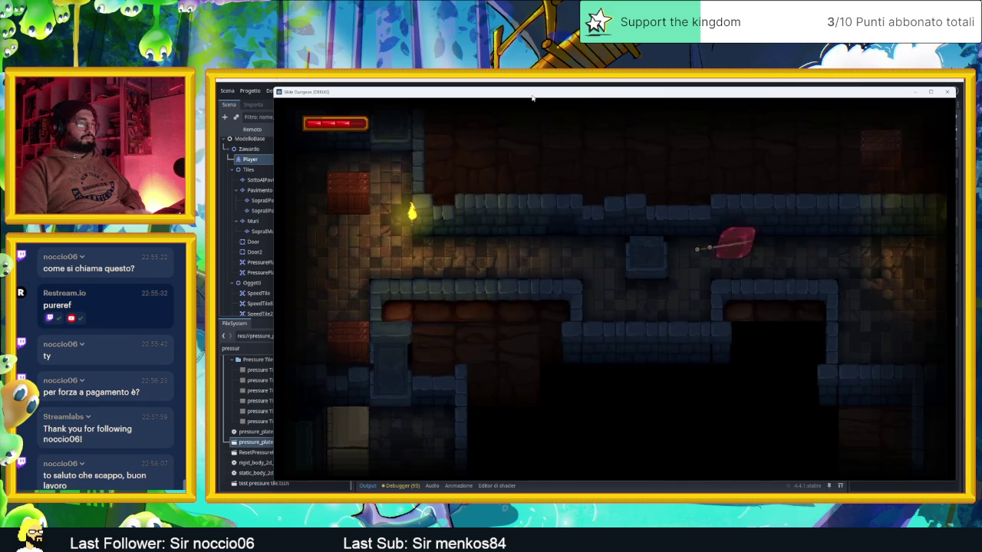
# - Slide the cube right and up into a new room, then steer it onto the bottom block
pyautogui.press('Right')
pyautogui.press('Up')
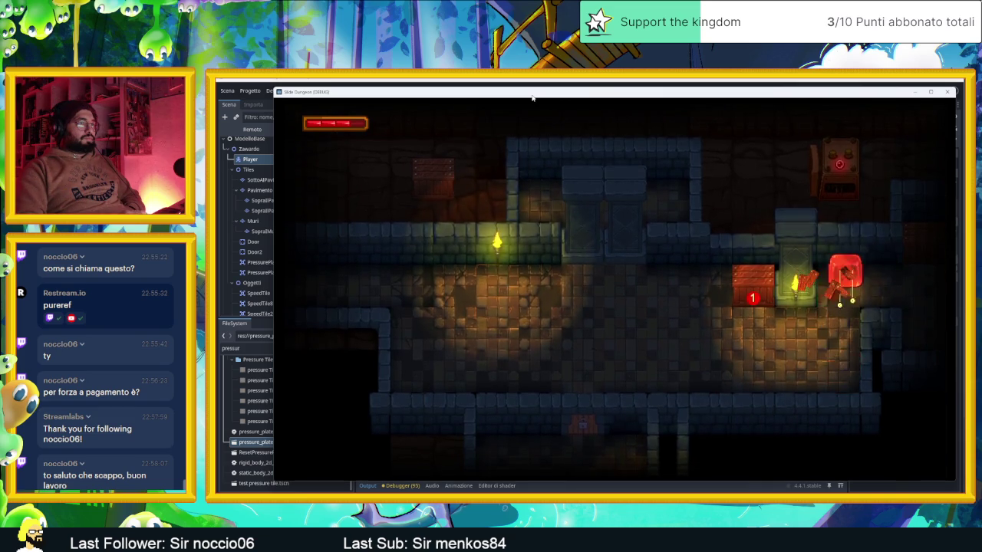
pyautogui.press('Down')
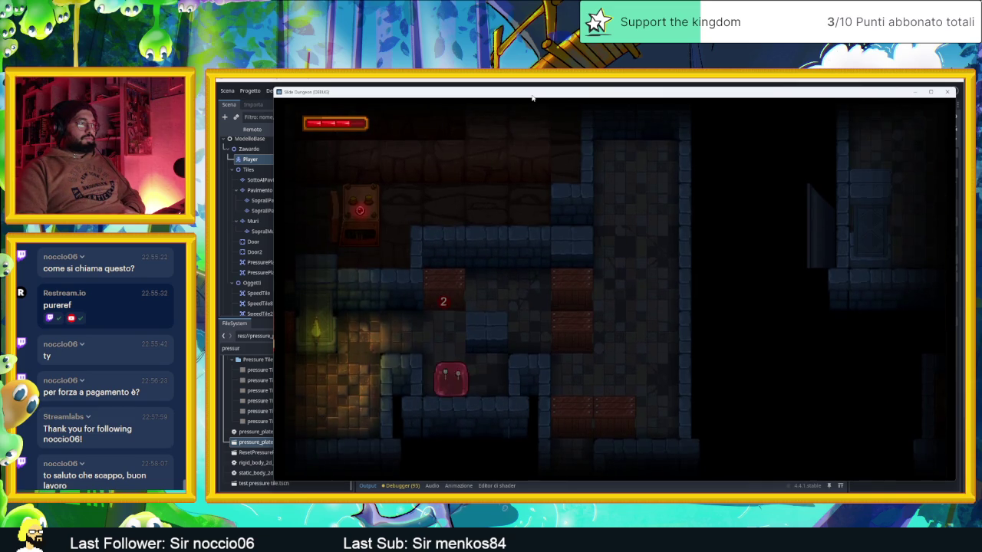
pyautogui.press('Up')
pyautogui.press('Left')
pyautogui.press('Down')
# - Slide the cube onto the pressure plate, along the bottom corridor, past the 2 plate into the next room
pyautogui.press('Left')
pyautogui.press('Up')
pyautogui.press('Left')
pyautogui.press('Down')
pyautogui.press('Down')
pyautogui.press('Left')
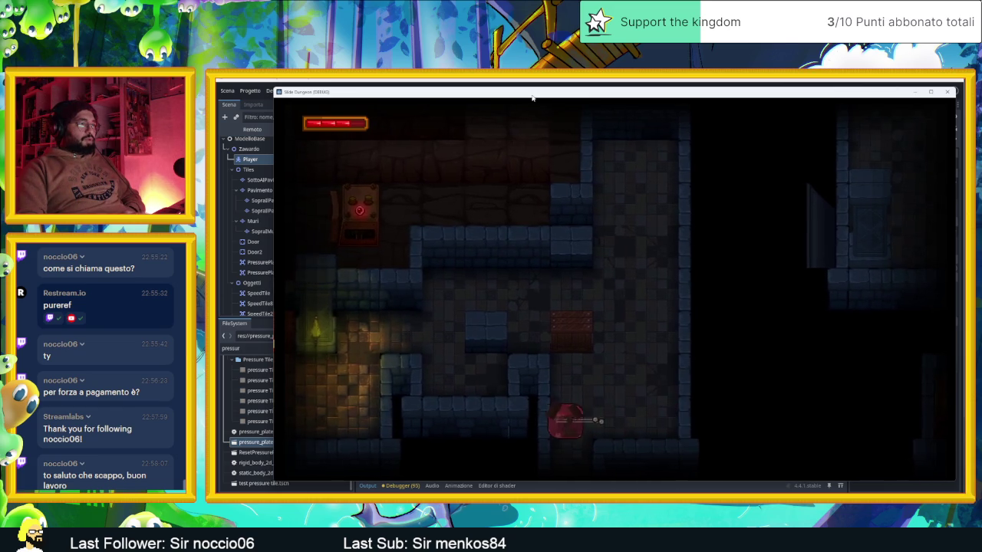
pyautogui.press('Up')
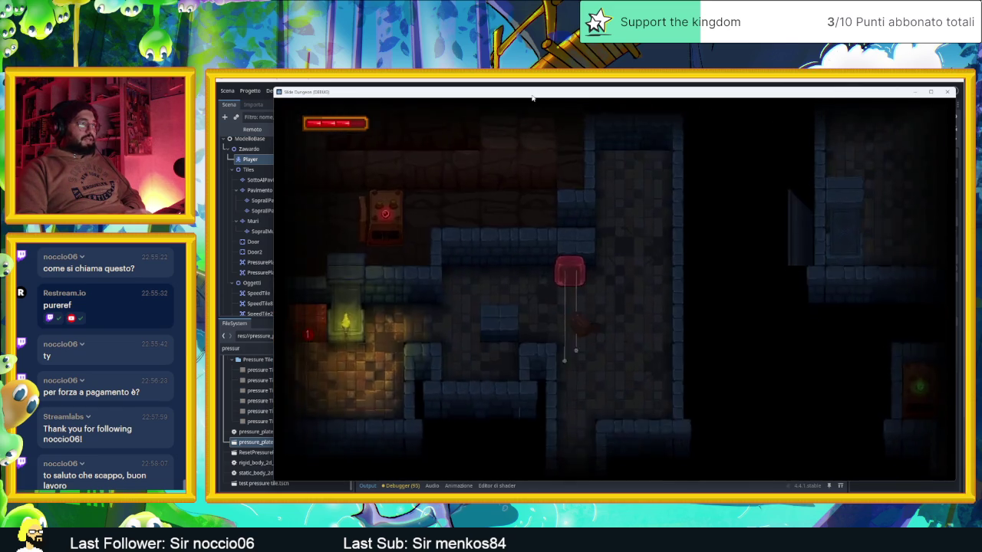
pyautogui.press('Down')
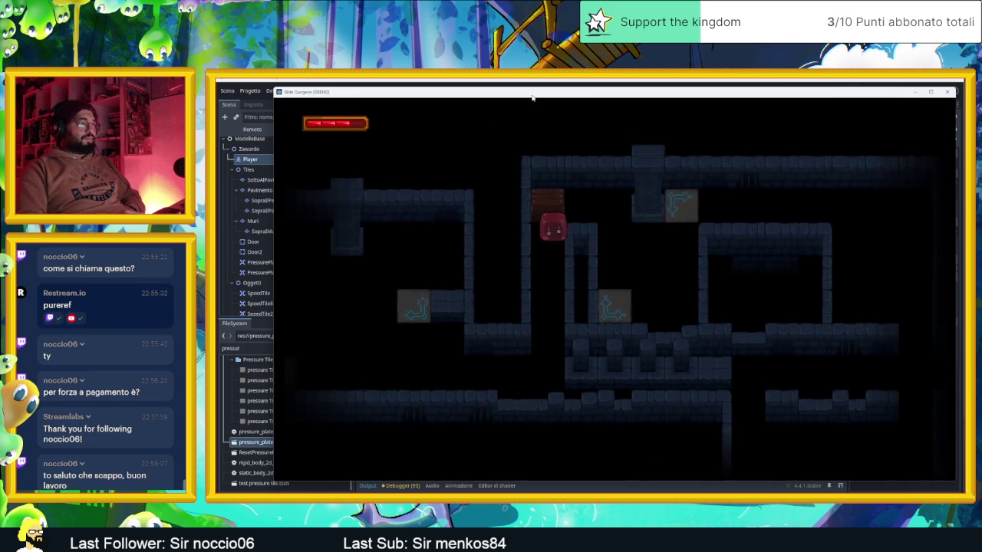
# - Ride the arrow tiles along the top corridor, then slide down, left and up into a new room
pyautogui.press('Right')
pyautogui.press('Down')
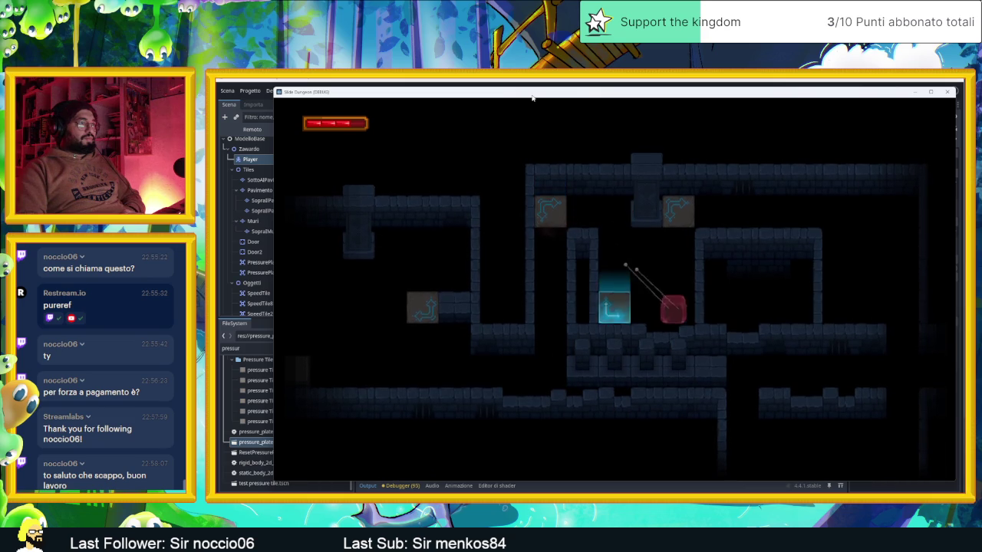
pyautogui.press('Down')
pyautogui.press('Left')
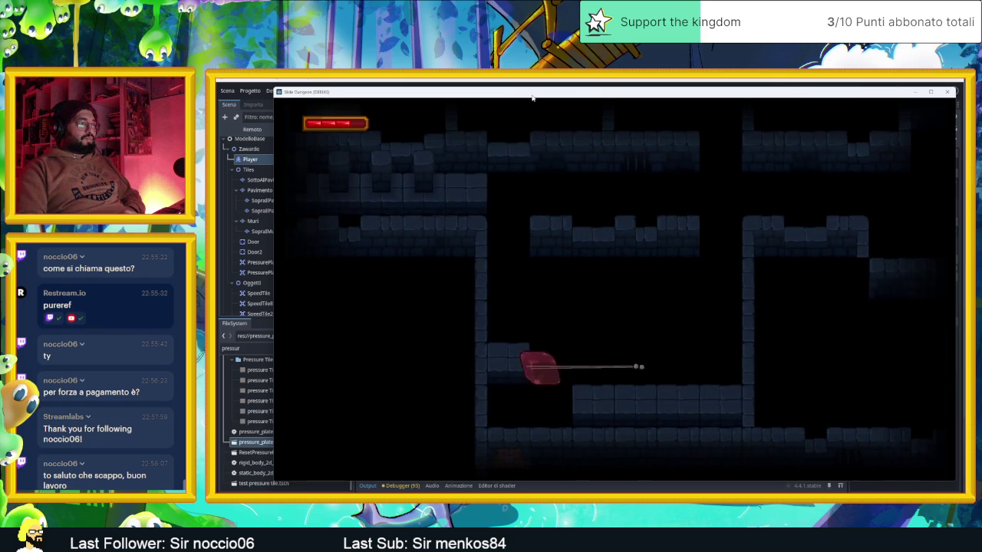
pyautogui.press('Up')
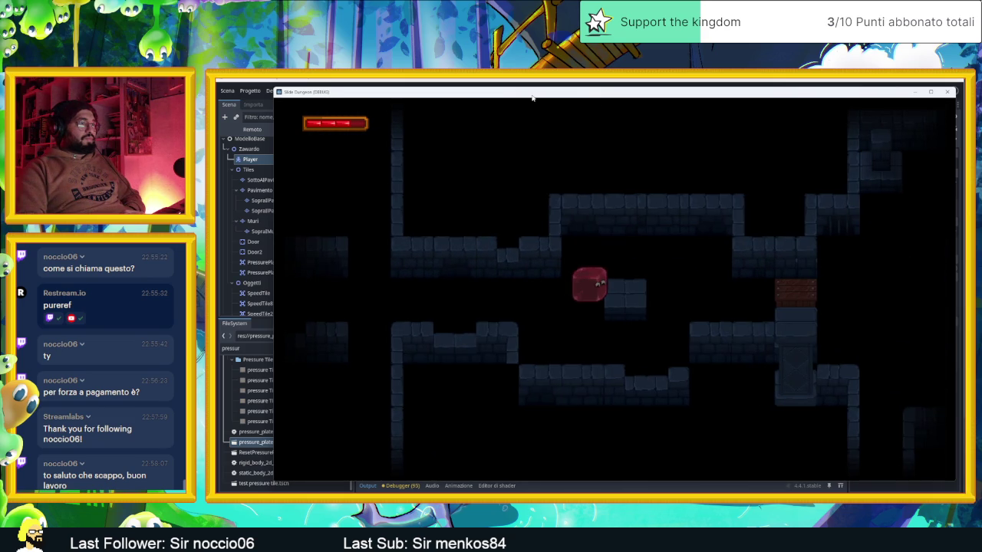
# - Steer the cube to the brown door, test sliding back and forth, then pass through it
pyautogui.press('Down')
pyautogui.press('Up')
pyautogui.press('Right')
pyautogui.press('Down')
pyautogui.press('Right')
pyautogui.press('Left')
pyautogui.press('Right')
pyautogui.press('Left')
pyautogui.press('Right')
pyautogui.press('Left')
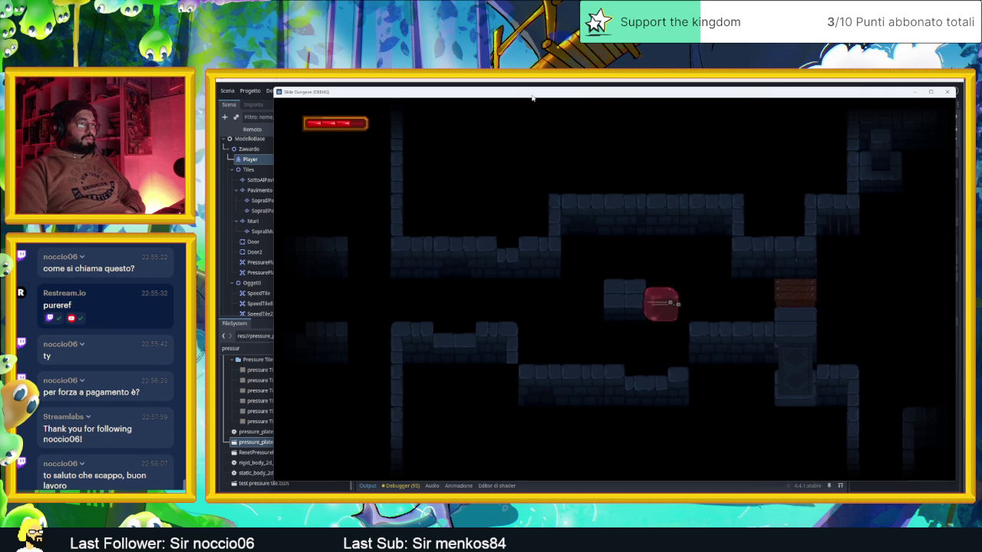
pyautogui.press('Right')
pyautogui.press('Up')
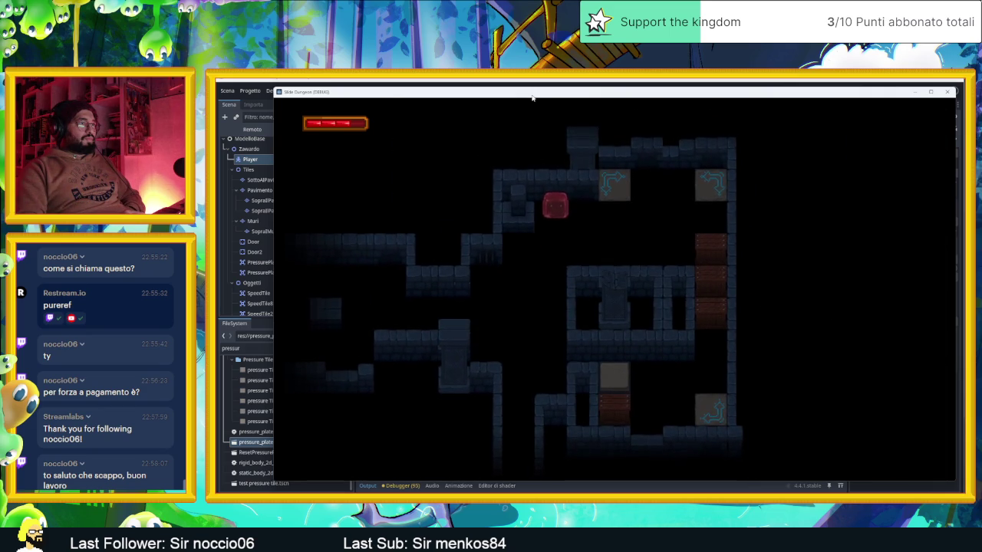
# - Slide the cube beside the lit cyan block, onto the arrow tile, and down into the room below
pyautogui.press('Right')
pyautogui.press('Down')
pyautogui.press('Up')
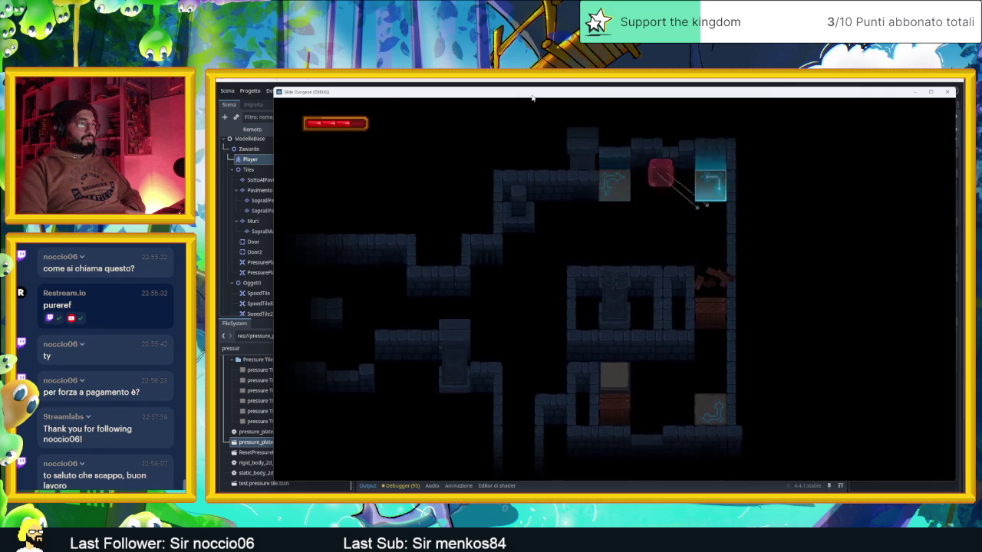
pyautogui.press('Right')
pyautogui.press('Left')
pyautogui.press('Right')
pyautogui.press('Down')
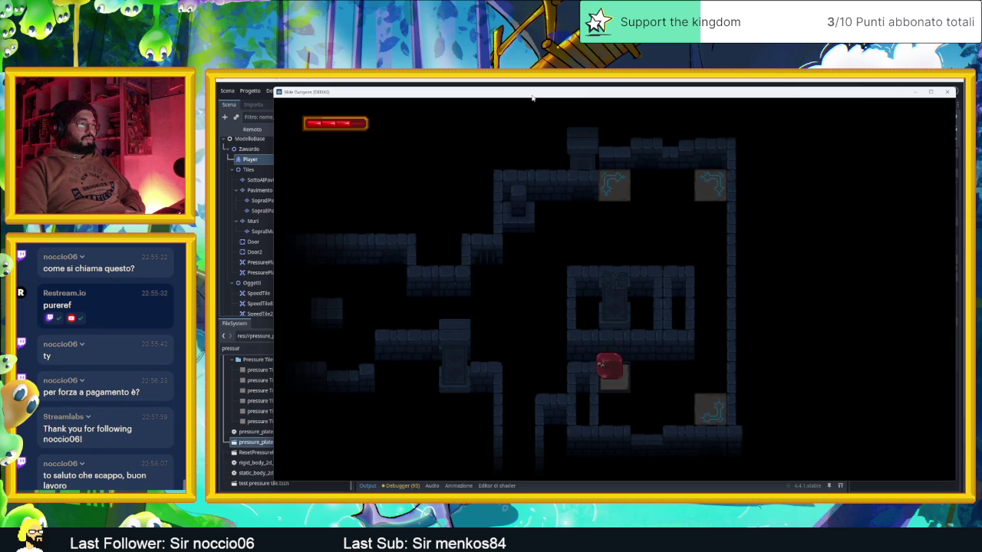
pyautogui.press('Down')
pyautogui.press('Down')
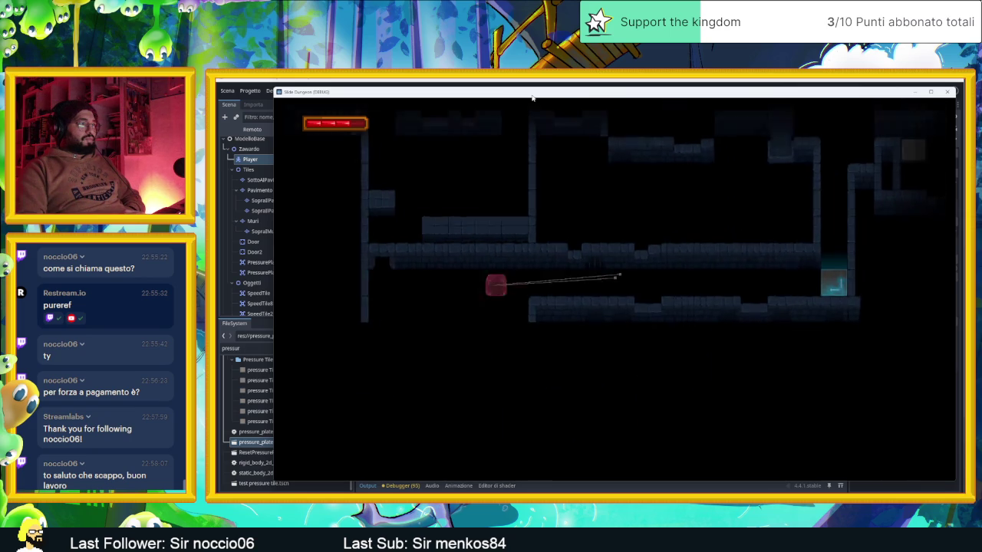
pyautogui.press('Down')
# - Slide the cube right across the room, up through several rooms, then left, up and back down-left
pyautogui.press('Right')
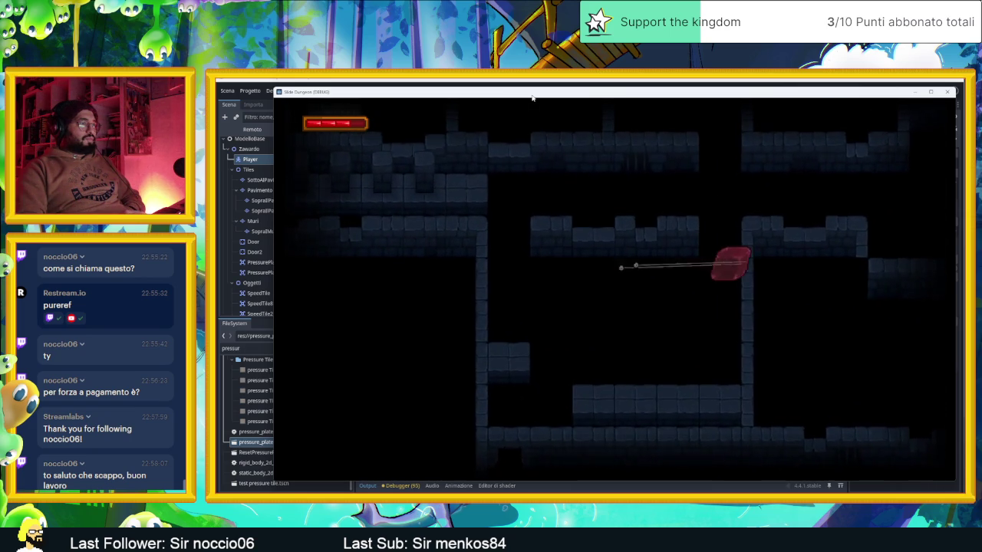
pyautogui.press('Up')
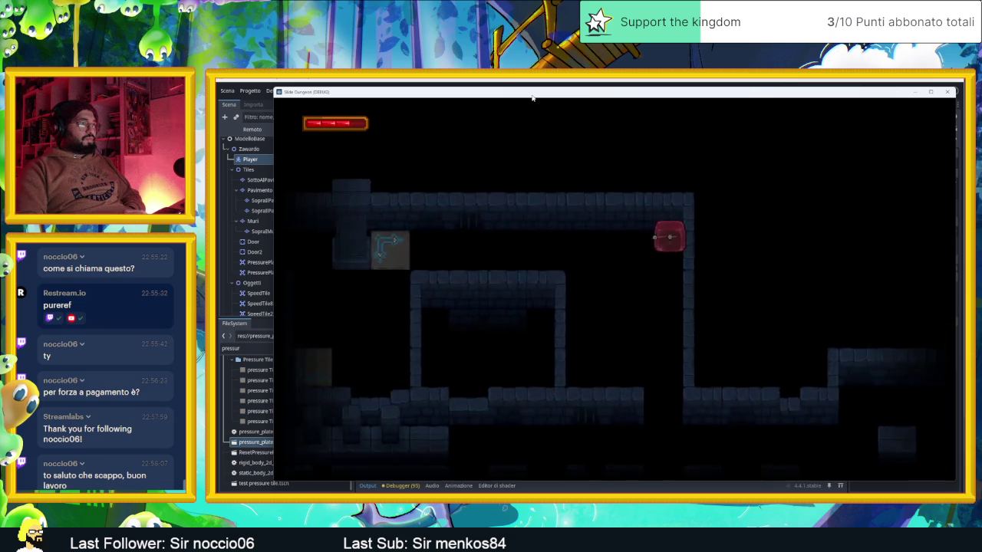
pyautogui.press('Left')
pyautogui.press('Up')
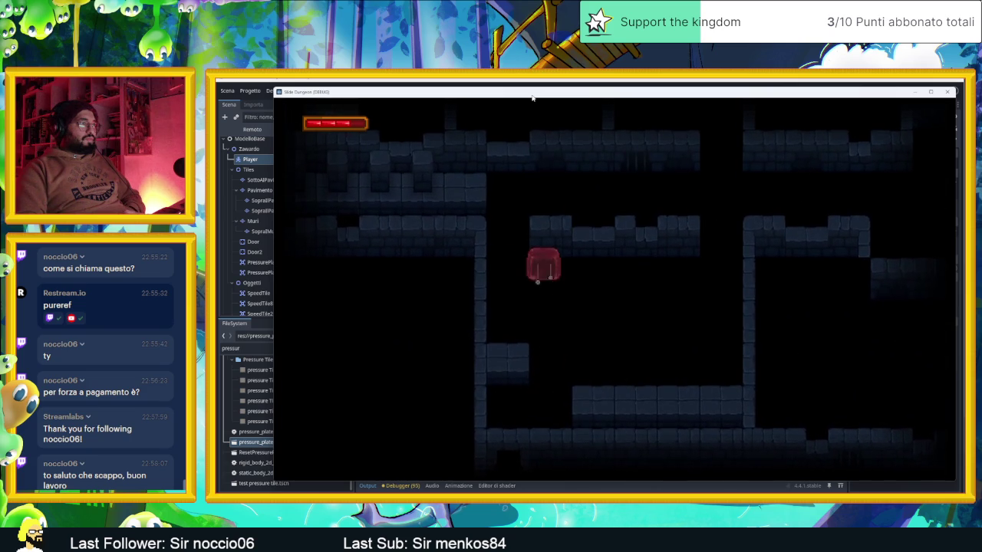
pyautogui.press('Down')
pyautogui.press('Left')
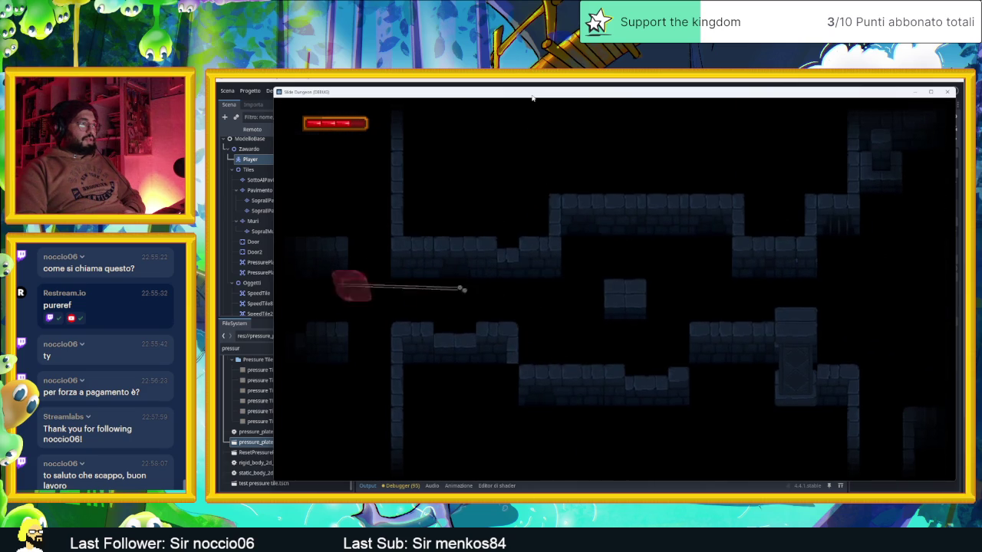
# - Steer the cube left into another room, up to its top, and into the next room
pyautogui.press('Right')
pyautogui.press('Up')
pyautogui.press('Down')
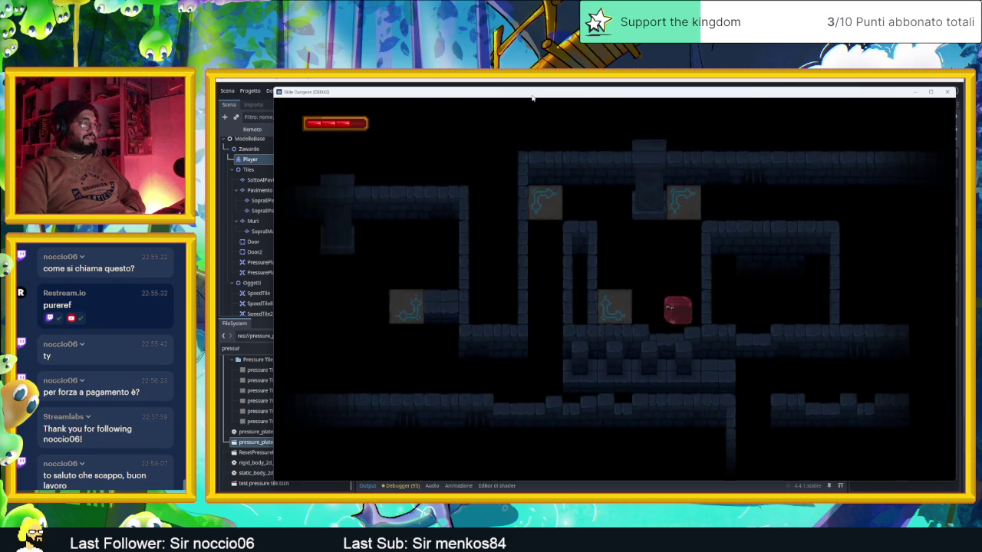
pyautogui.press('Left')
pyautogui.press('Up')
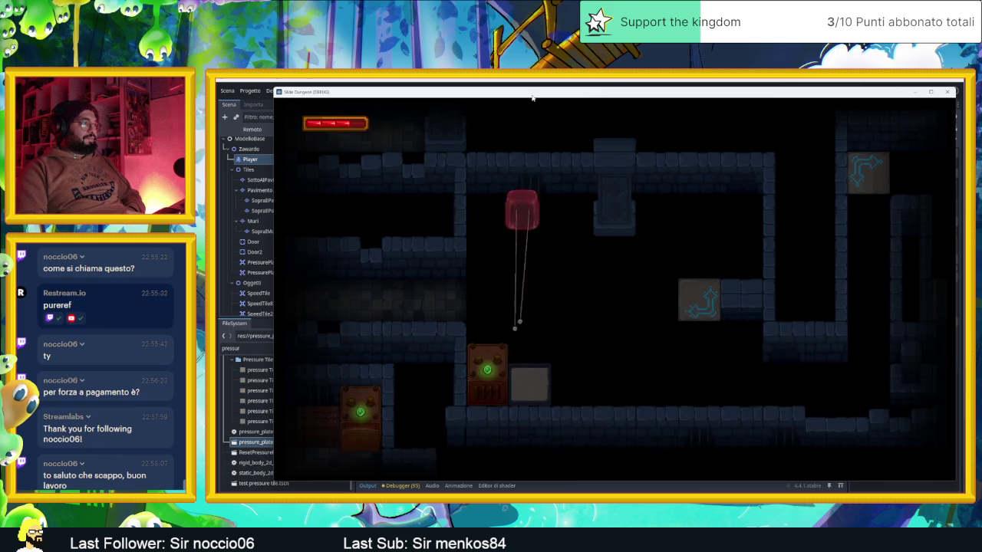
pyautogui.press('Left')
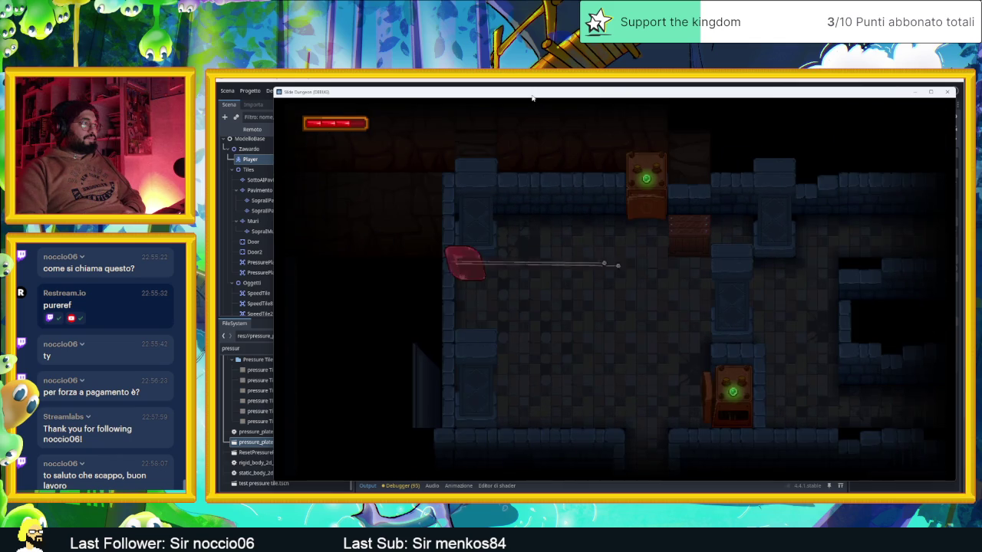
# - Slide the red slime through several more rooms toward the room's centre-right
pyautogui.press('Down')
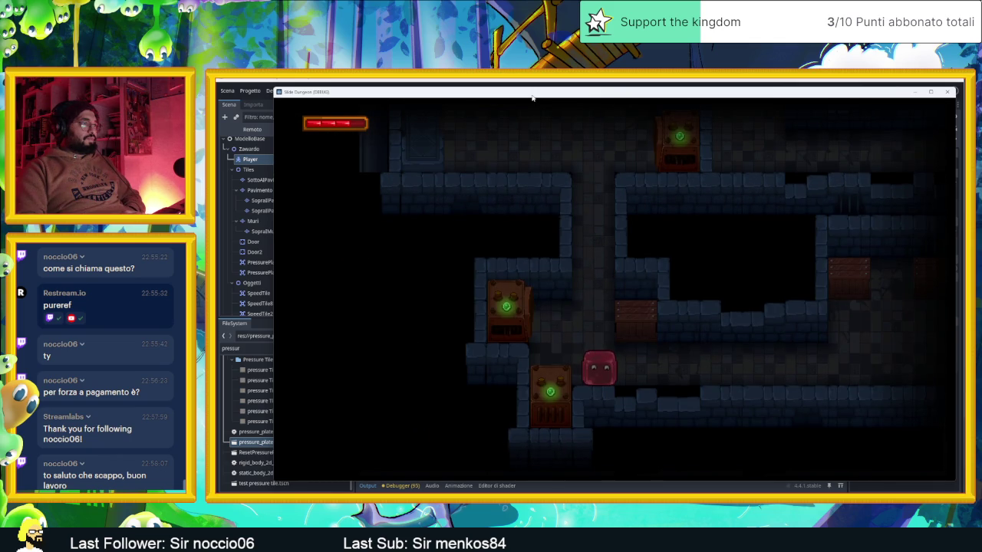
pyautogui.press('Right')
pyautogui.press('Left')
pyautogui.press('Down')
pyautogui.press('Right')
pyautogui.press('Up')
pyautogui.press('Left')
pyautogui.press('Up')
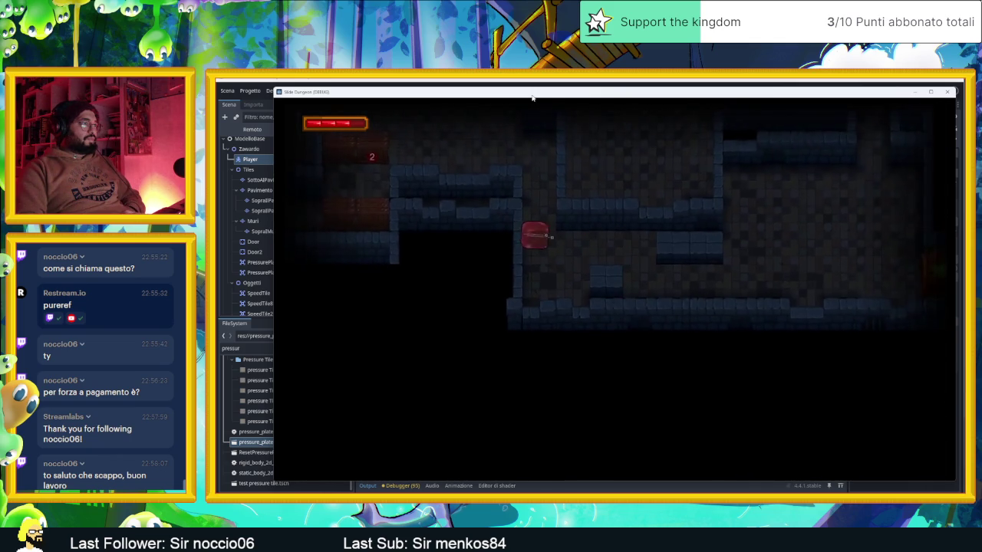
pyautogui.press('Right')
# - Slide the slime left and right, into the lower room and back, then to the lower wall
pyautogui.press('Left')
pyautogui.press('Right')
pyautogui.press('Left')
pyautogui.press('Right')
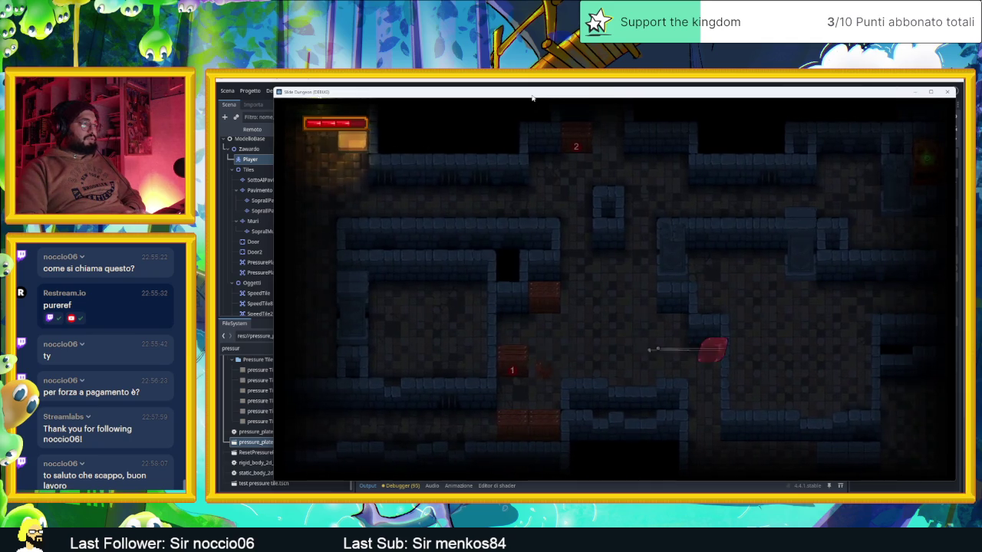
pyautogui.press('Down')
pyautogui.press('Up')
pyautogui.press('Down')
pyautogui.press('Up')
pyautogui.press('Down')
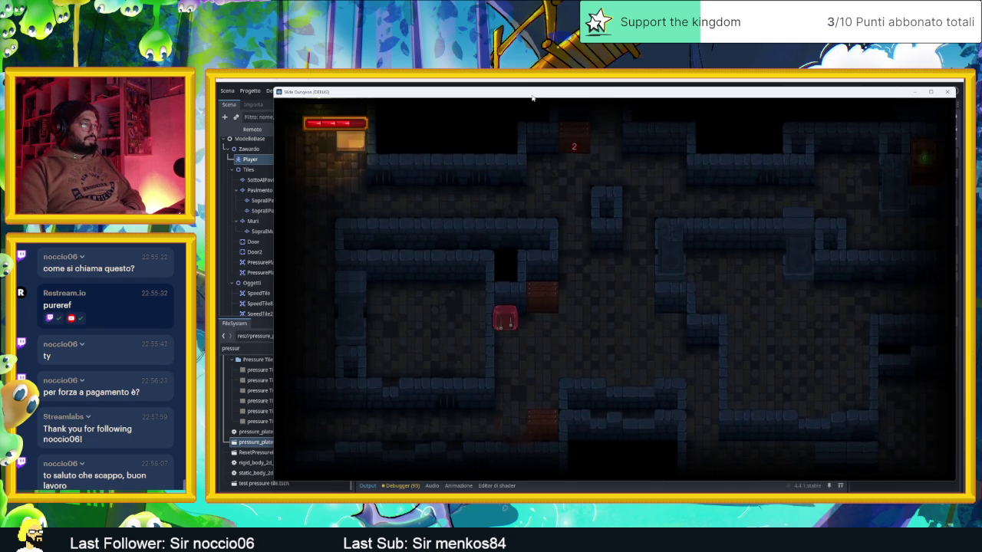
# - Move the slime down and right into another room, then up to the top wall
pyautogui.press('Down')
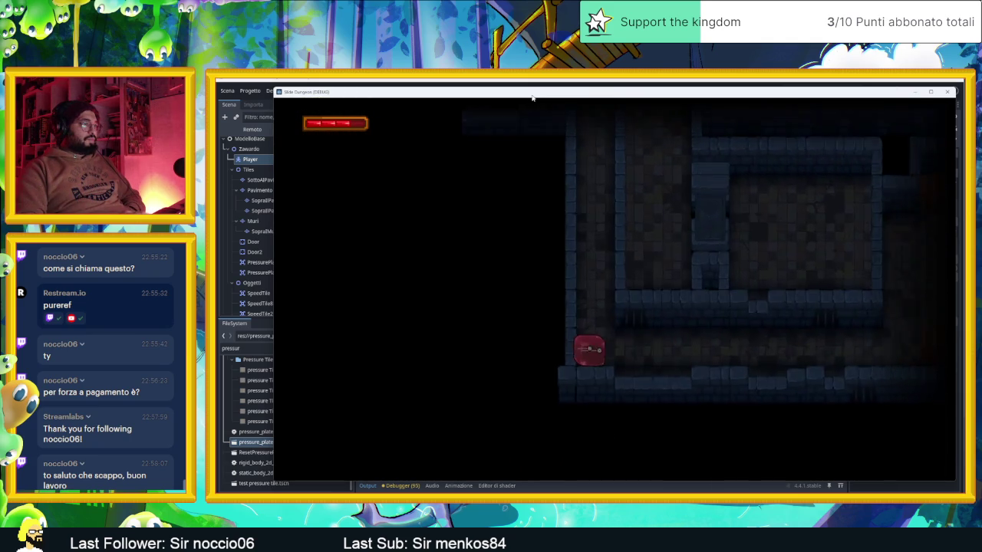
pyautogui.press('Right')
pyautogui.press('Down')
pyautogui.press('Up')
pyautogui.press('Down')
pyautogui.press('Up')
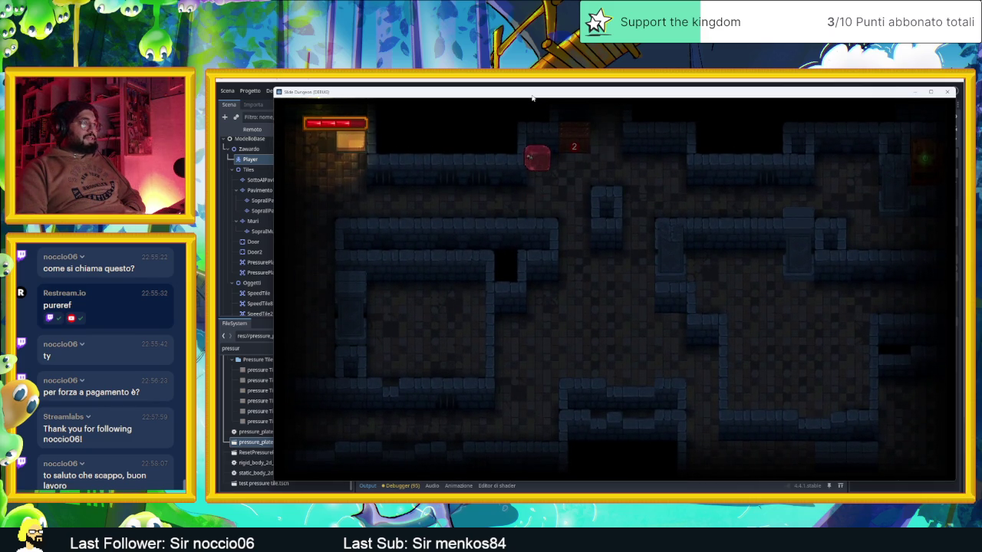
pyautogui.press('Up')
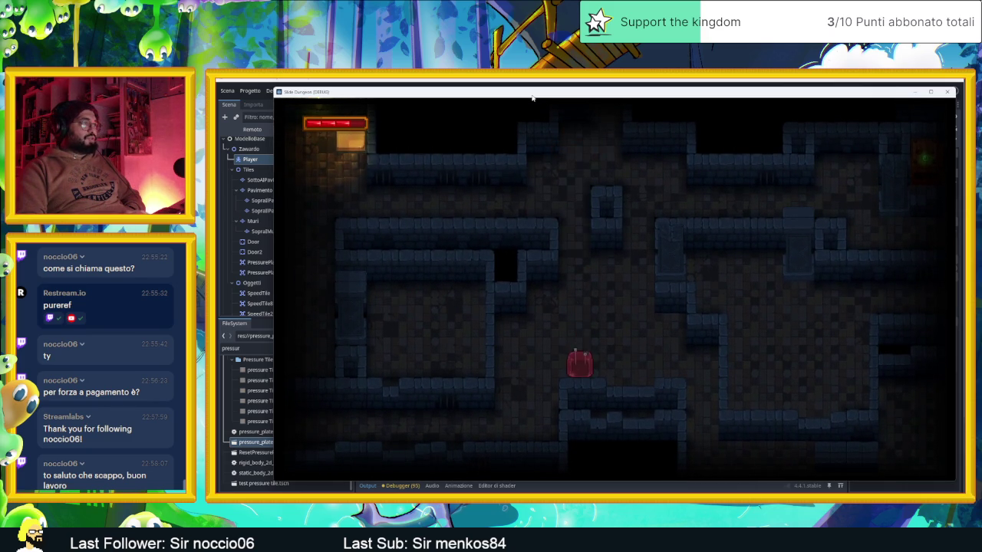
# - Steer the slime around the walls to the left and into another lit area and back
pyautogui.press('Down')
pyautogui.press('Right')
pyautogui.press('Up')
pyautogui.press('Right')
pyautogui.press('Up')
pyautogui.press('Left')
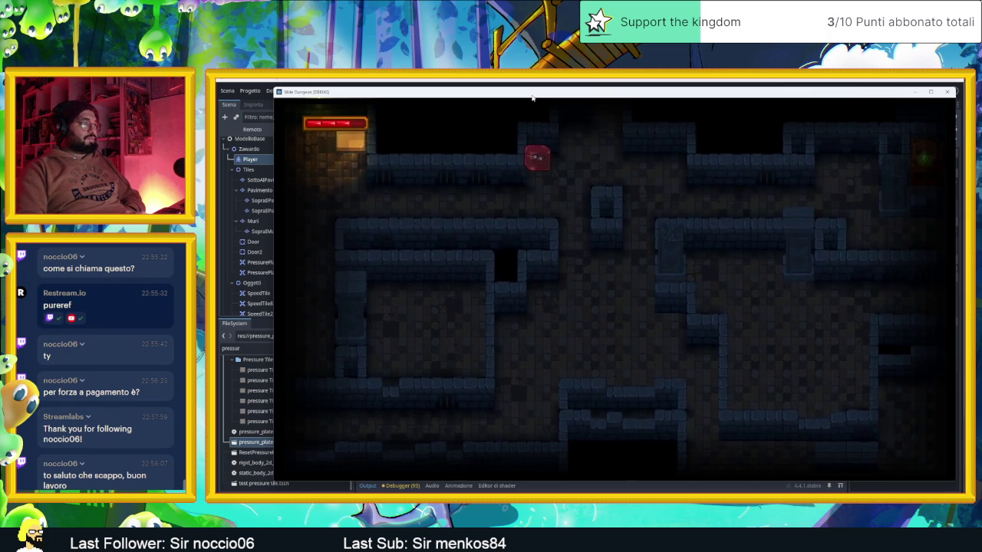
pyautogui.press('Down')
pyautogui.press('Up')
pyautogui.press('Down')
pyautogui.press('Right')
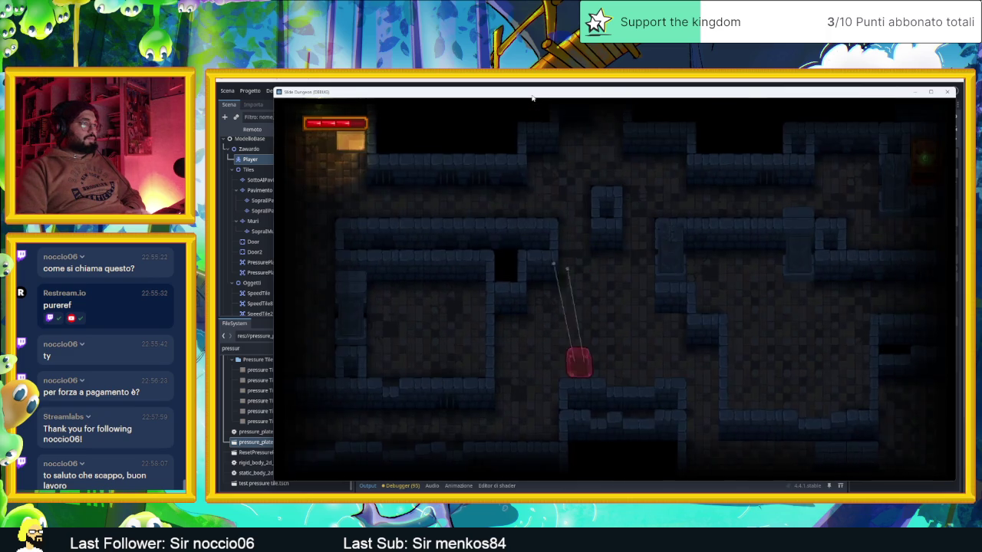
# - Slide the slime down, left and up, then into a different area
pyautogui.press('Down')
pyautogui.press('Left')
pyautogui.press('Up')
pyautogui.press('Right')
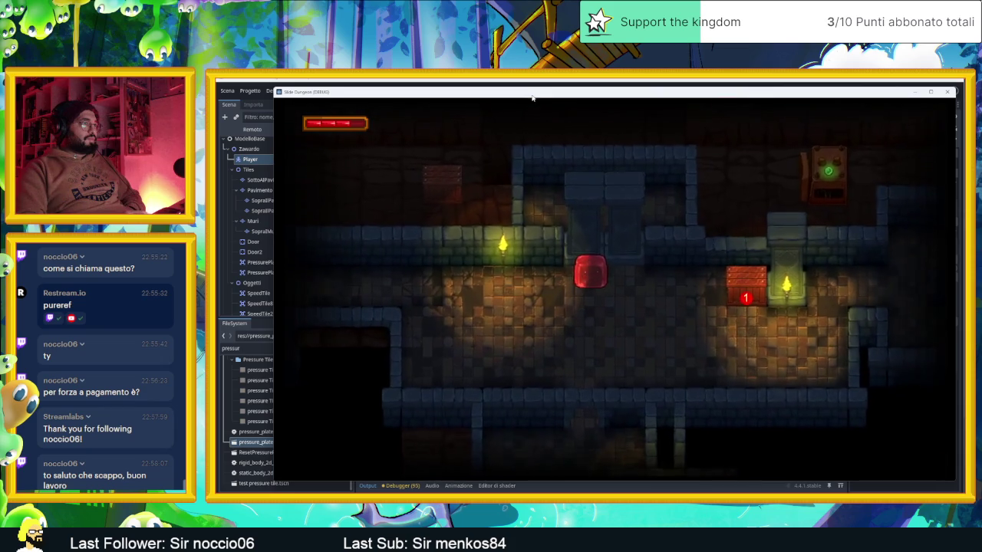
pyautogui.press('Left')
# - Steer the slime through the last rooms sliding it right, then close the game to stop debugging
pyautogui.press('Down')
pyautogui.press('Left')
pyautogui.press('Up')
pyautogui.press('Left')
pyautogui.press('Up')
pyautogui.press('Right')
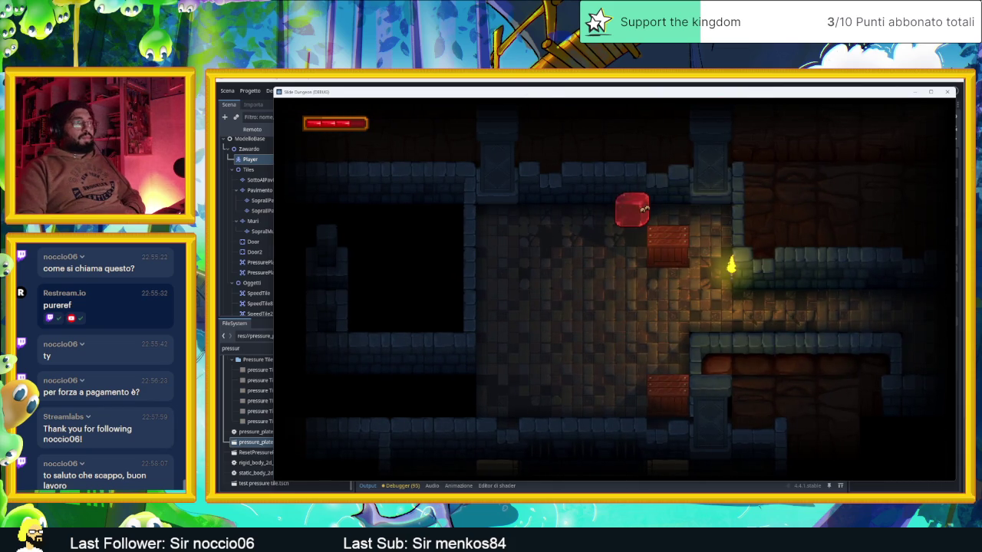
pyautogui.click(947, 92)
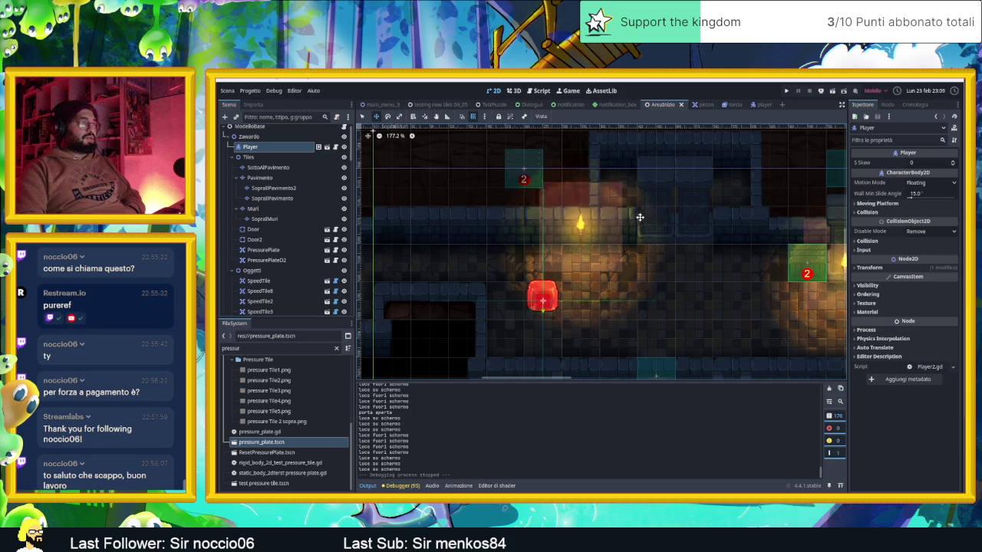
# - Drag WoodenBox6 a few tiles left to position (-750, 1116), then deselect it
pyautogui.scroll(3, 639, 217)
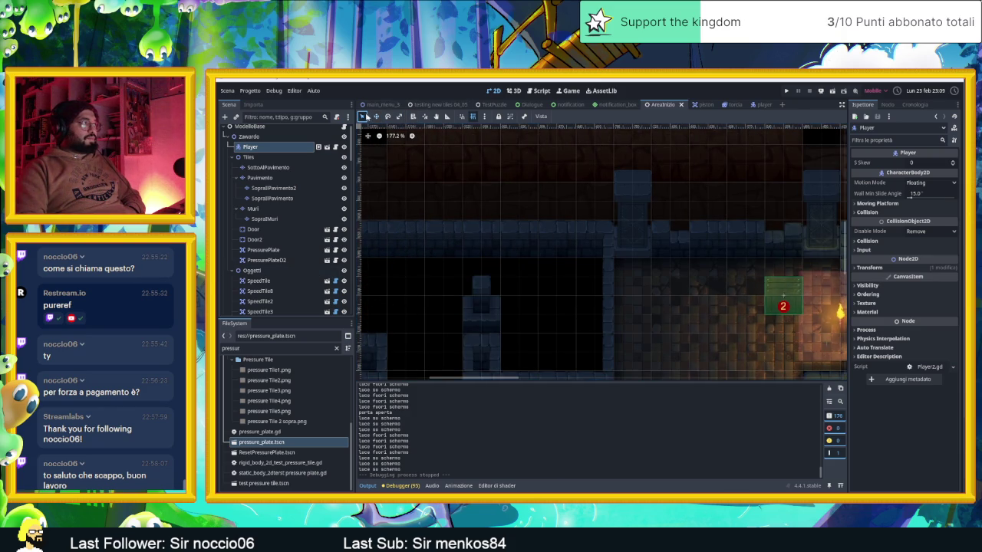
pyautogui.click(782, 299)
pyautogui.moveTo(760, 290)
pyautogui.mouseDown()
pyautogui.moveTo(643, 278)
pyautogui.moveTo(843, 282)
pyautogui.mouseUp()
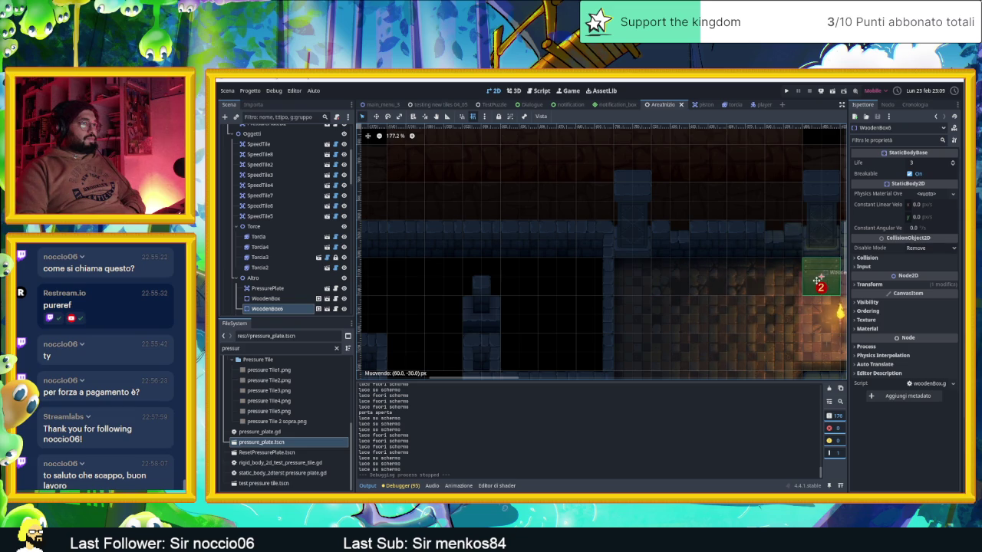
pyautogui.hscroll(3, 691, 282)
pyautogui.hscroll(2, 691, 283)
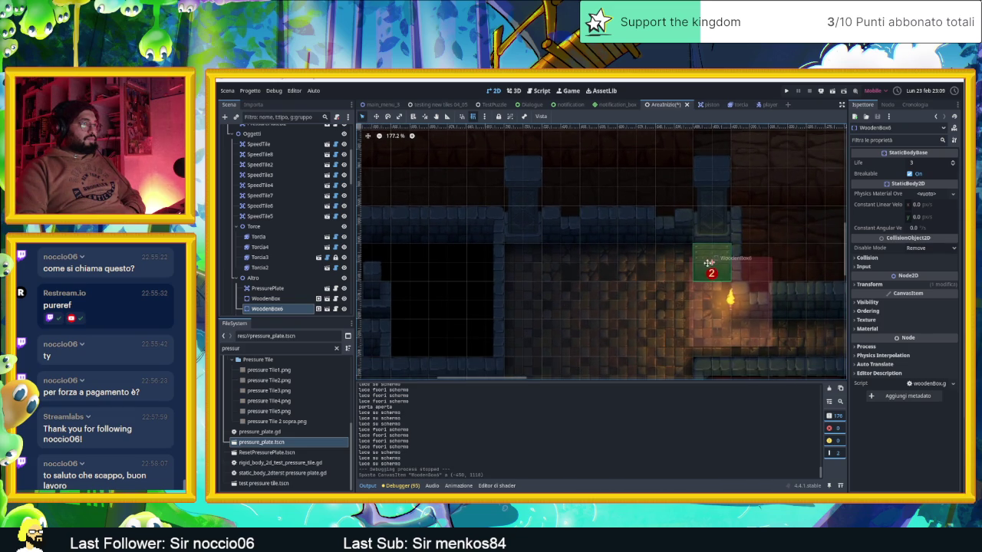
pyautogui.moveTo(708, 263); pyautogui.dragTo(697, 263)
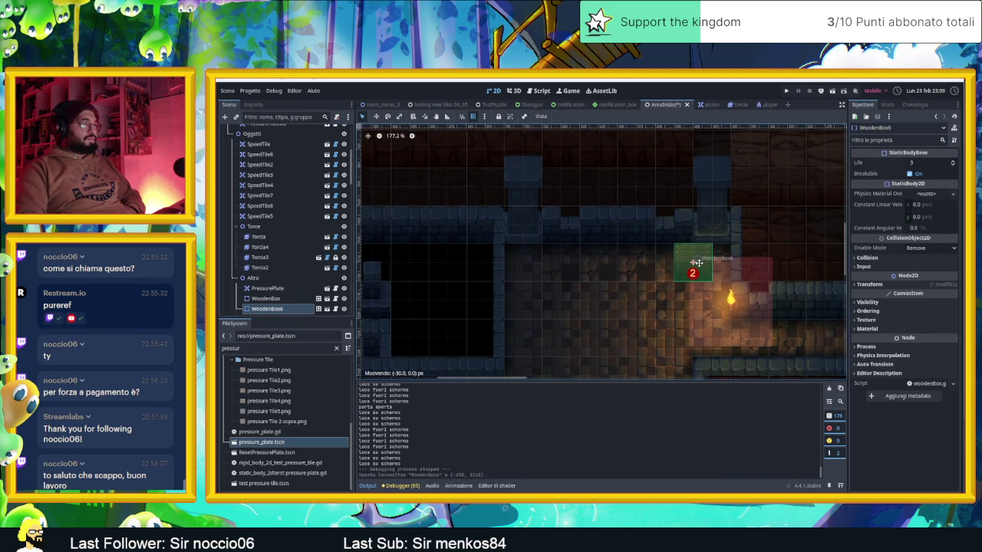
pyautogui.moveTo(703, 262); pyautogui.dragTo(530, 258)
pyautogui.scroll(-5, 557, 313)
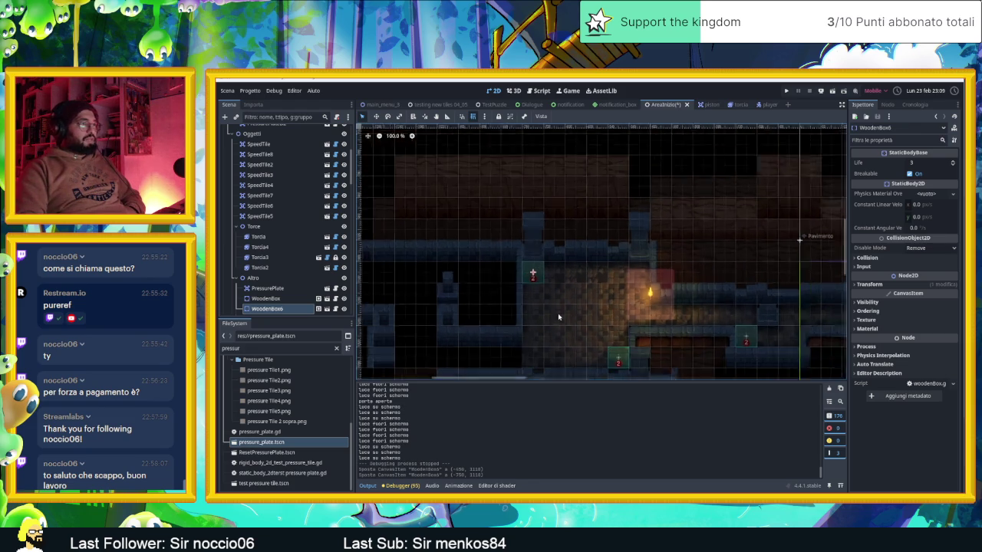
pyautogui.click(487, 285)
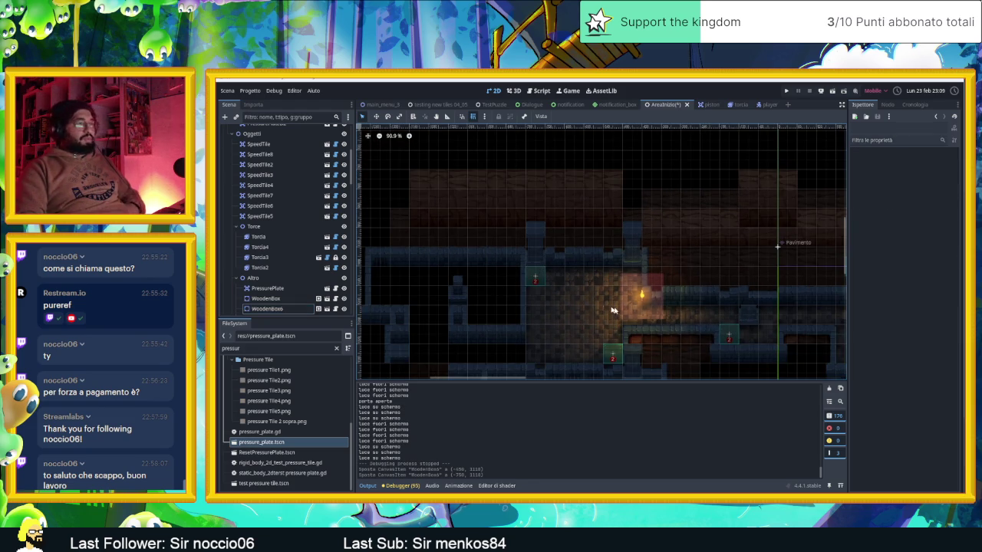
# - Pan and zoom around the AreaInizio tilemap to review the level layout
pyautogui.moveTo(635, 320); pyautogui.dragTo(580, 285)
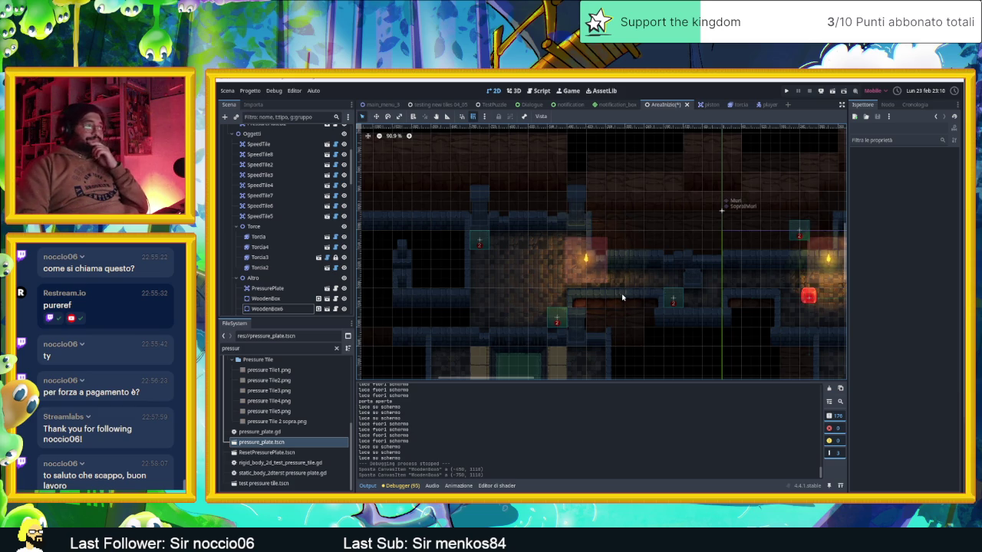
pyautogui.scroll(-1, 615, 293)
pyautogui.scroll(-3, 711, 335)
pyautogui.hscroll(10, 711, 334)
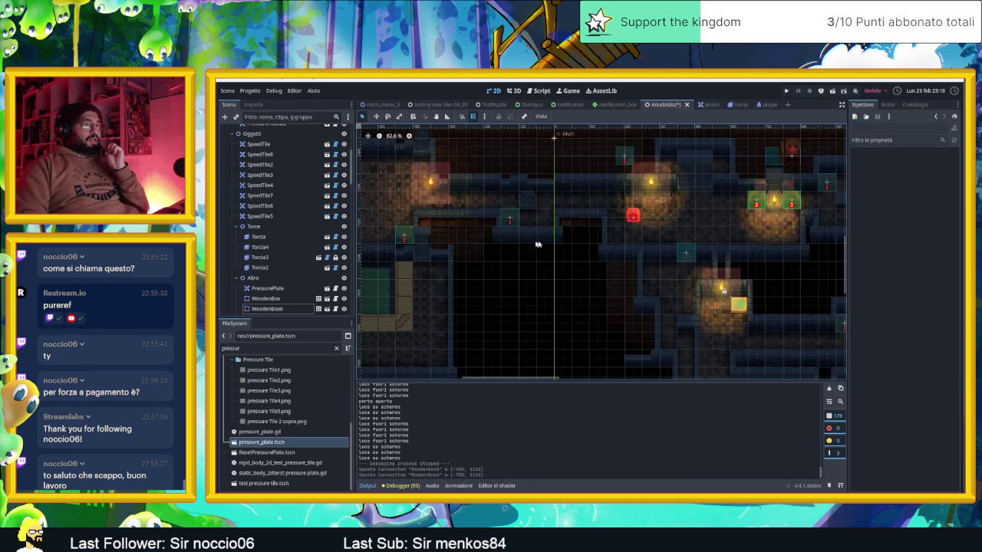
pyautogui.hscroll(10, 775, 267)
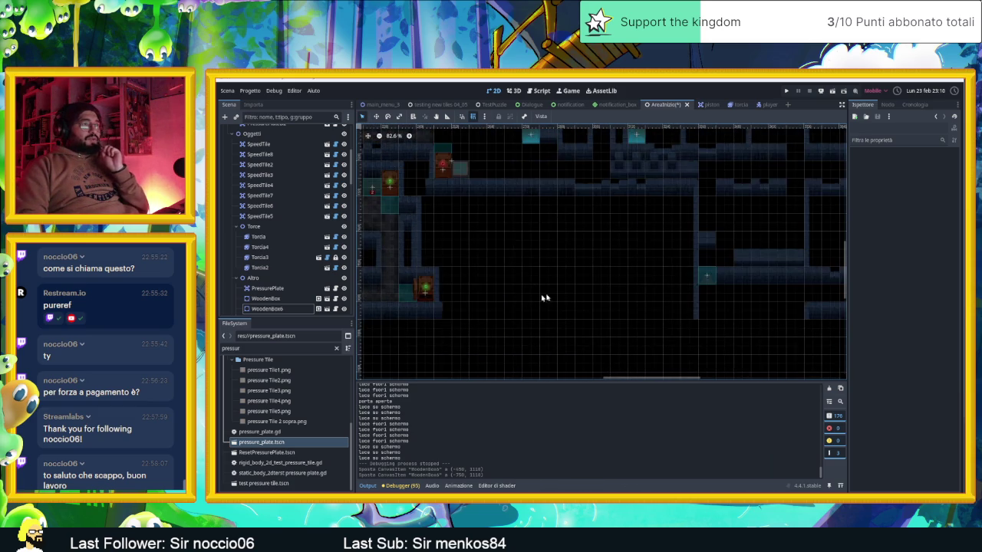
pyautogui.scroll(2, 674, 312)
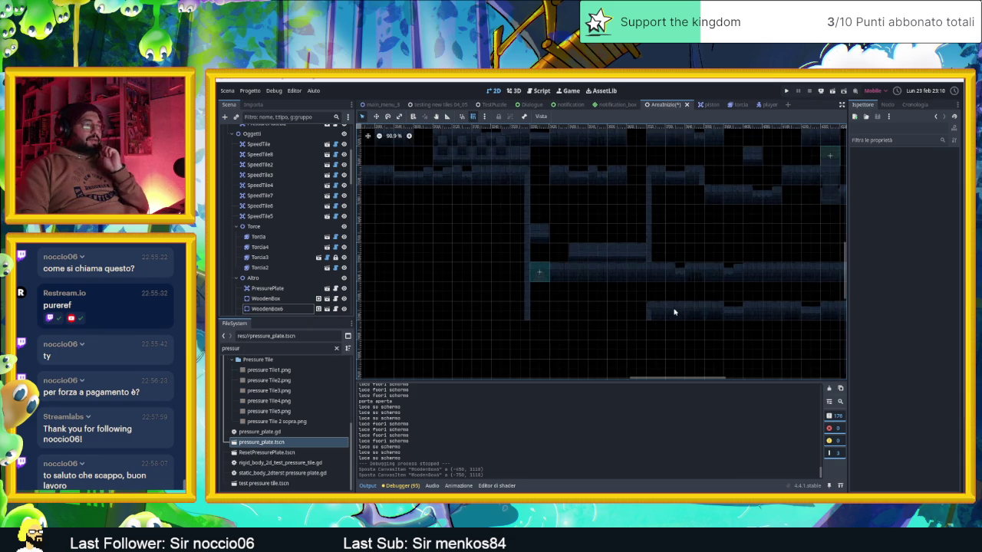
pyautogui.scroll(4, 648, 312)
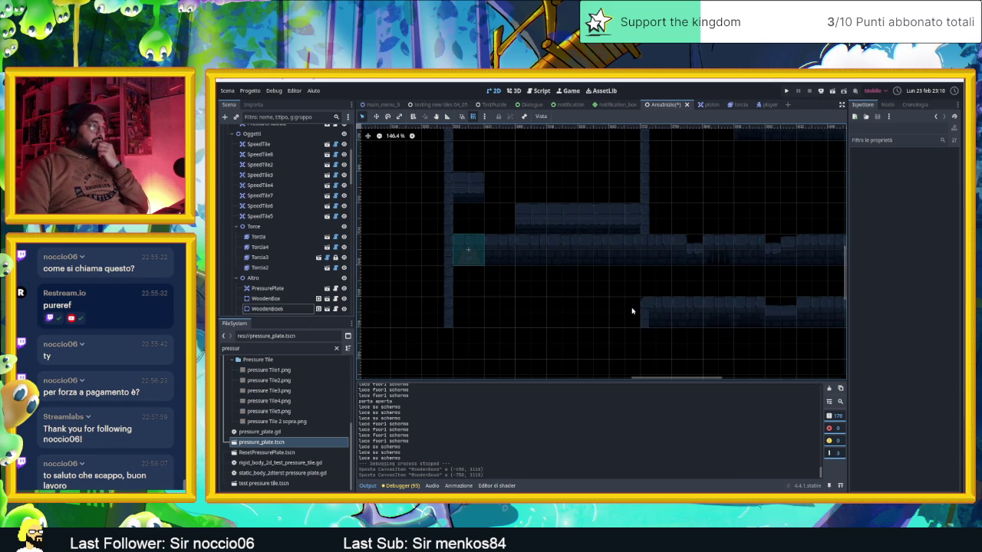
pyautogui.scroll(2, 632, 311)
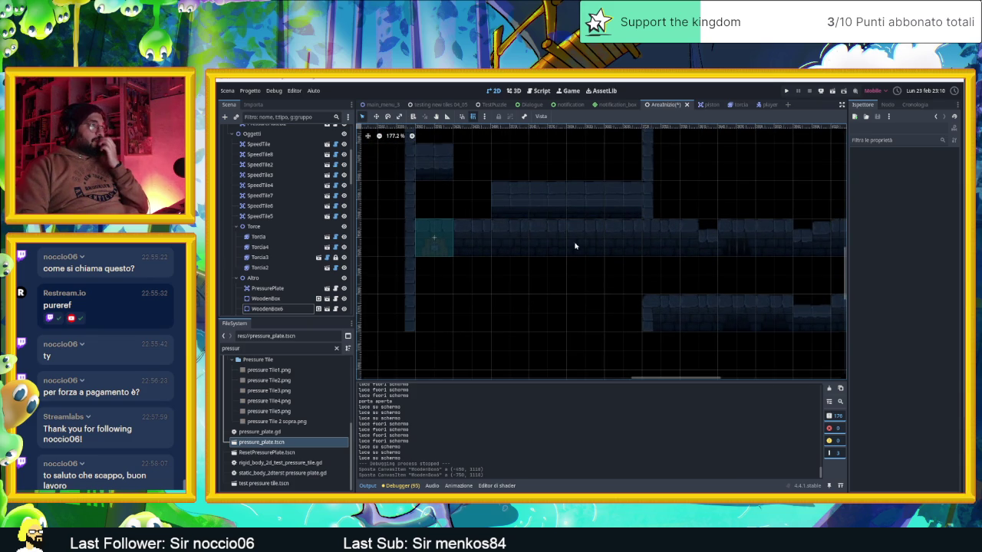
pyautogui.scroll(-4, 575, 246)
pyautogui.moveTo(652, 239)
pyautogui.mouseDown()
pyautogui.moveTo(588, 281)
pyautogui.moveTo(604, 302)
pyautogui.moveTo(578, 291)
pyautogui.moveTo(602, 286)
pyautogui.moveTo(591, 267)
pyautogui.moveTo(558, 266)
pyautogui.mouseUp()
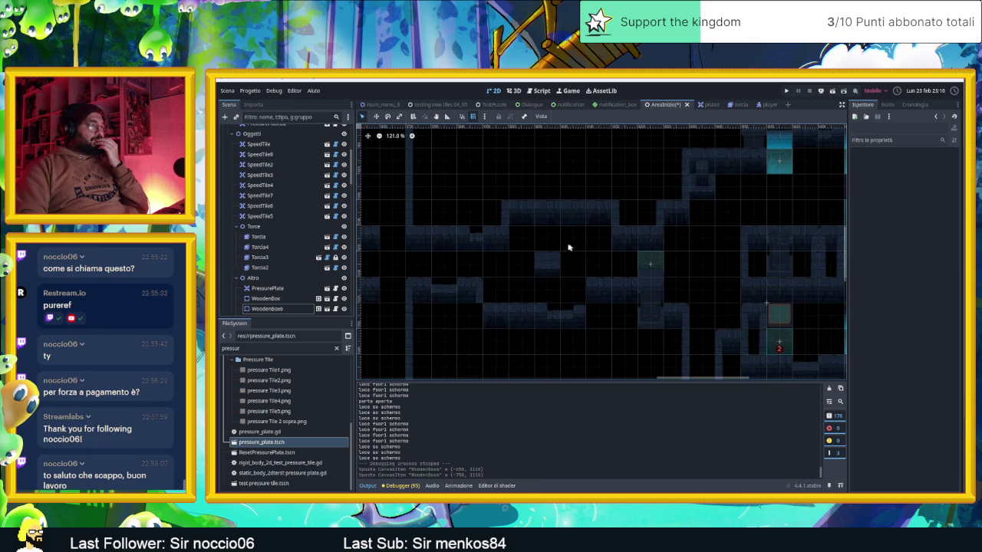
pyautogui.scroll(3, 569, 247)
pyautogui.scroll(-5, 566, 255)
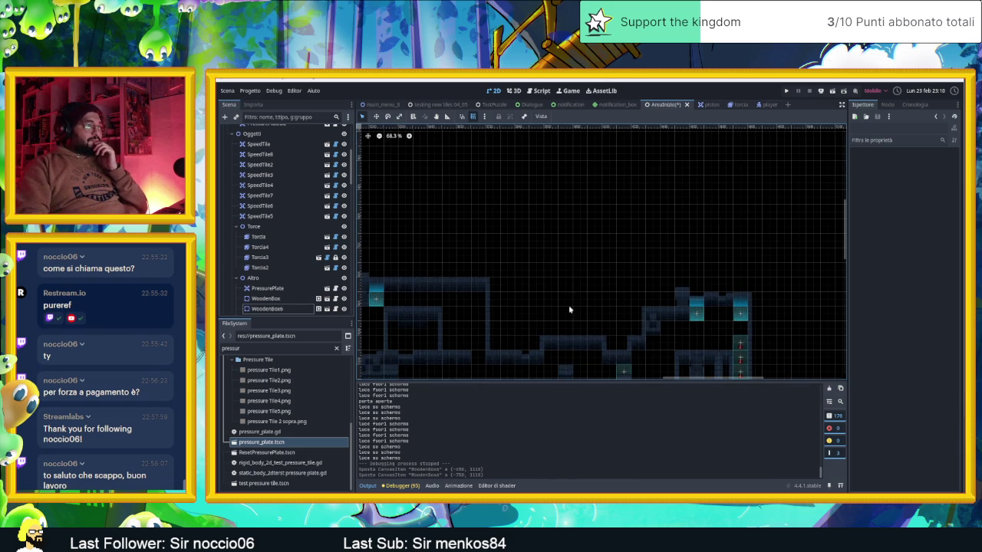
pyautogui.scroll(5, 572, 349)
pyautogui.scroll(-3, 561, 276)
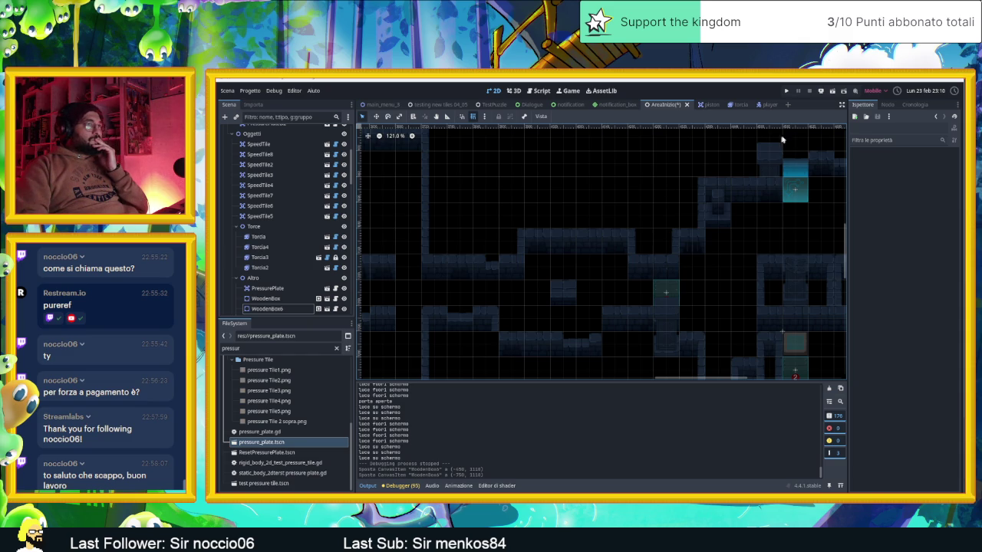
# - Save and run AreaInizio, enlarge the game window, and slide the slime toward the crate
pyautogui.click(832, 92)
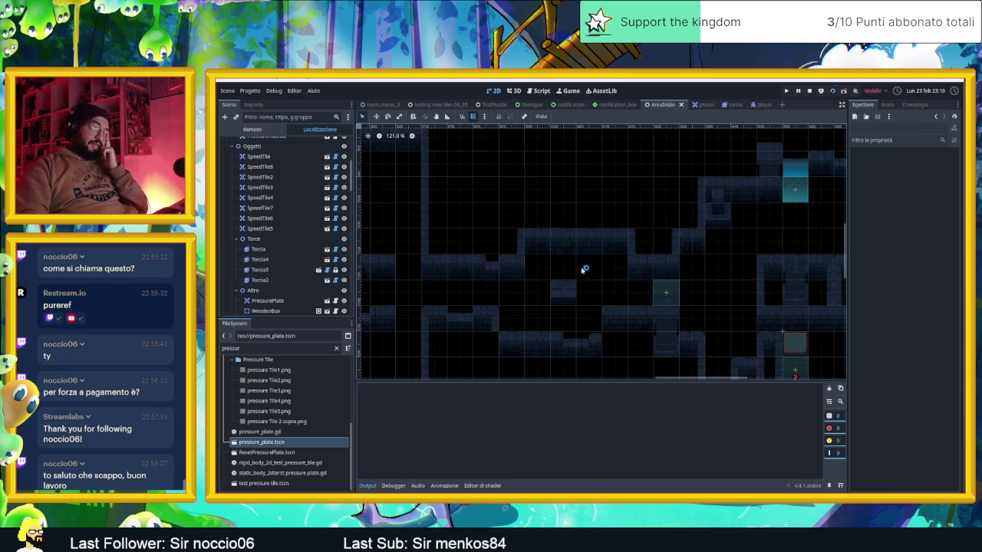
pyautogui.moveTo(542, 108); pyautogui.dragTo(512, 108)
pyautogui.press('Down')
pyautogui.press('Right')
# - Slide the slime up to smash the right crate, then move it around the new room
pyautogui.press('Up')
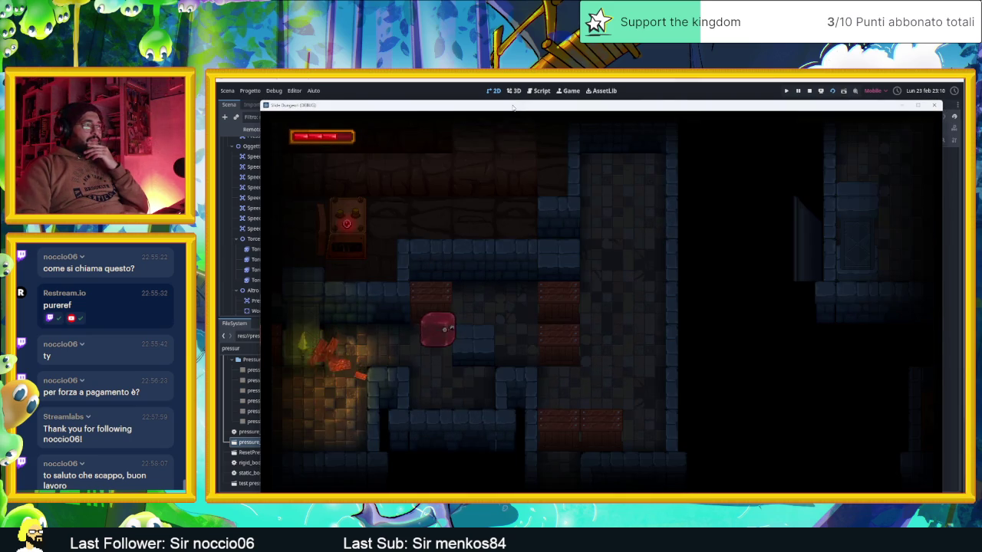
pyautogui.press('Up')
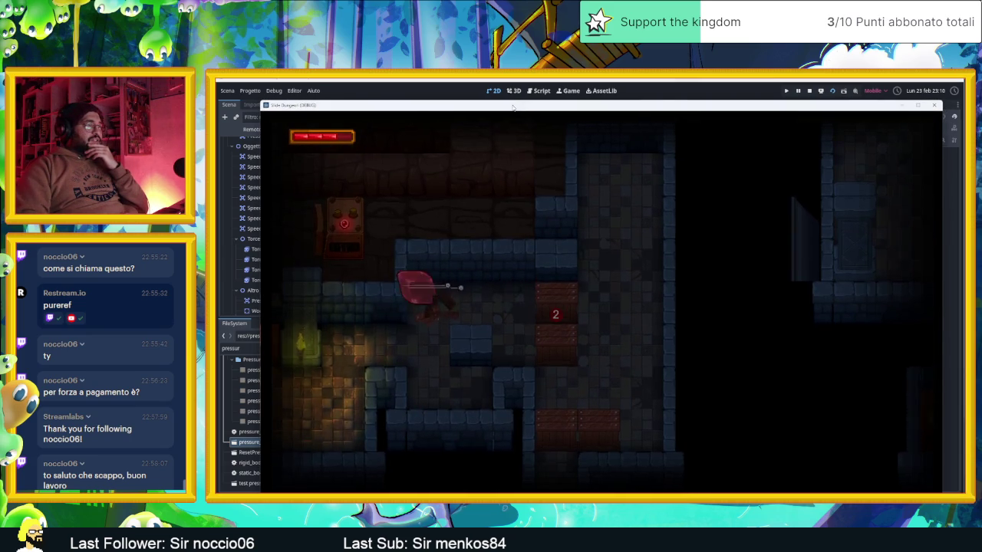
pyautogui.press('Right')
pyautogui.press('Up')
pyautogui.press('Left')
pyautogui.press('Down')
# - Slide the slime into the room's bottom-right corner
pyautogui.press('Up')
pyautogui.press('Down')
pyautogui.press('Up')
pyautogui.press('Down')
pyautogui.press('Right')
# - Slide the slime down into the next room, then right and down within it
pyautogui.press('Left')
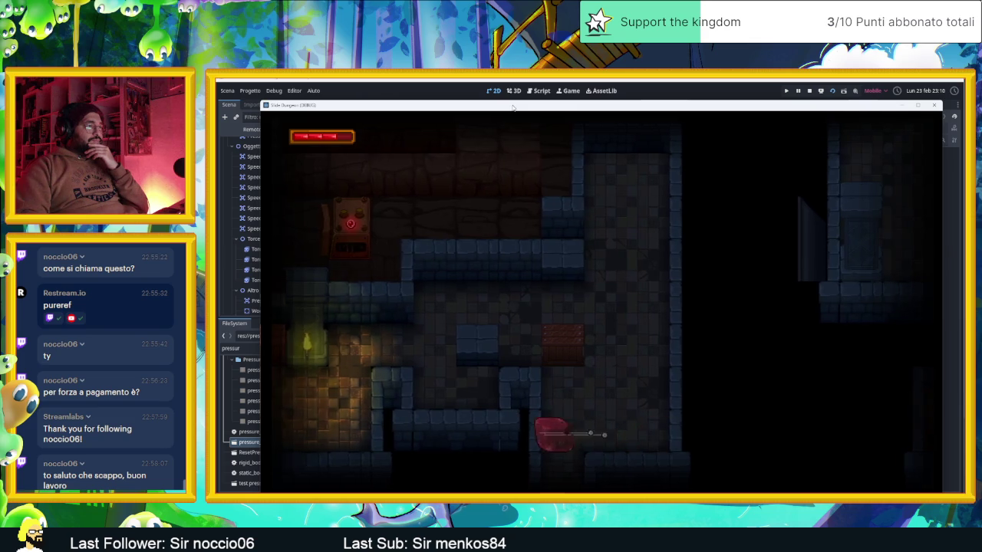
pyautogui.press('Down')
pyautogui.press('Right')
pyautogui.press('Down')
pyautogui.press('Down')
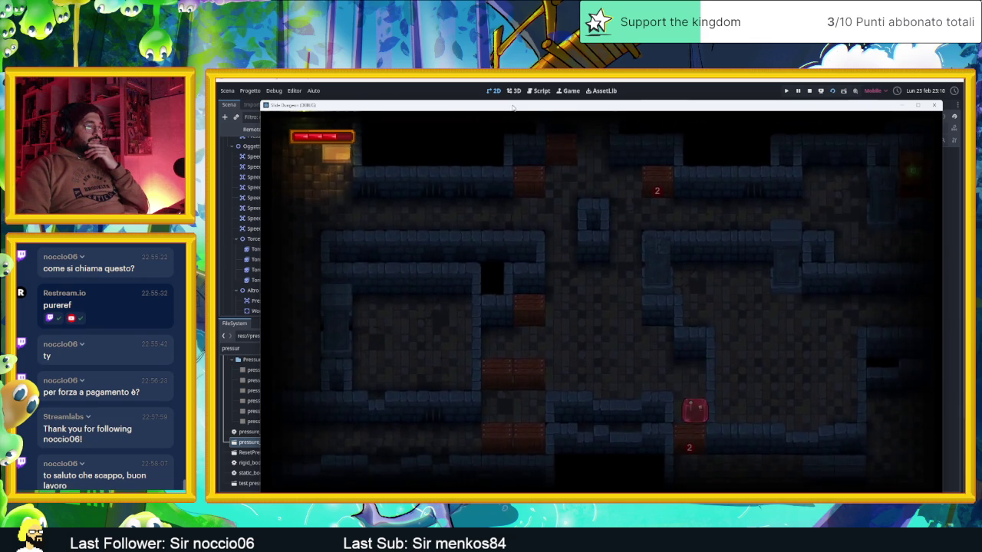